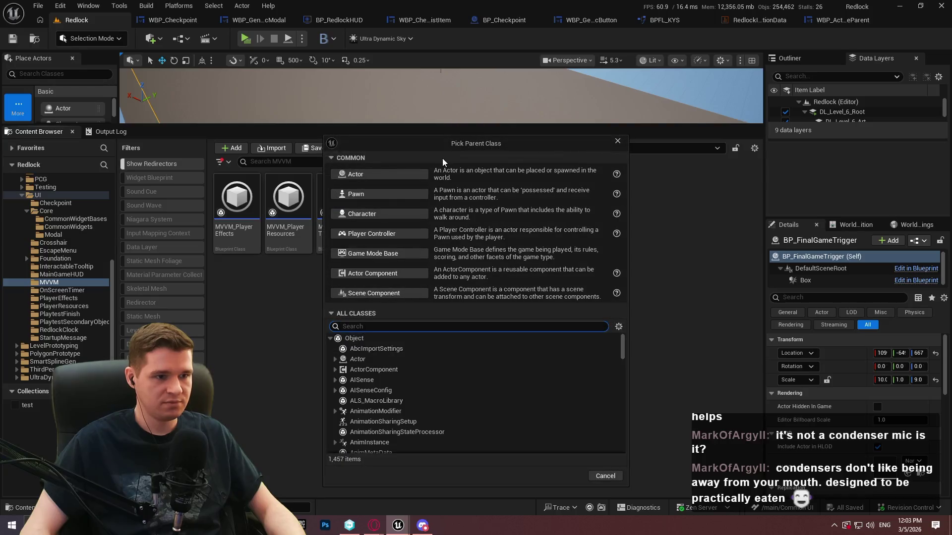
Create a Blueprint class with parent MVVMViewModelBase and name it MVVM_Checkpoint.
text(mvvm)
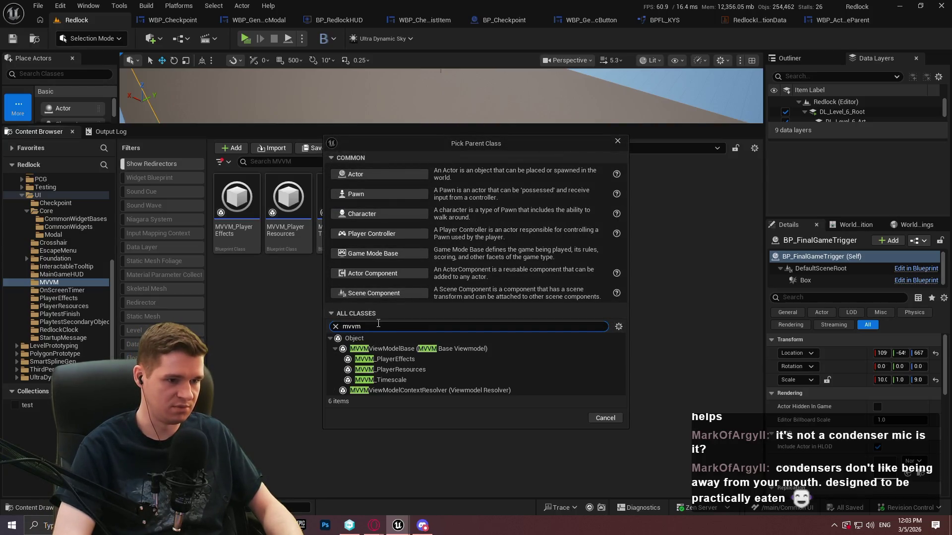
click(447, 350)
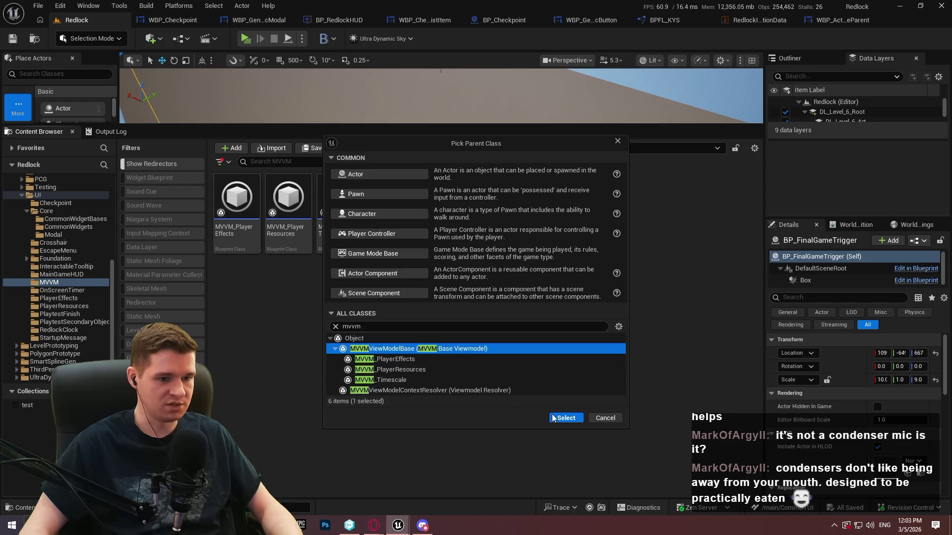
click(565, 418)
text(M)
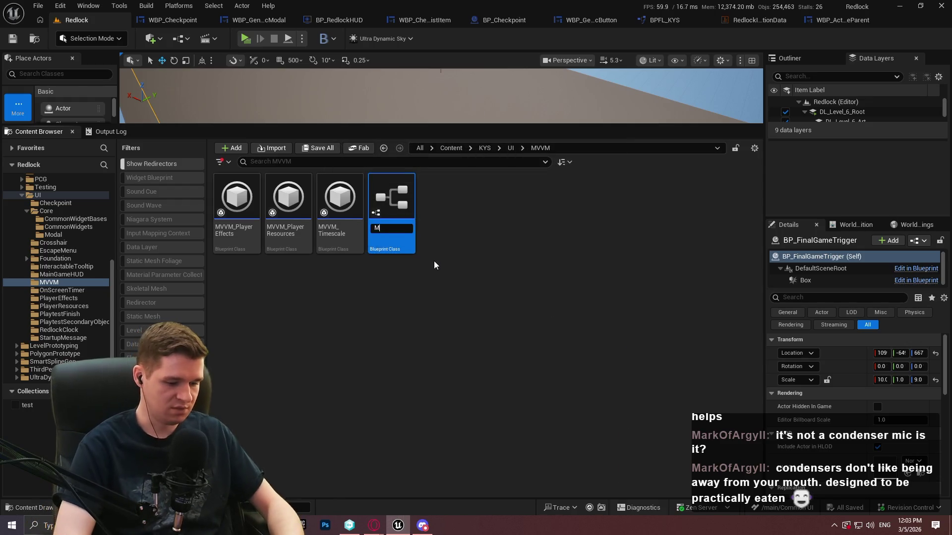
text(VVM_Checkpoint)
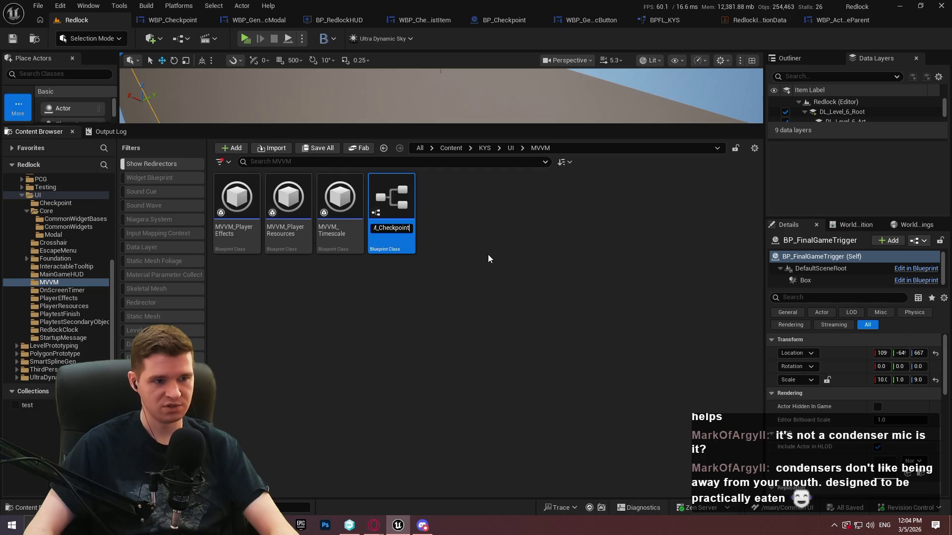
key(Return)
click(447, 224)
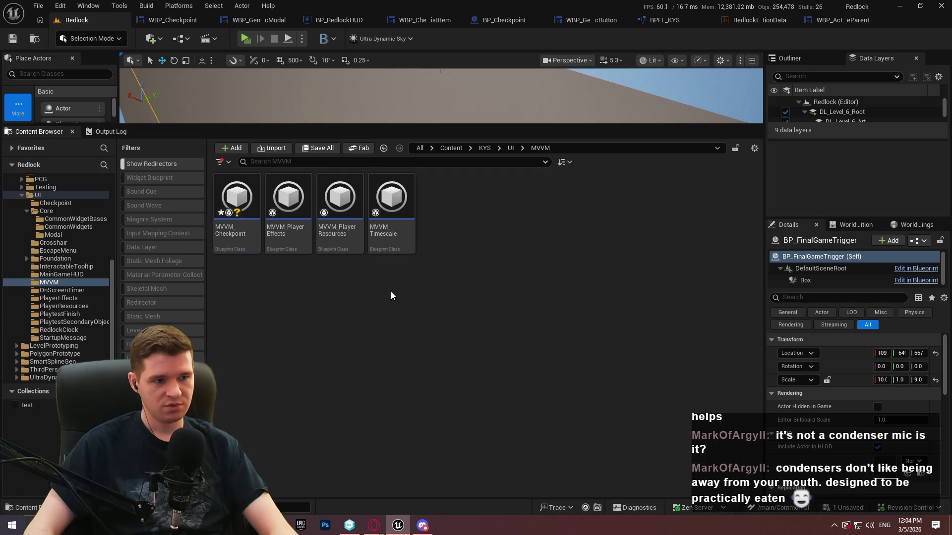
Delete the MVVM_Checkpoint asset and make the level viewport taller.
click(233, 235)
key(Delete)
click(454, 423)
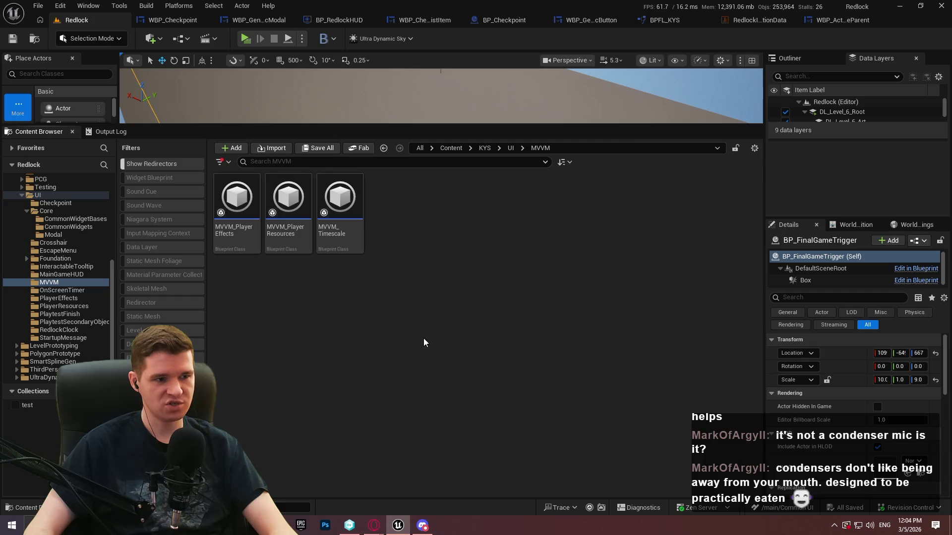
drag(625, 124, 623, 326)
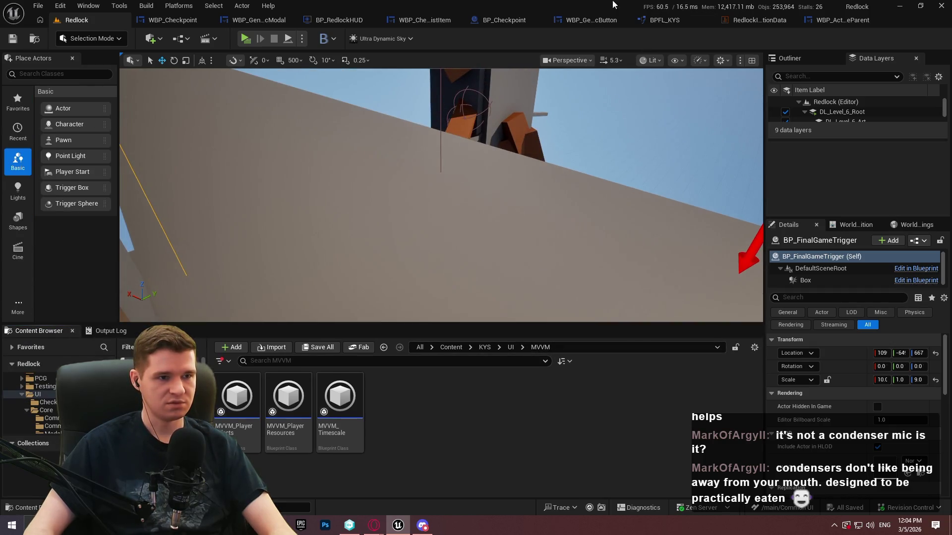
View WBP_Checkpoint's Setup Widget graph, then BP_Checkpoint's Event Interact and BeginPlay logic.
click(171, 19)
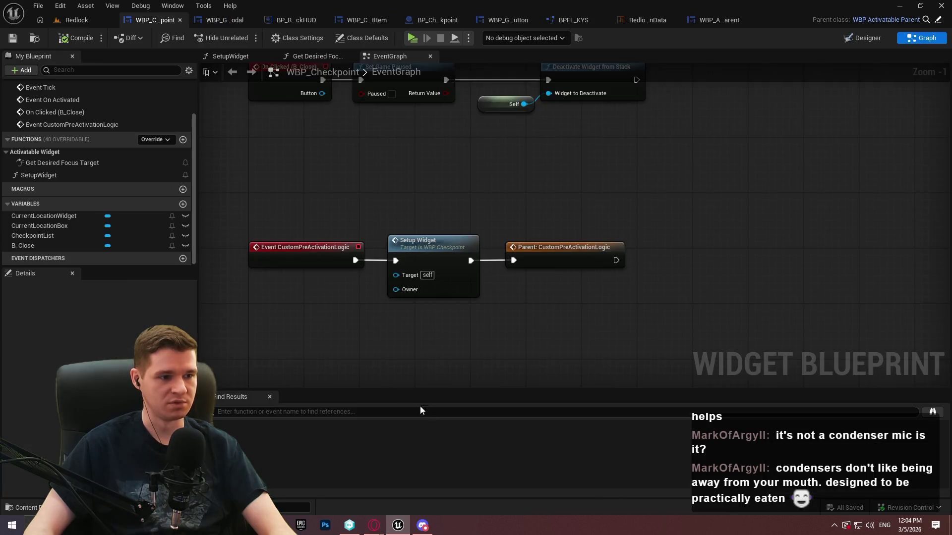
double_click(426, 243)
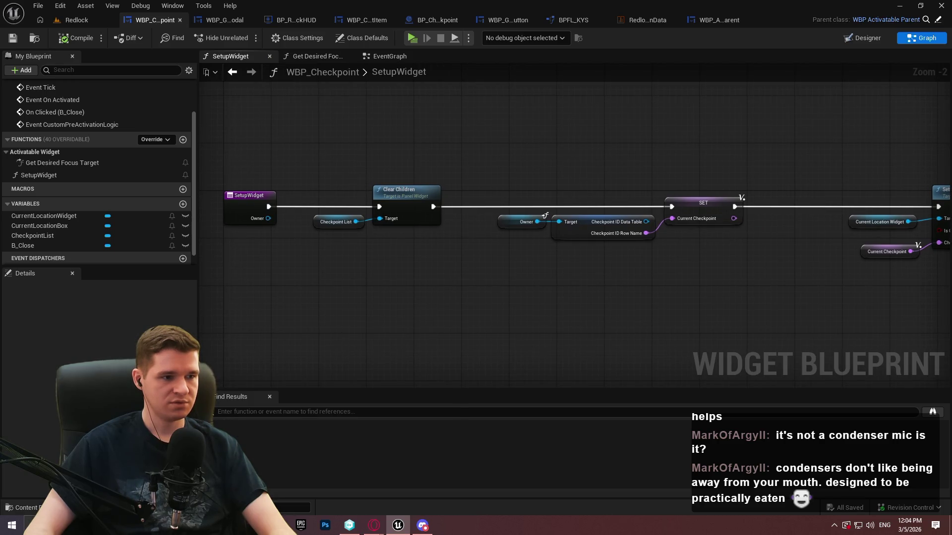
scroll(594, 276, up, 2)
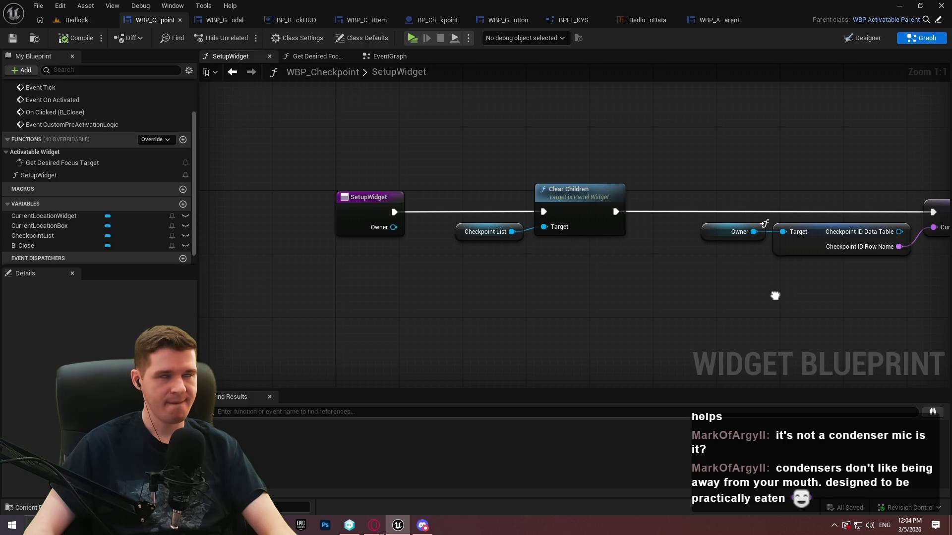
drag(775, 296, 792, 290)
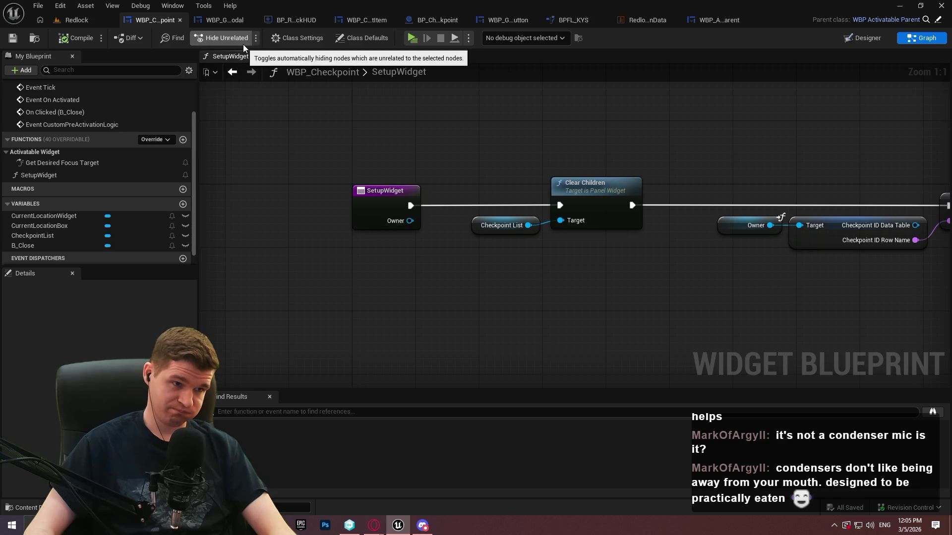
click(431, 20)
mouse_move(324, 153)
mouse_down()
mouse_move(483, 89)
mouse_move(464, 0)
mouse_move(471, 12)
mouse_move(442, 202)
mouse_move(275, 109)
mouse_move(551, 144)
mouse_move(546, 151)
mouse_up()
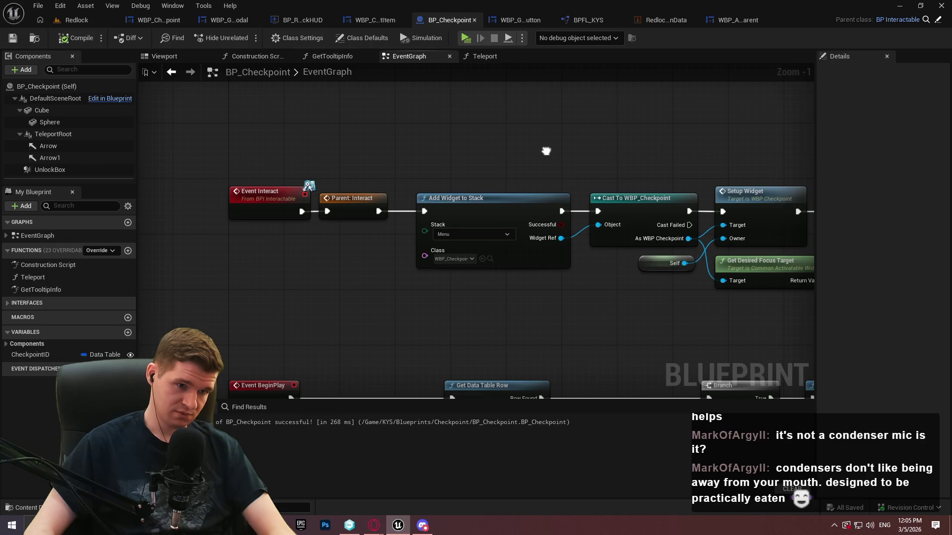
Go back to WBP_Checkpoint's SetupWidget graph, which first clears the checkpoint list's children.
drag(546, 151, 539, 149)
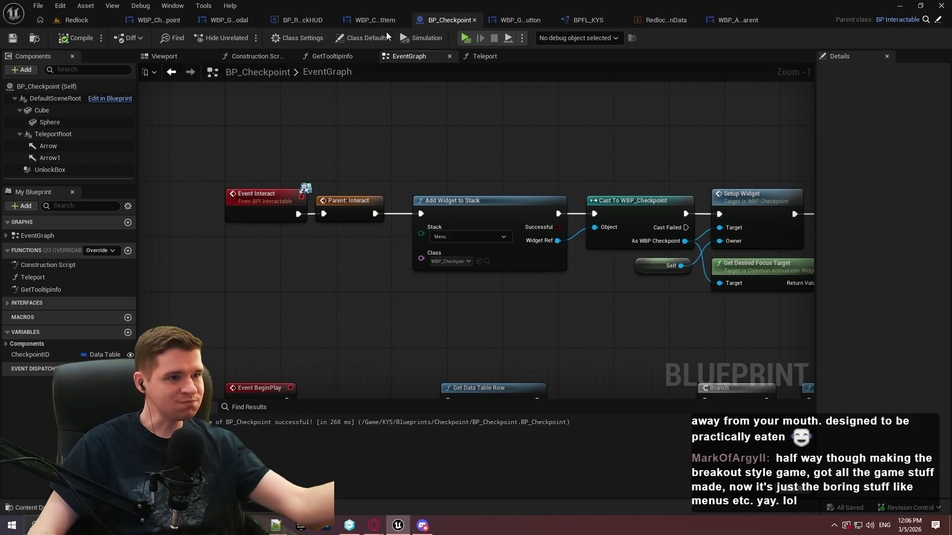
click(138, 23)
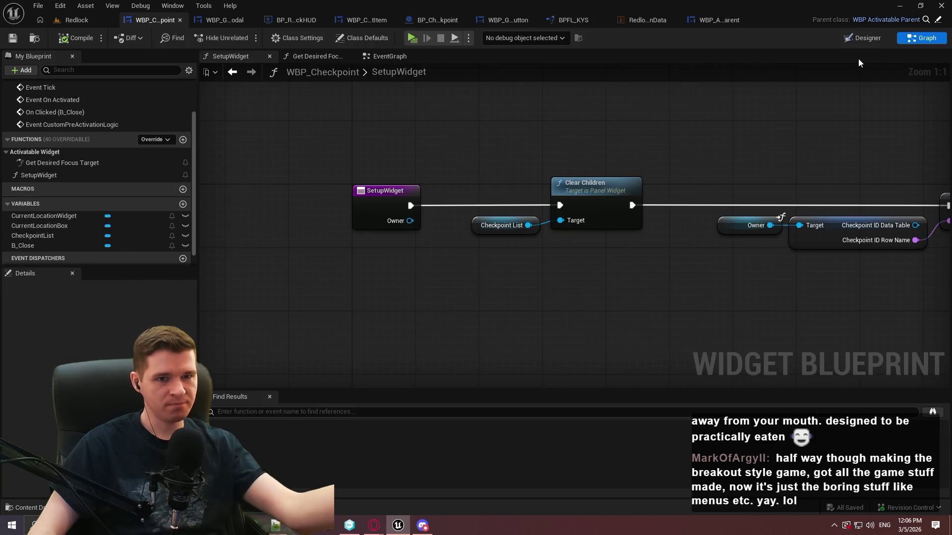
click(865, 40)
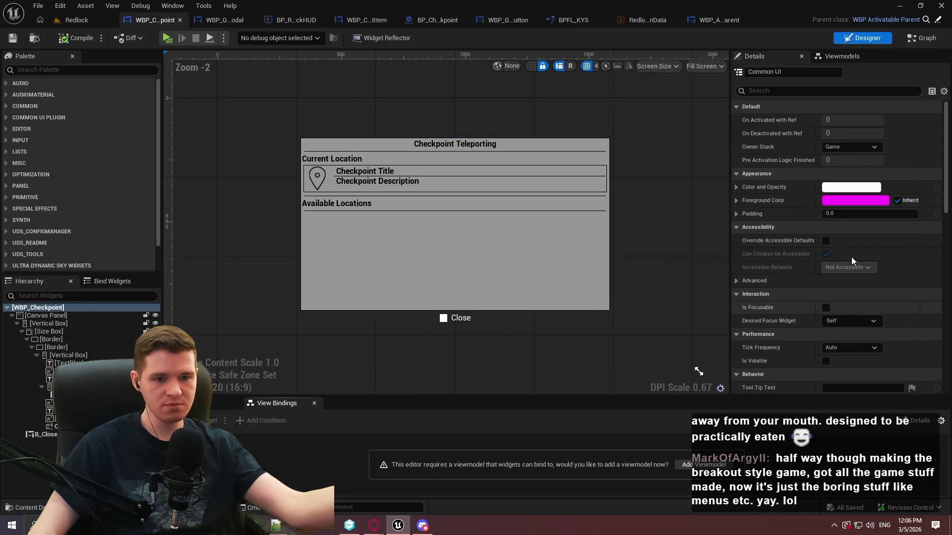
drag(947, 199, 943, 331)
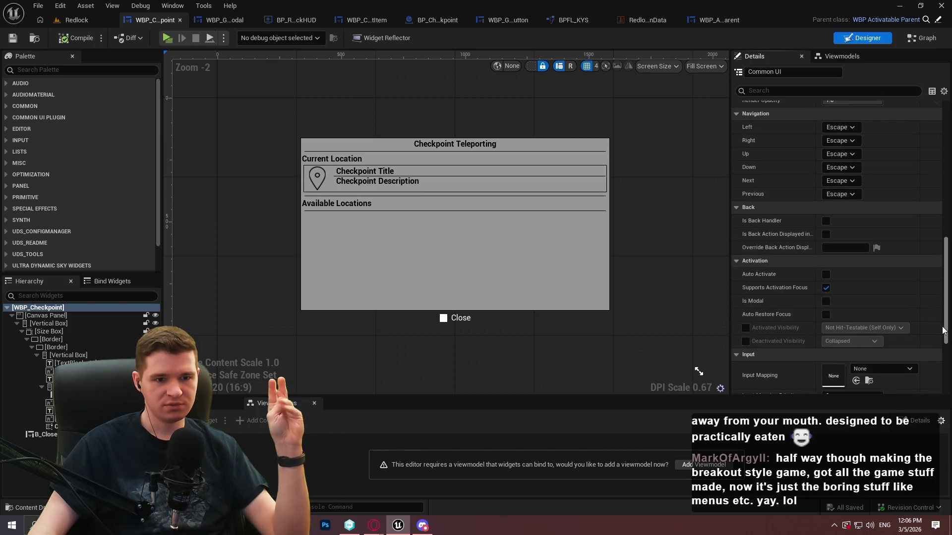
mouse_move(785, 291)
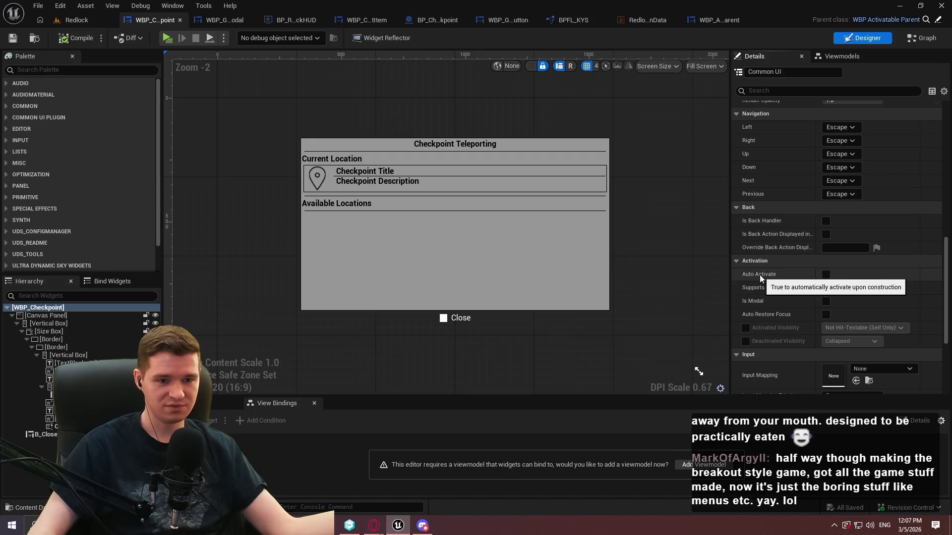
mouse_move(761, 273)
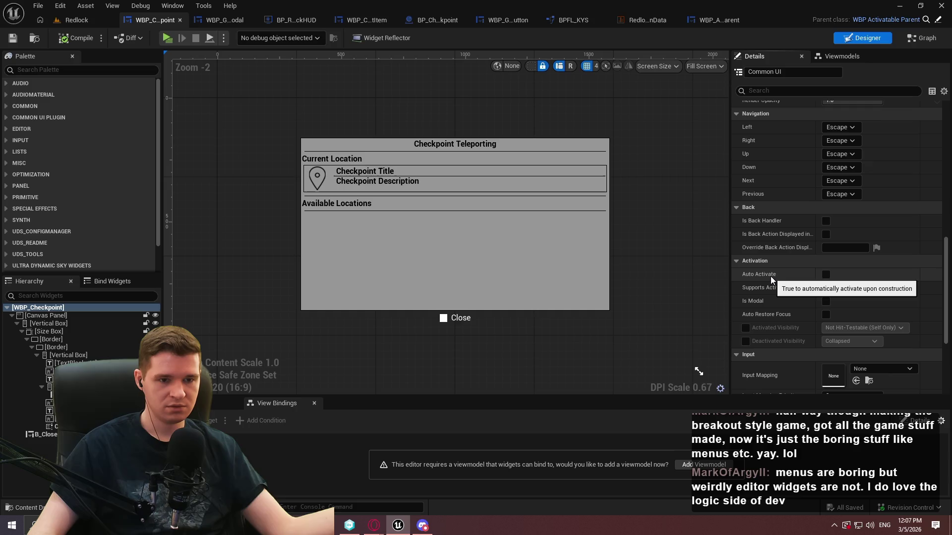
mouse_move(783, 291)
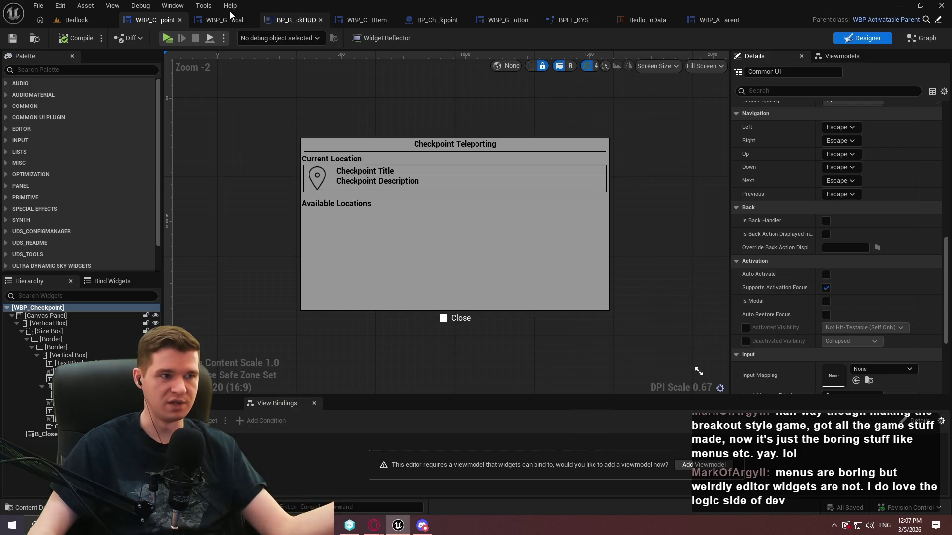
click(920, 43)
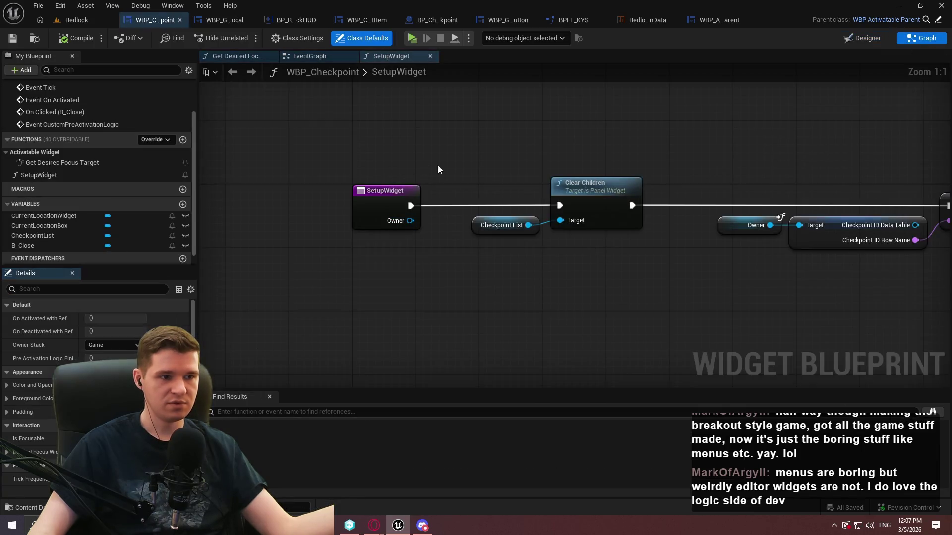
In the widget's event graph, inspect the Parent: CustomPreActivationLogic node.
click(312, 56)
mouse_move(283, 189)
mouse_down()
mouse_move(662, 346)
mouse_move(673, 305)
mouse_move(510, 226)
mouse_up()
mouse_move(556, 254)
mouse_down()
mouse_move(695, 254)
mouse_move(557, 254)
mouse_up()
drag(504, 229, 711, 313)
click(652, 205)
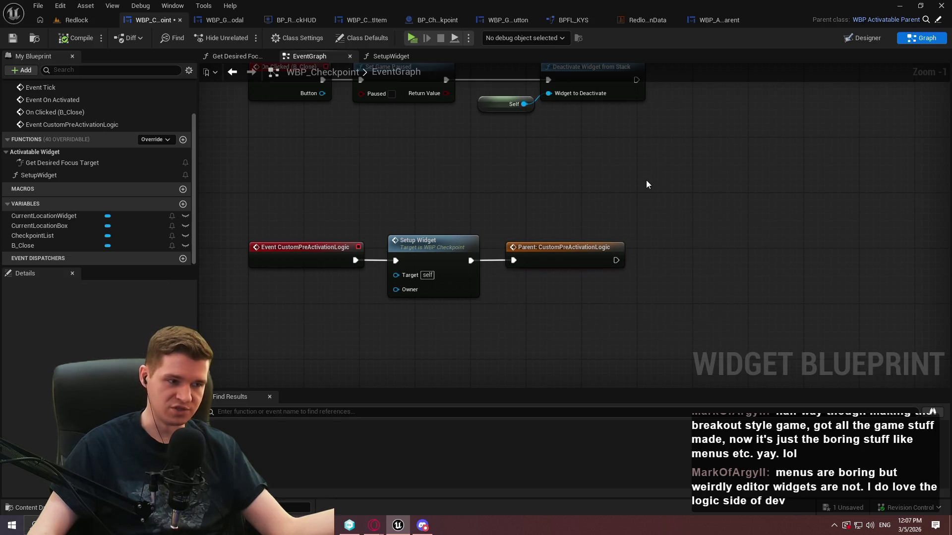
drag(505, 237, 685, 326)
click(584, 289)
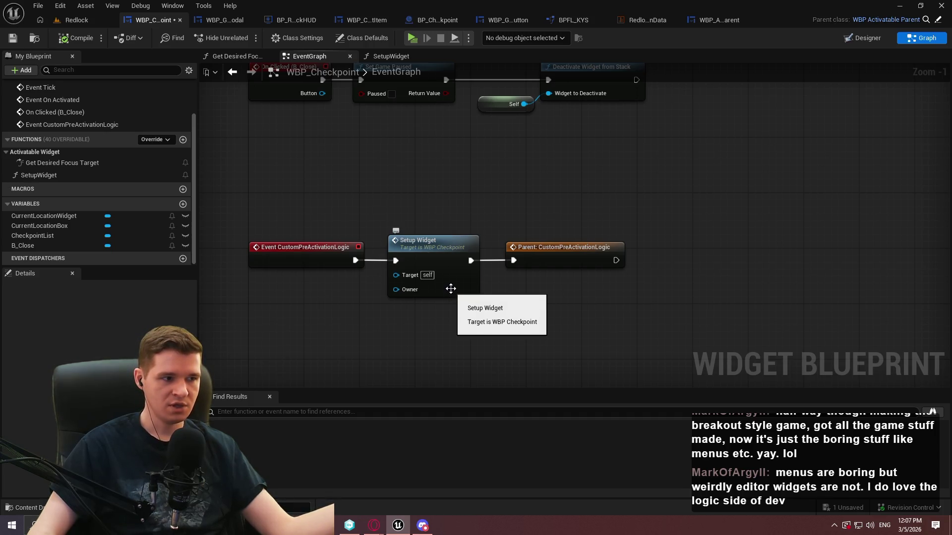
Promote Setup Widget's Owner input to a new variable named CurrentlyInteractedCheckpoint.
drag(400, 293, 365, 302)
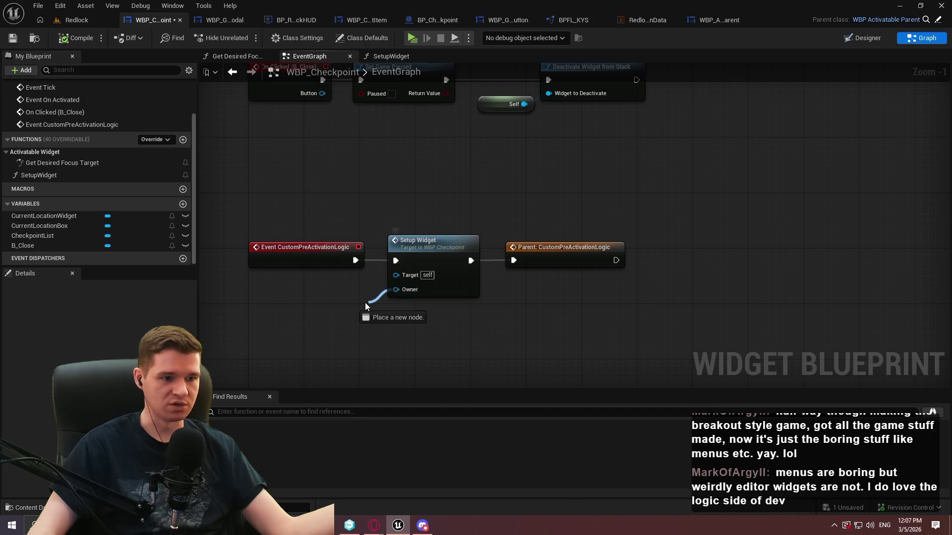
click(407, 364)
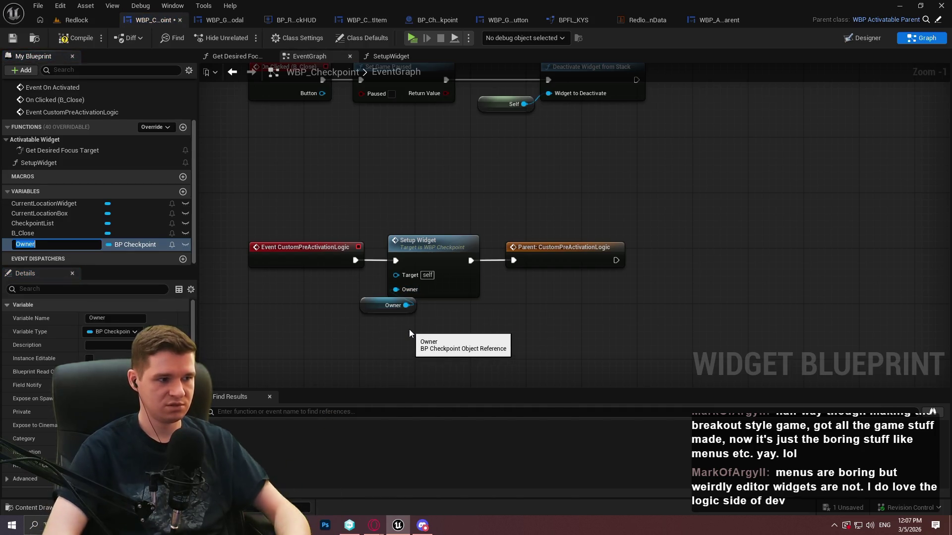
text(Currently)
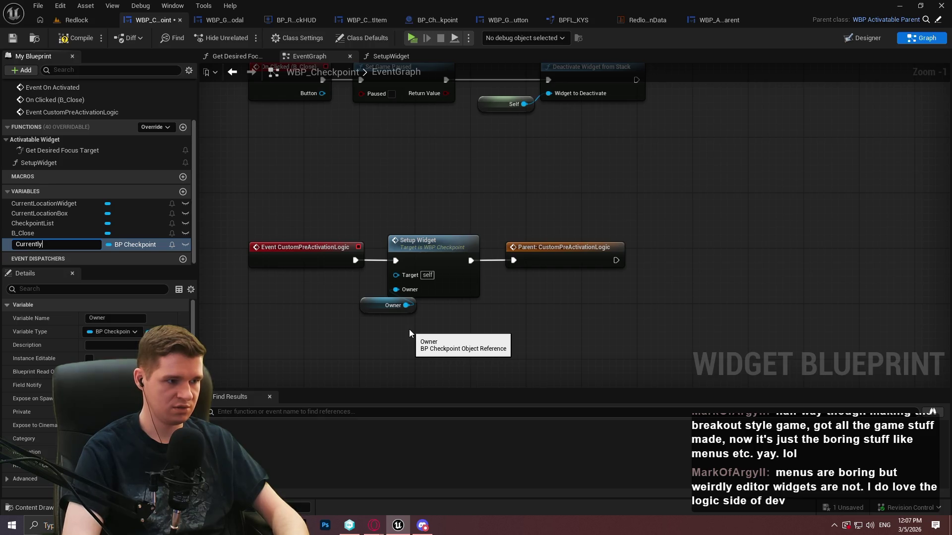
text(InteractedCheckpoin)
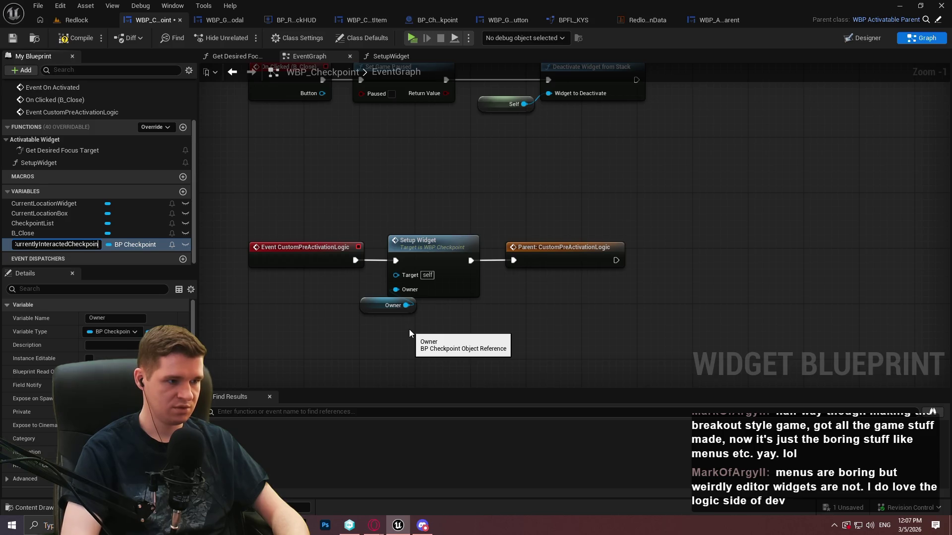
text(t)
key(Return)
mouse_move(363, 310)
mouse_down()
mouse_move(258, 298)
mouse_move(264, 303)
mouse_up()
click(527, 311)
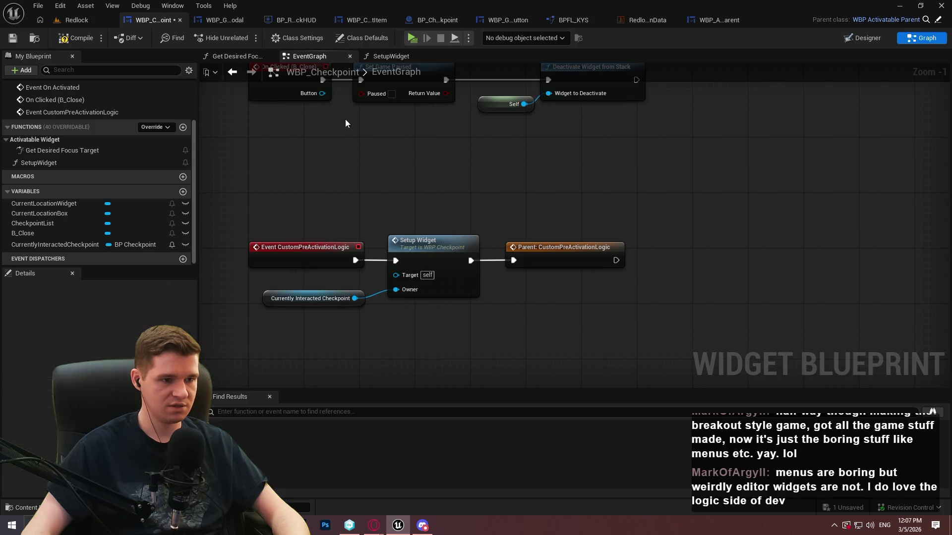
Compile and save WBP_Checkpoint twice.
click(75, 38)
click(13, 38)
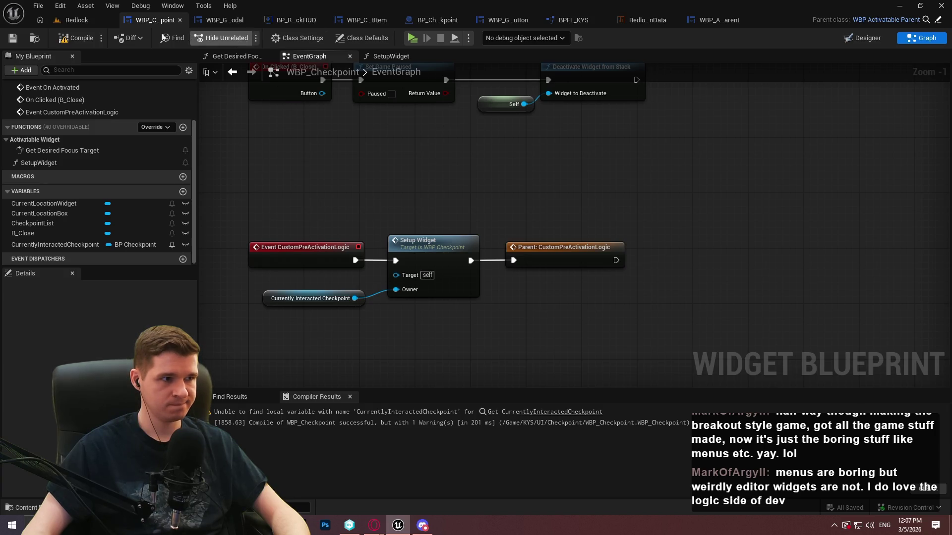
click(76, 37)
click(11, 39)
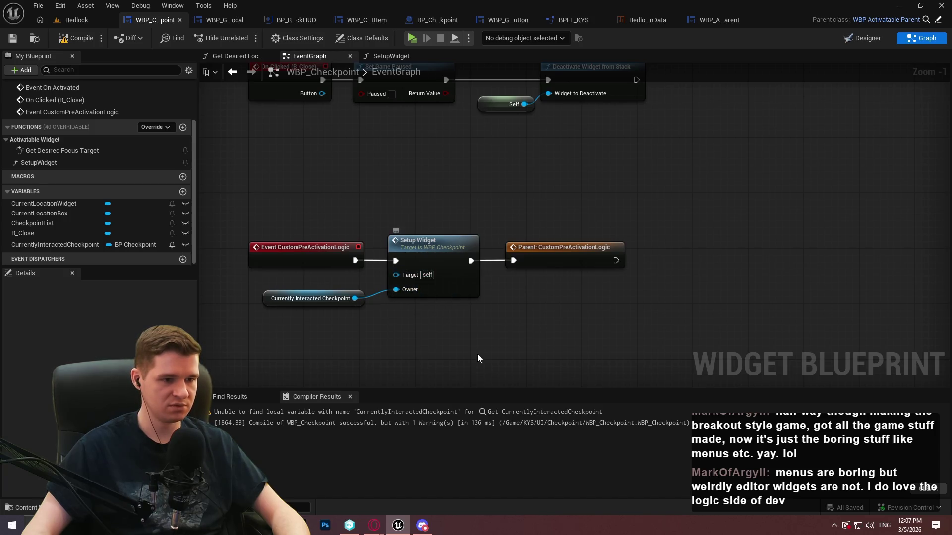
In Setup Widget, replace the broken checkpoint getter with a CurrentlyInteractedCheckpoint getter wired to Target.
double_click(404, 243)
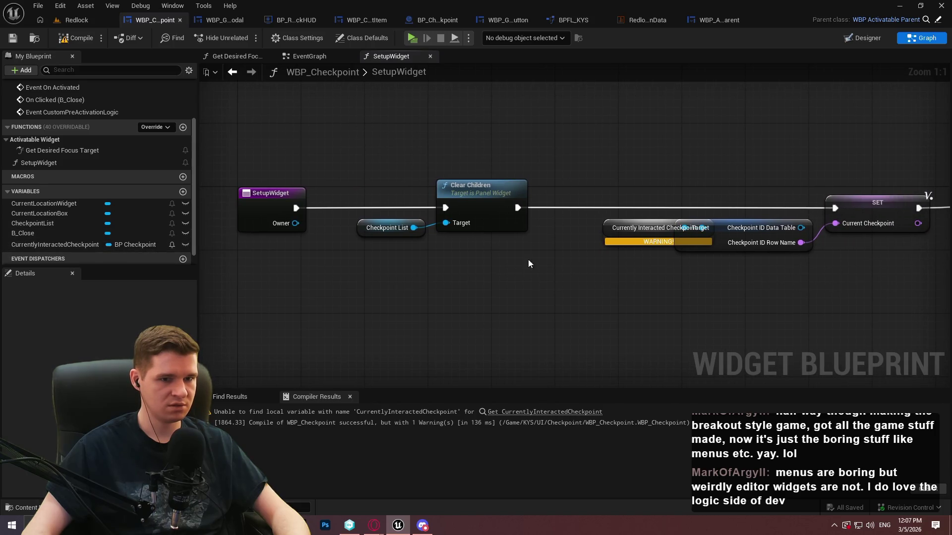
click(621, 231)
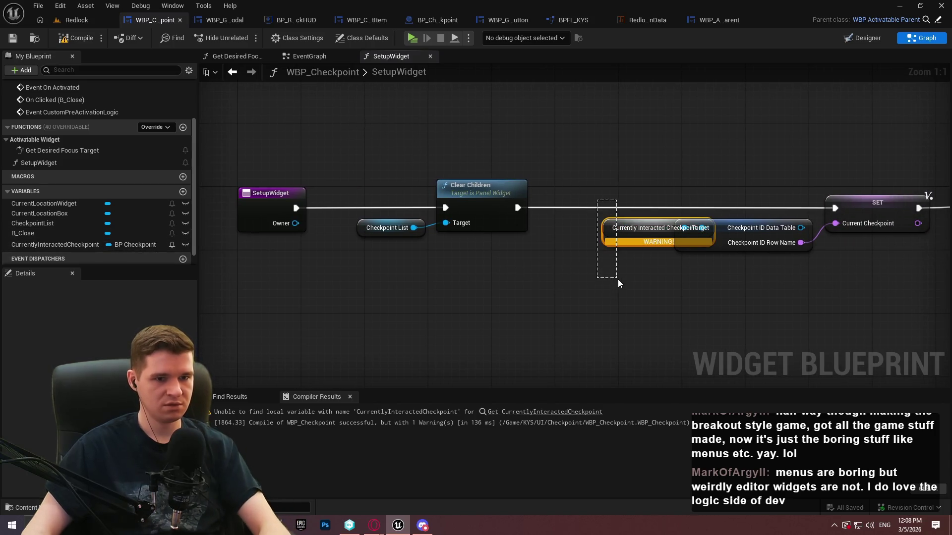
key(Delete)
drag(59, 244, 499, 272)
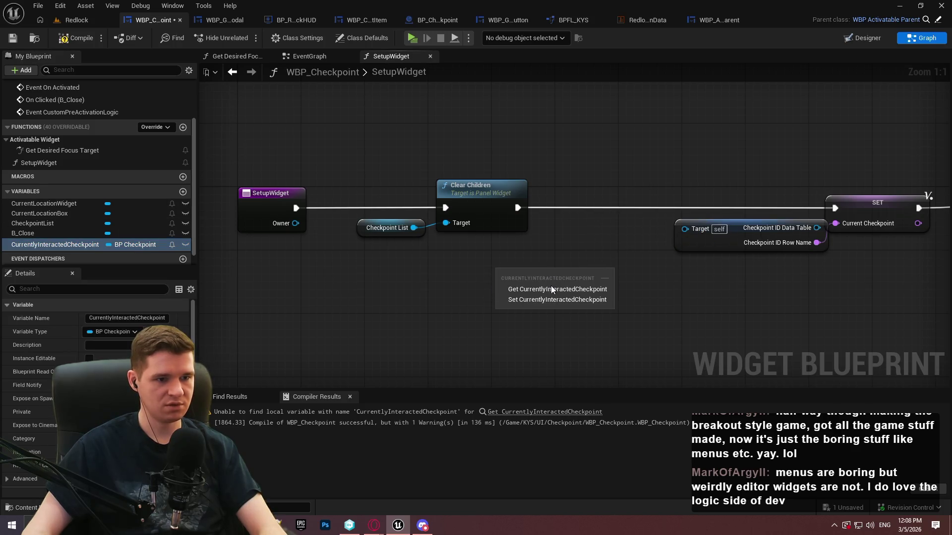
click(553, 285)
drag(592, 276, 703, 233)
mouse_move(598, 274)
mouse_down()
mouse_move(667, 228)
mouse_move(655, 228)
mouse_up()
Compile WBP_Checkpoint and save it with Ctrl+S.
mouse_move(902, 233)
mouse_down()
mouse_move(755, 323)
mouse_move(757, 278)
mouse_move(178, 268)
mouse_up()
scroll(757, 278, down, 1)
click(75, 38)
key(ctrl+s)
Review the Setup Widget and checkpoint getter nodes in the EventGraph, then switch to BP_RedlockHUD.
click(308, 56)
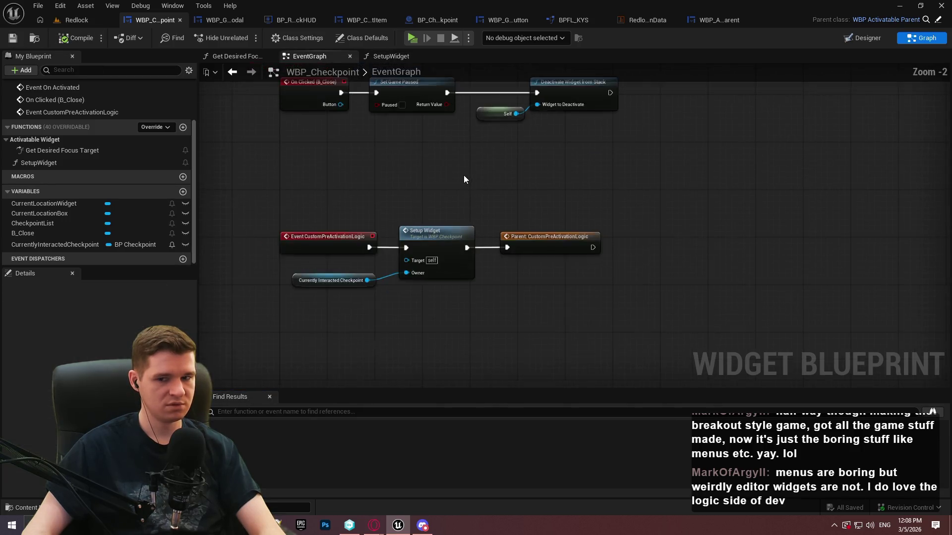
scroll(464, 180, down, 1)
drag(465, 180, 469, 225)
mouse_move(460, 343)
mouse_down()
mouse_move(424, 310)
mouse_move(351, 293)
mouse_up()
click(675, 342)
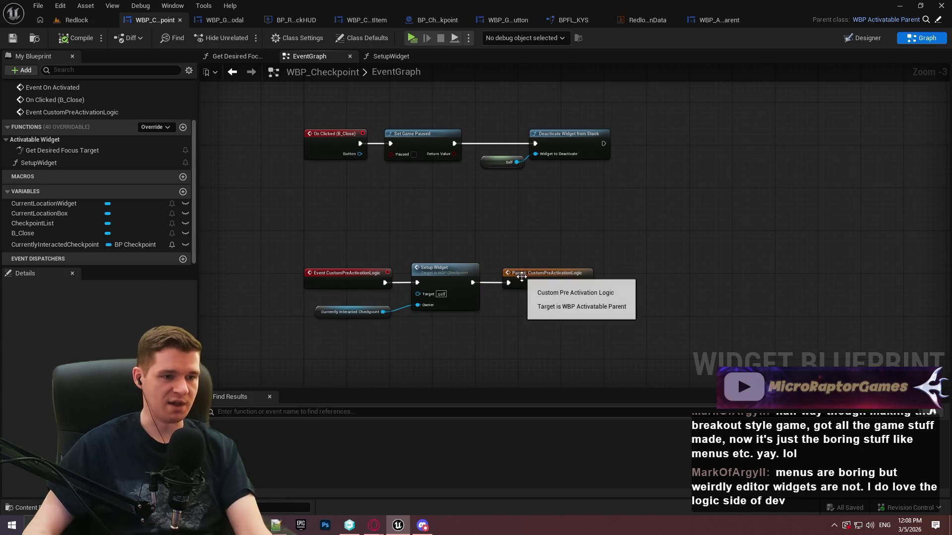
scroll(447, 207, up, 3)
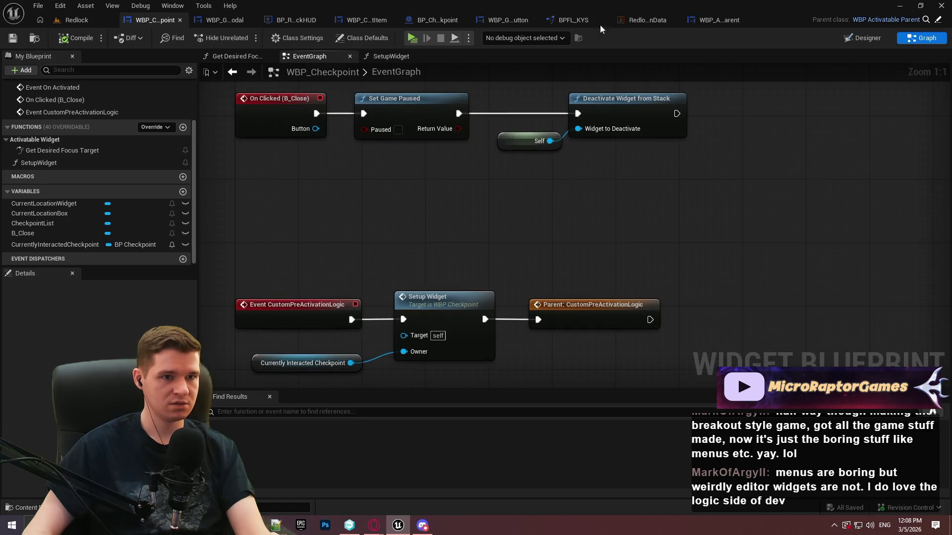
click(293, 21)
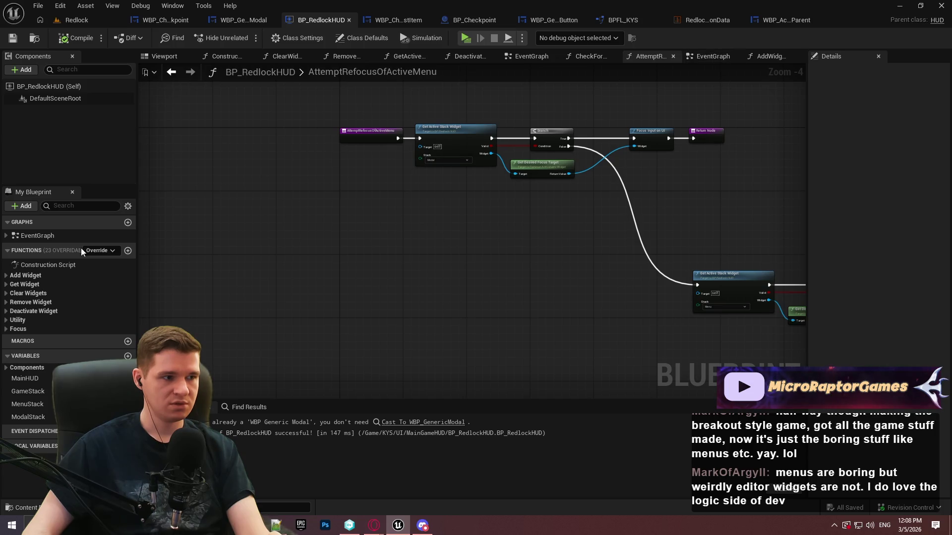
Open BP_RedlockHUD's AddWidgetToStack function and look at its Create Event and pre-activation nodes.
click(25, 275)
double_click(44, 286)
click(23, 276)
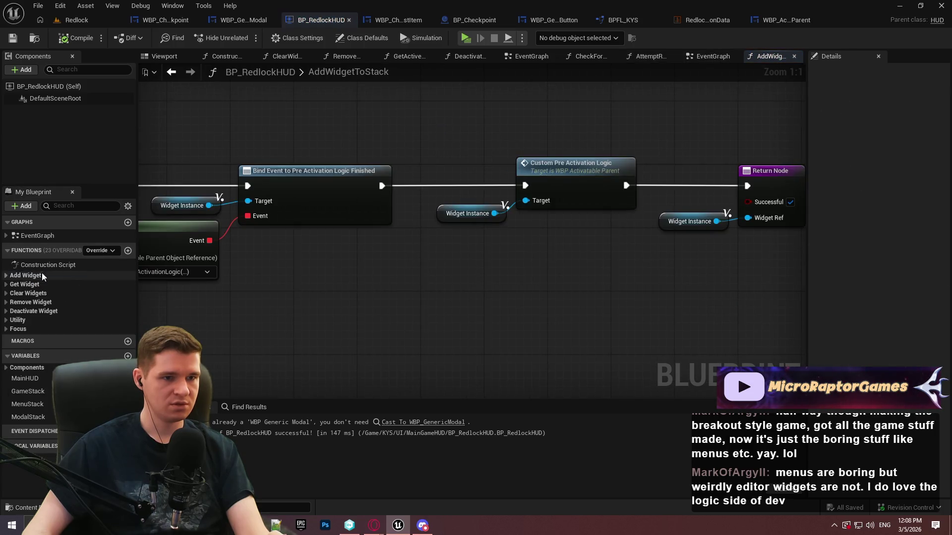
scroll(485, 258, down, 2)
drag(497, 255, 623, 257)
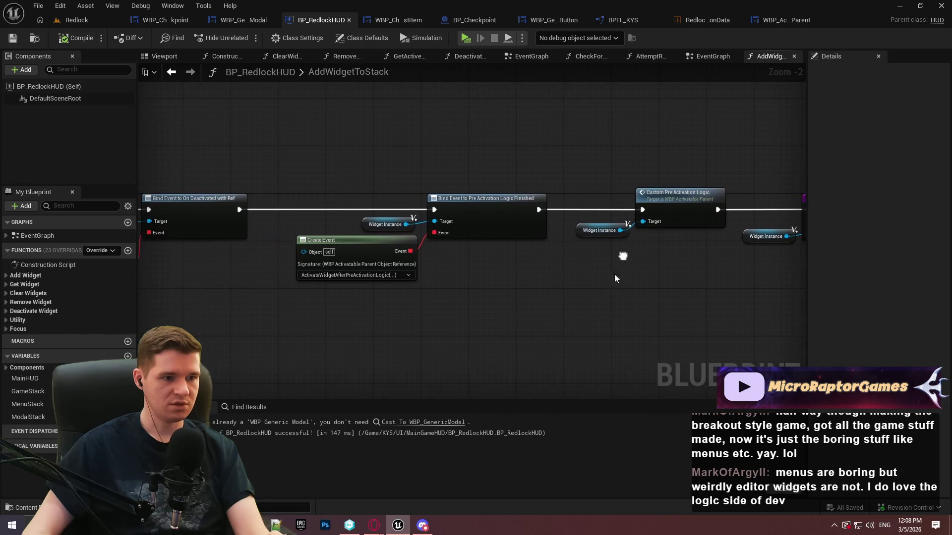
drag(335, 181, 526, 263)
click(679, 195)
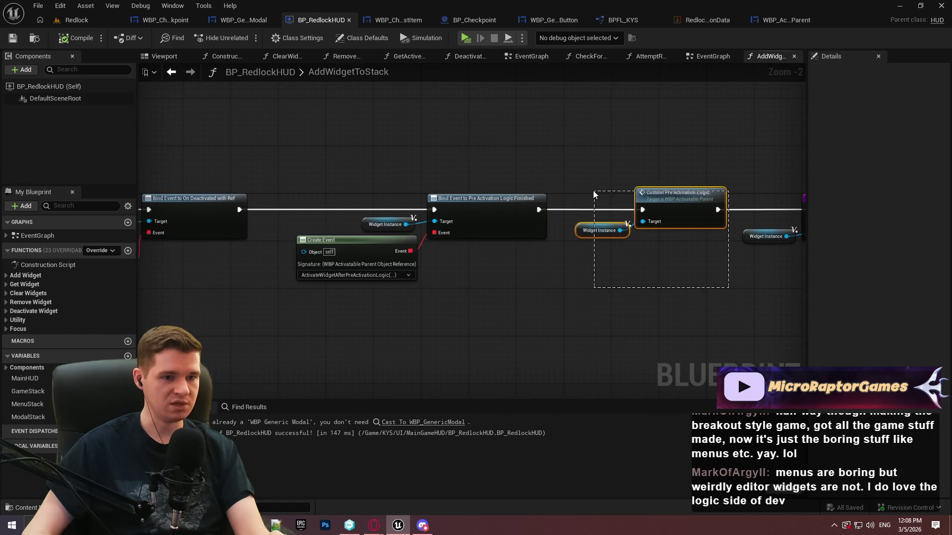
click(729, 260)
Pan through the Is Valid, Push Widget, Select and Bind Event nodes, then return to Redlock.
mouse_move(675, 259)
mouse_down()
mouse_move(439, 270)
mouse_move(743, 307)
mouse_move(749, 318)
mouse_up()
drag(397, 307, 667, 308)
mouse_move(496, 318)
mouse_down()
mouse_move(634, 298)
mouse_move(694, 268)
mouse_move(312, 310)
mouse_up()
drag(743, 277, 250, 241)
drag(803, 265, 383, 254)
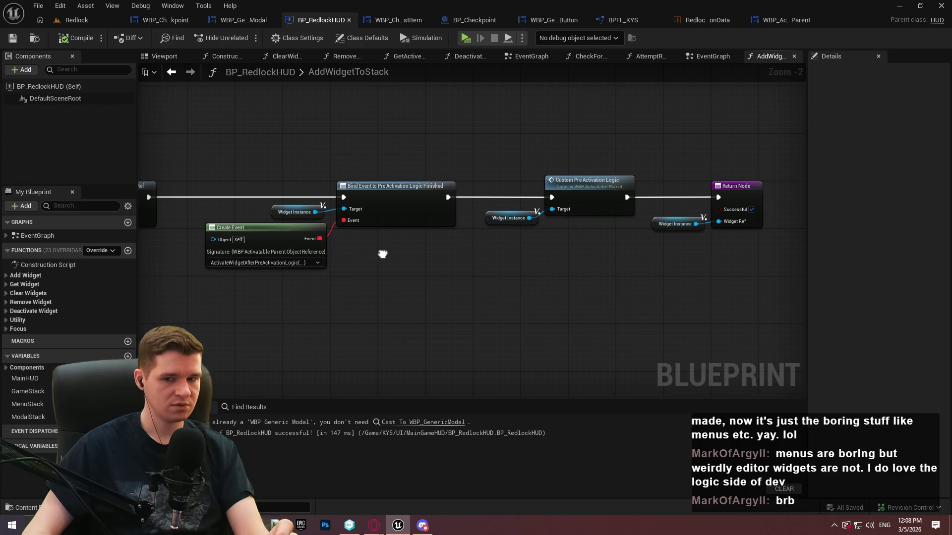
drag(383, 255, 382, 252)
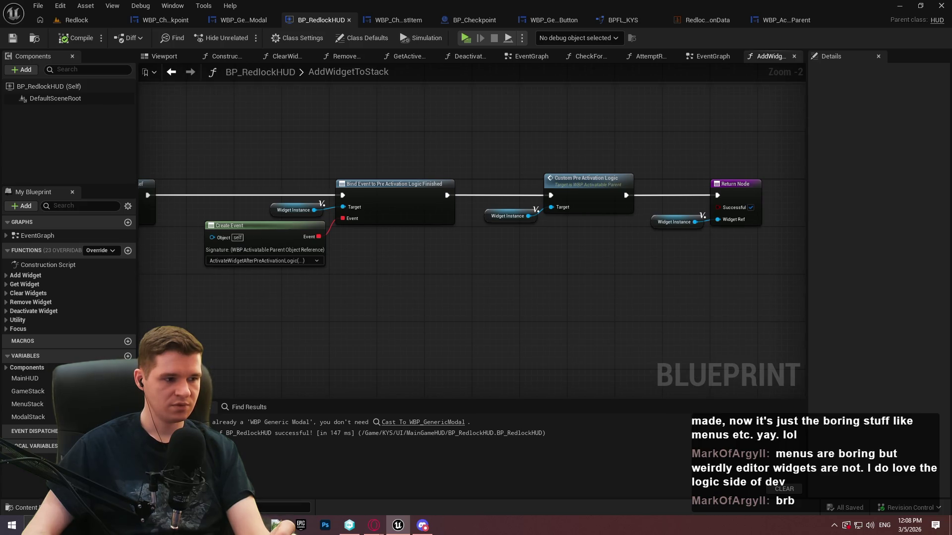
mouse_move(397, 328)
mouse_down()
mouse_move(538, 337)
mouse_move(527, 342)
mouse_up()
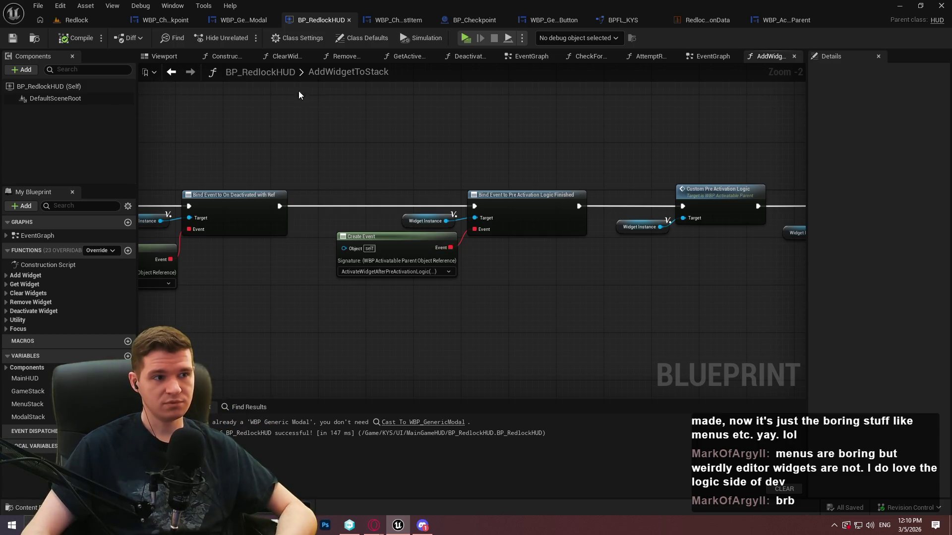
click(71, 26)
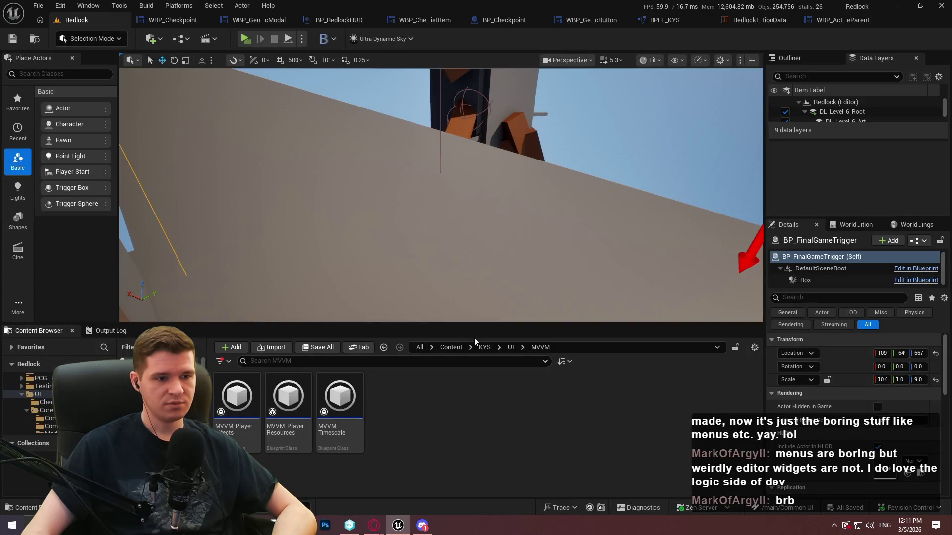
Open KYS/Core/GI_KYS and add a Name variable named CurrentlyInteractedCheckpoint.
click(483, 347)
double_click(275, 420)
double_click(275, 420)
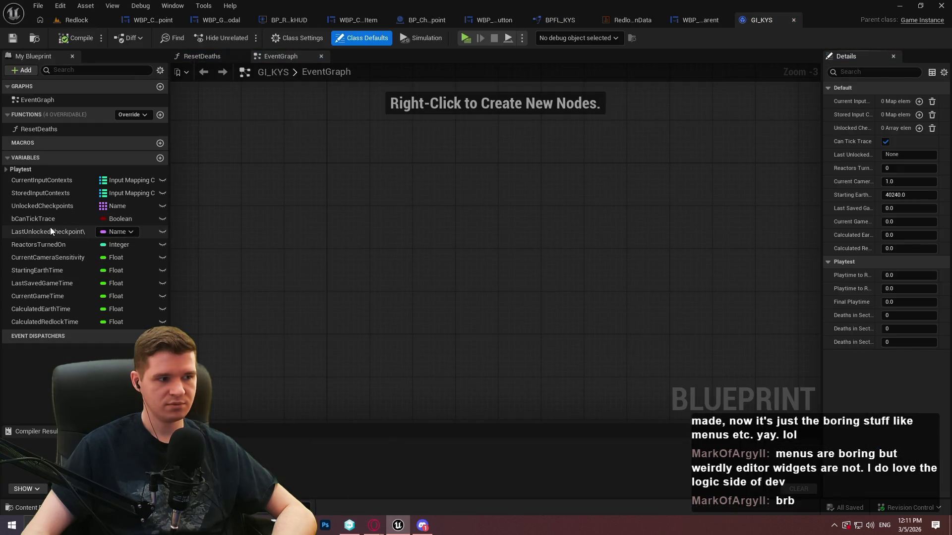
click(160, 158)
click(115, 335)
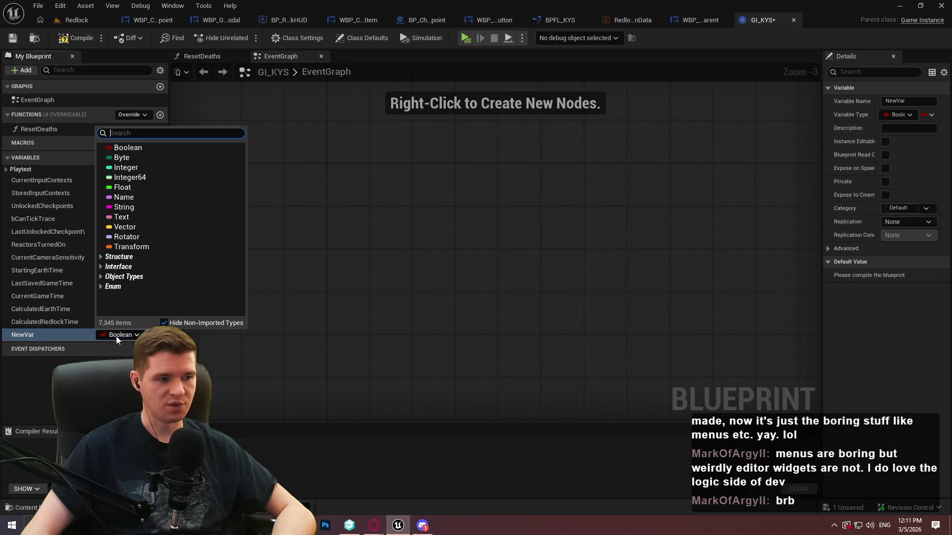
click(124, 197)
click(31, 336)
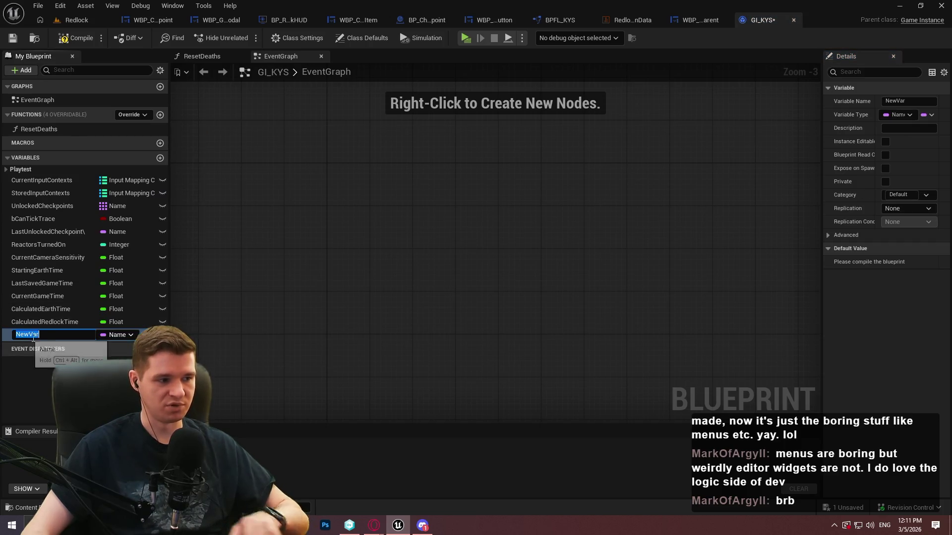
text(CurrentlyInt)
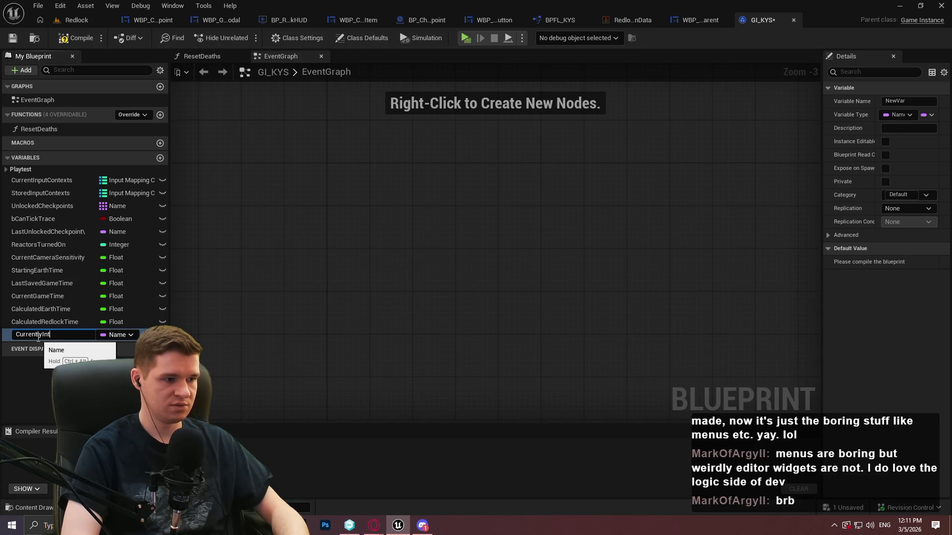
text(eractedChec)
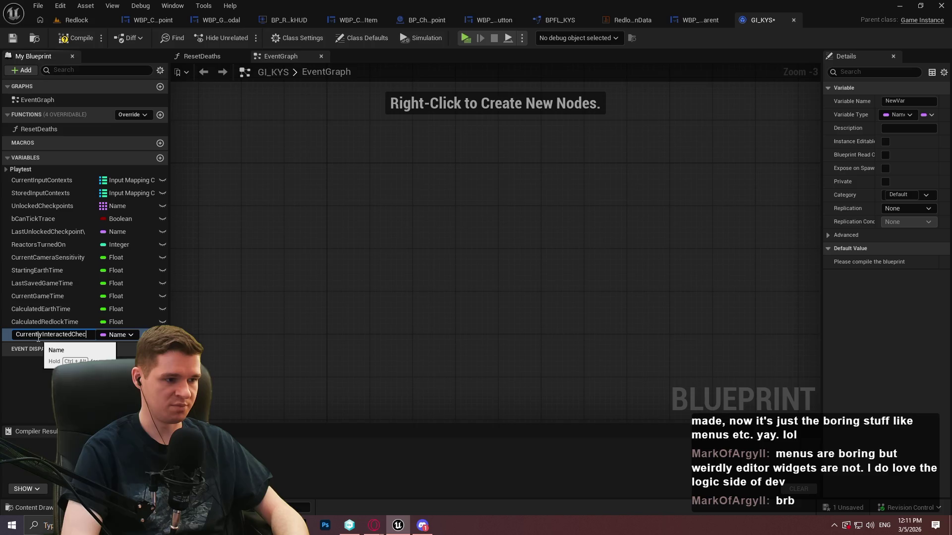
text(int)
key(Return)
Compile and save GI_KYS, checking it out of revision control.
click(77, 38)
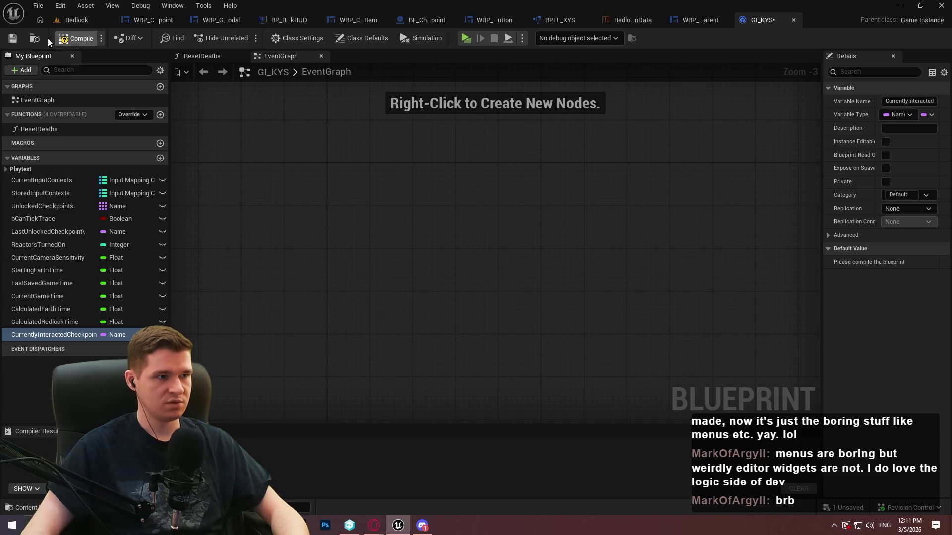
click(14, 40)
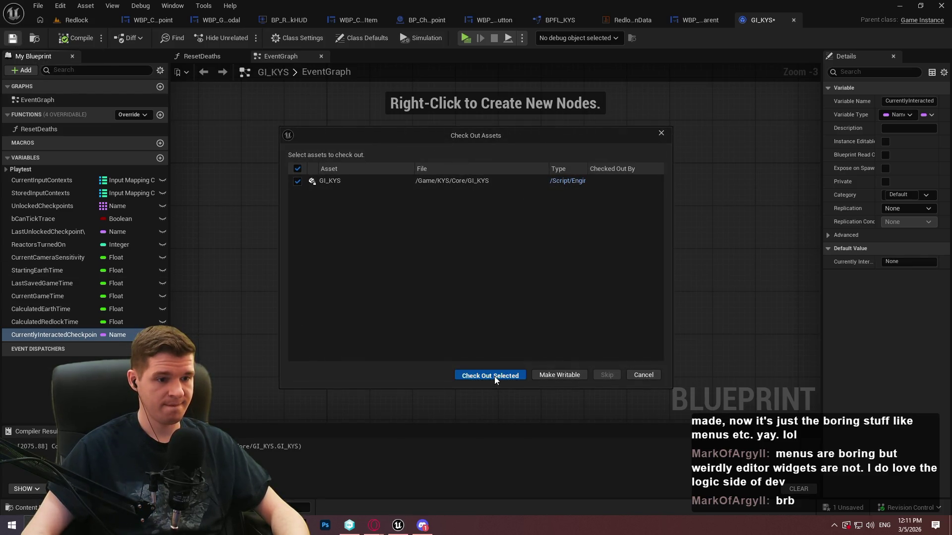
click(491, 375)
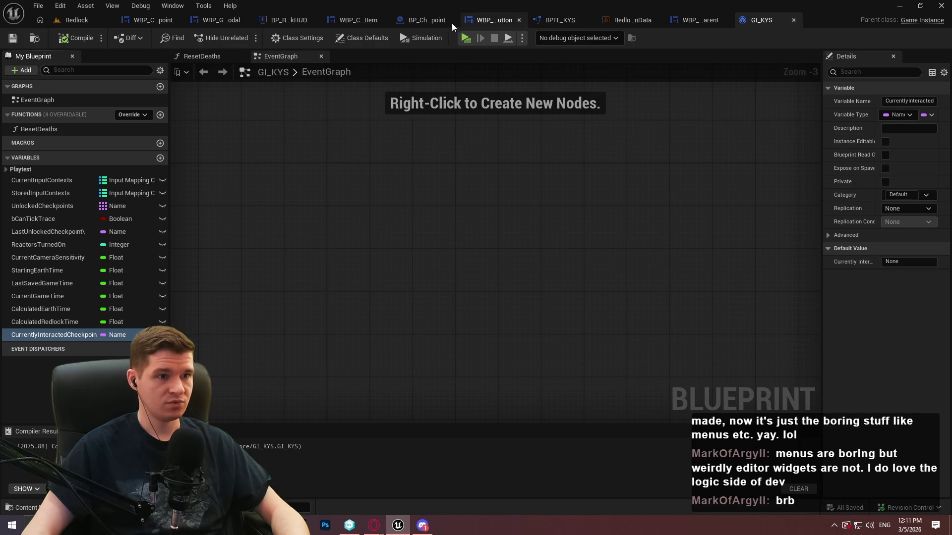
click(424, 22)
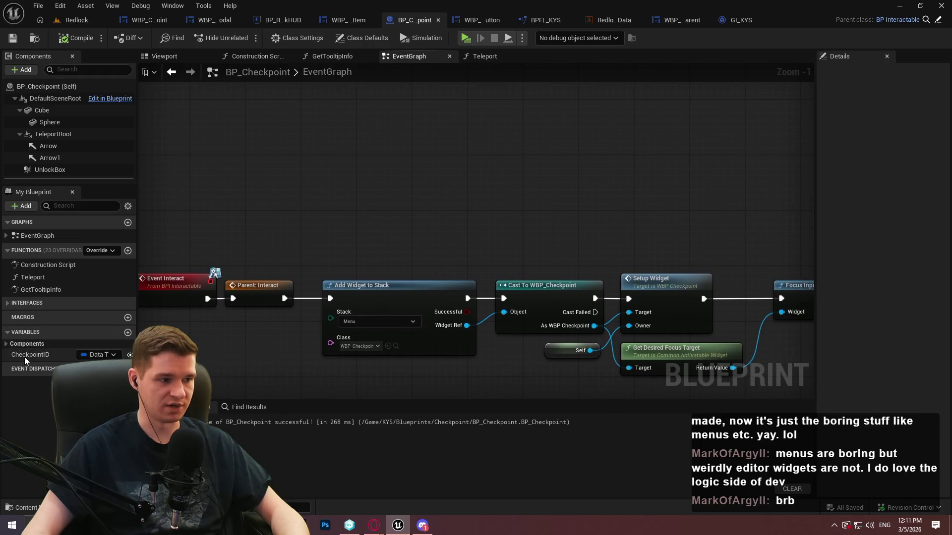
Add a split CheckpointID getter and a Get Game Instance node to the interact logic.
drag(23, 356, 276, 181)
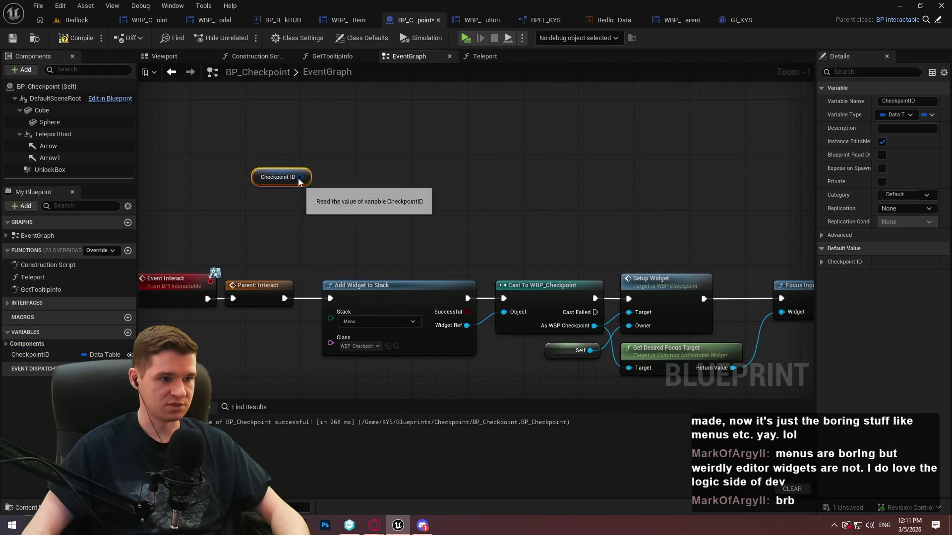
right_click(299, 183)
click(328, 219)
right_click(334, 143)
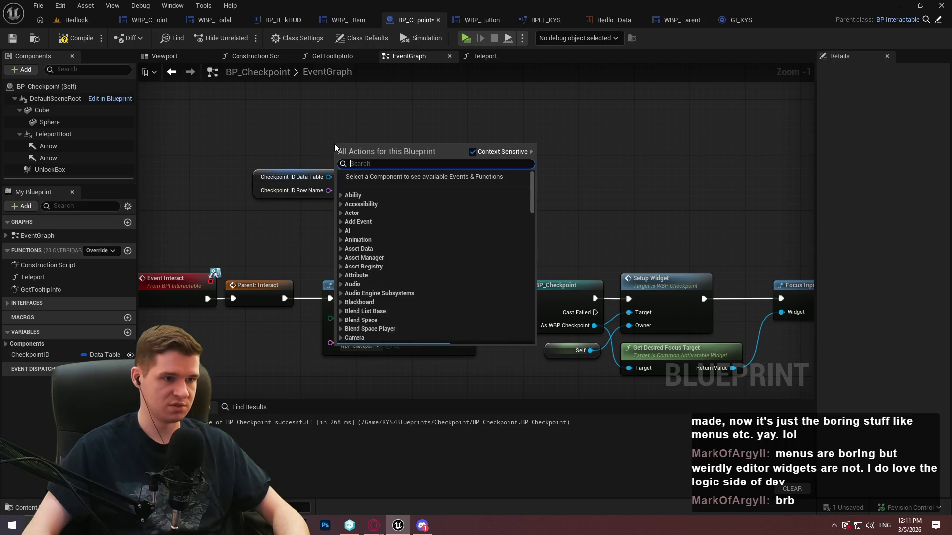
text(get agame)
key(BackSpace)
key(BackSpace)
key(BackSpace)
text(game instan)
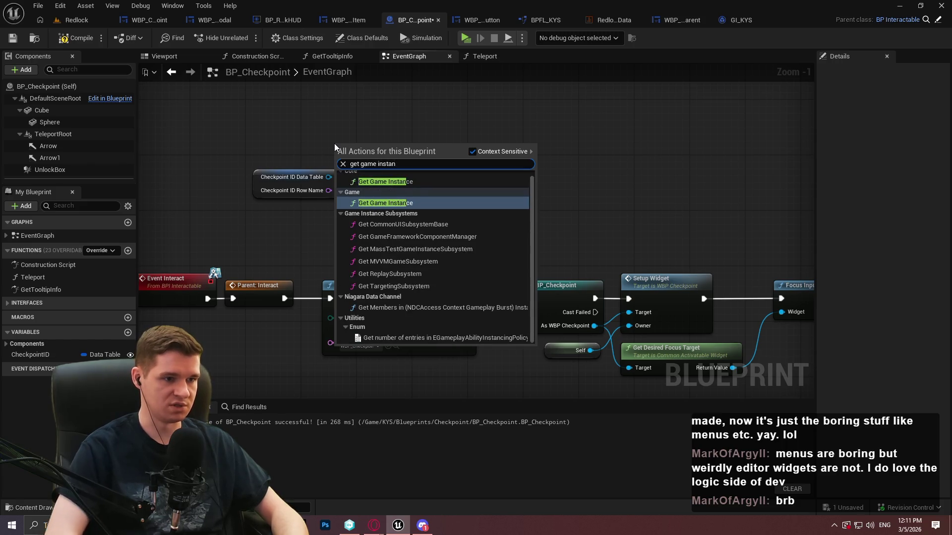
key(Return)
Set the game instance's CurrentlyInteractedCheckpoint and wire it before Add Widget to Stack.
drag(367, 149, 416, 148)
text(interactedc)
key(Down)
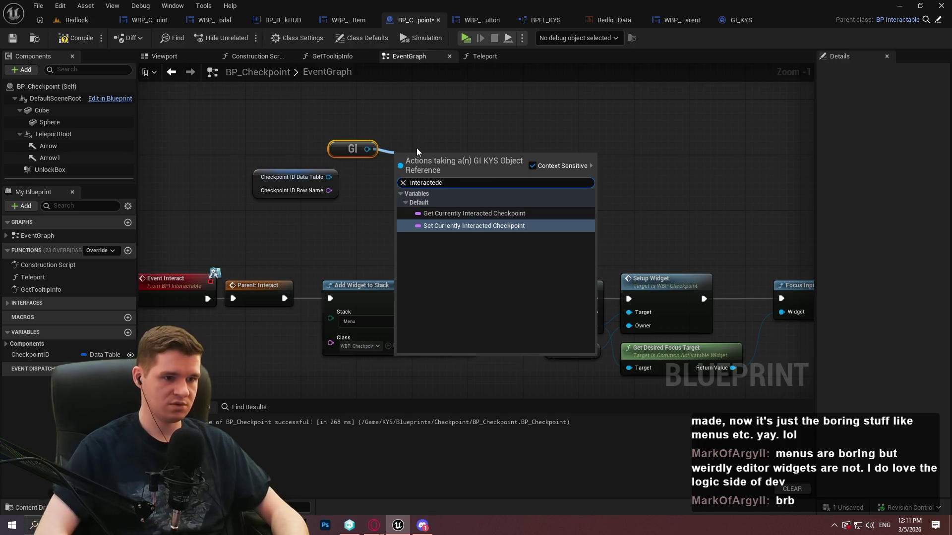
key(Return)
mouse_move(375, 149)
mouse_down()
mouse_move(334, 222)
mouse_move(333, 212)
mouse_move(400, 173)
mouse_move(284, 298)
mouse_up()
mouse_move(506, 160)
mouse_down()
mouse_move(319, 281)
mouse_move(331, 298)
mouse_up()
Realign the Event Interact, Checkpoint ID, GI and SET nodes into a tidy row.
mouse_move(334, 337)
mouse_down()
mouse_move(223, 279)
mouse_move(171, 182)
mouse_move(170, 152)
mouse_move(150, 159)
mouse_up()
mouse_move(583, 271)
mouse_down()
mouse_move(227, 153)
mouse_move(316, 159)
mouse_move(149, 273)
mouse_move(476, 292)
mouse_move(613, 280)
mouse_move(519, 272)
mouse_move(245, 302)
mouse_move(374, 305)
mouse_move(355, 301)
mouse_up()
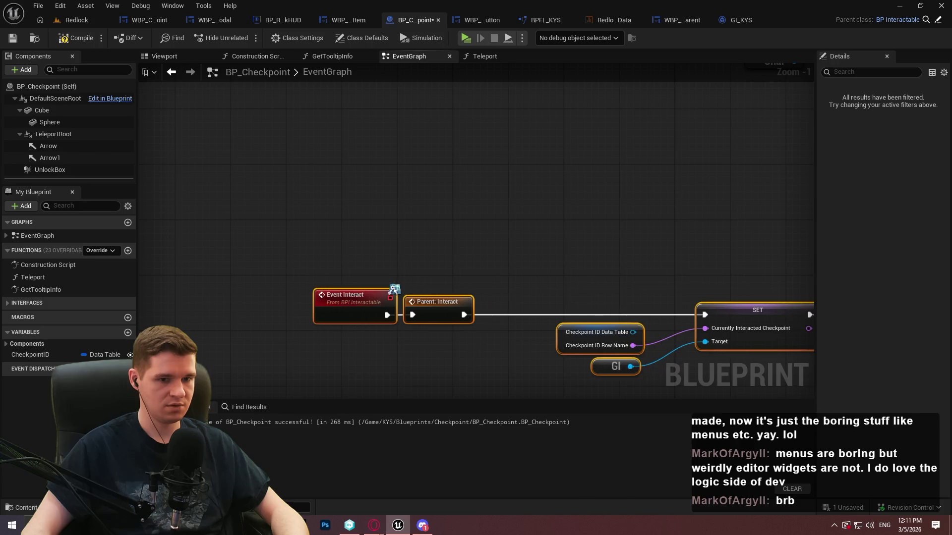
mouse_move(361, 243)
mouse_down()
mouse_move(398, 249)
mouse_move(382, 248)
mouse_up()
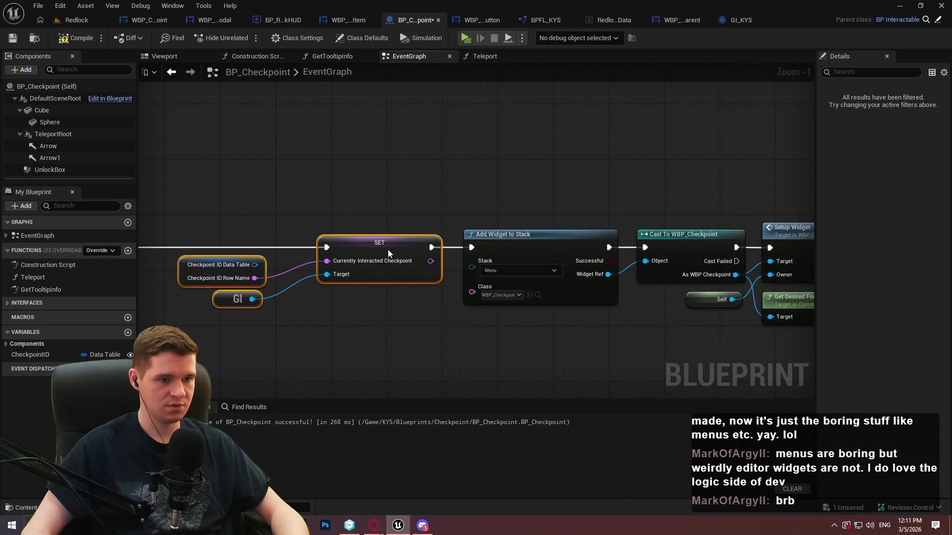
scroll(531, 294, down, 3)
scroll(531, 295, down, 1)
drag(281, 275, 423, 277)
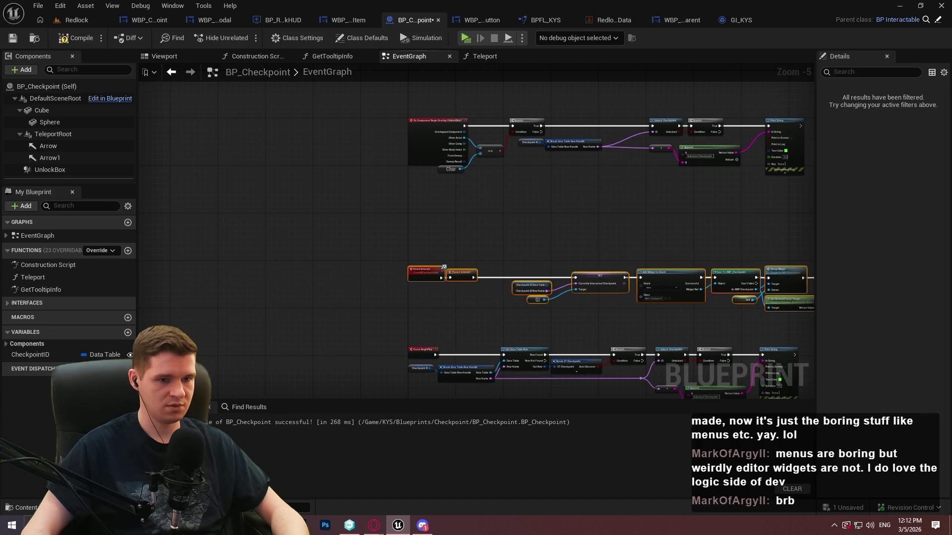
scroll(572, 169, up, 4)
click(572, 169)
Delete the Cast, Setup Widget and Focus nodes, recompile and save BP_Checkpoint, then view WBP_Checkpoint.
mouse_move(654, 283)
mouse_down()
mouse_move(557, 238)
mouse_move(282, 163)
mouse_move(653, 202)
mouse_up()
key(Delete)
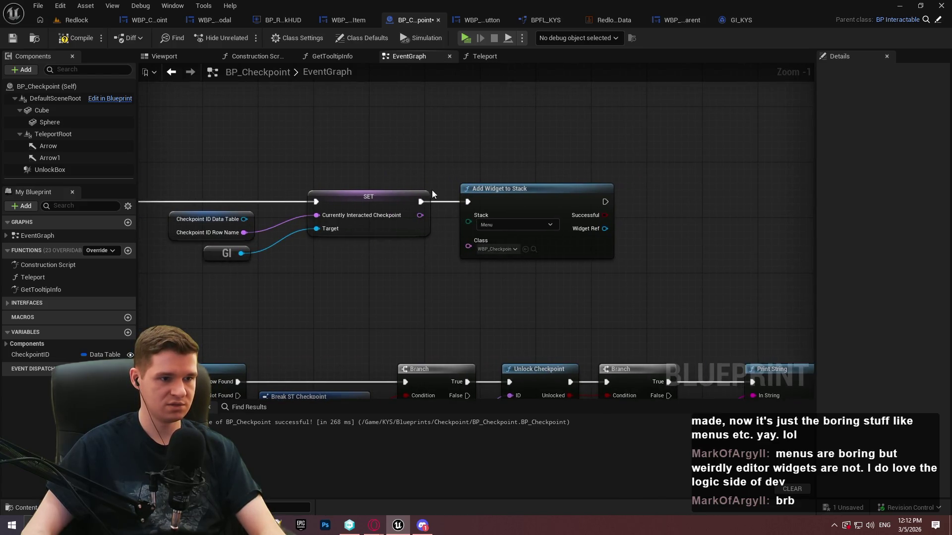
key(F7)
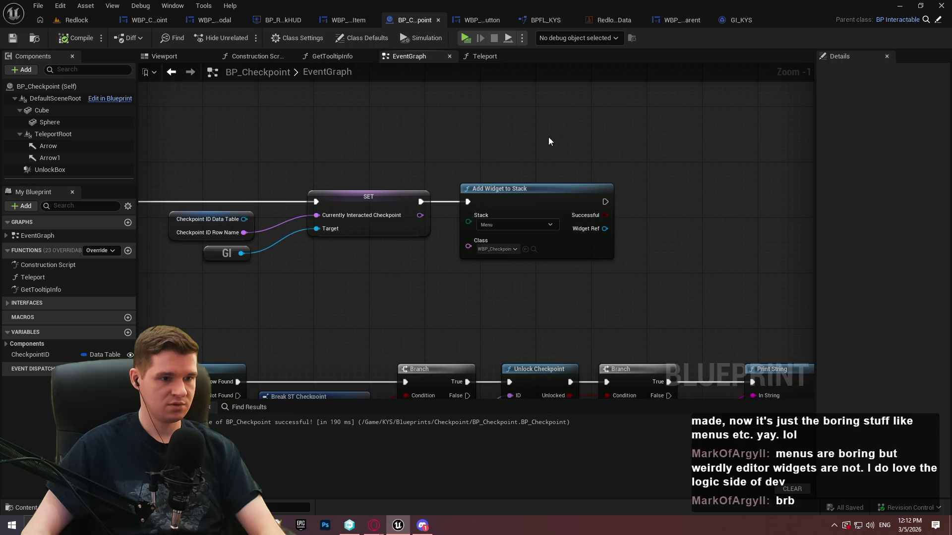
drag(553, 141, 712, 152)
mouse_move(511, 297)
mouse_down()
mouse_move(389, 231)
mouse_move(440, 244)
mouse_up()
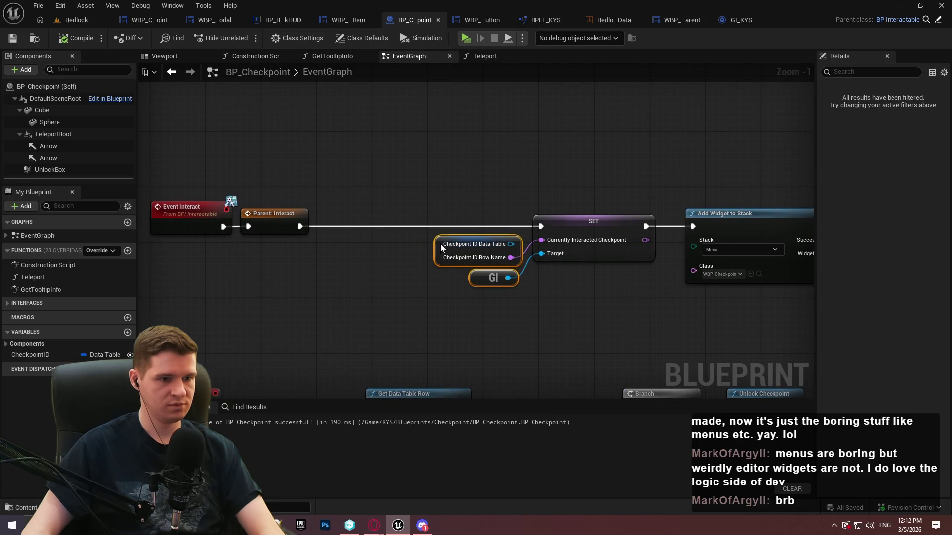
click(542, 304)
drag(542, 304, 453, 288)
click(14, 38)
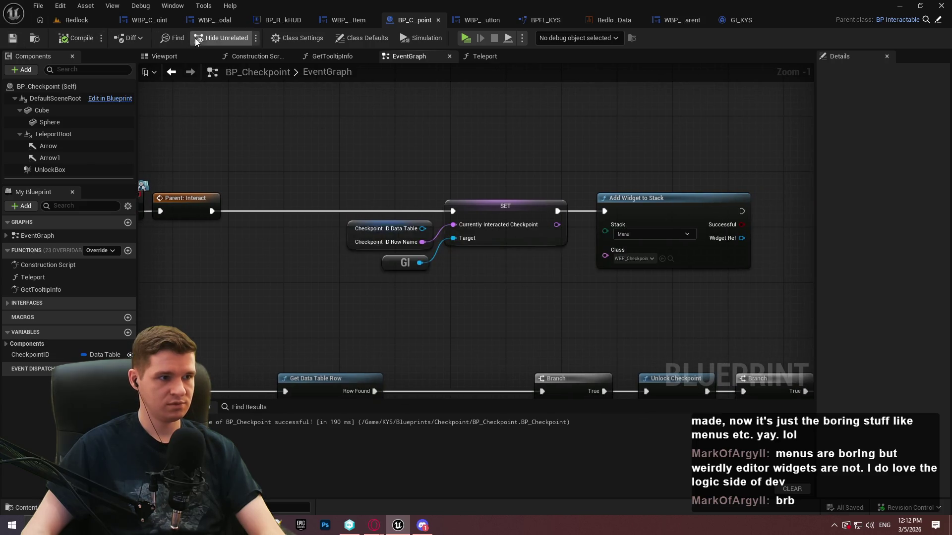
click(149, 20)
drag(294, 340, 321, 291)
Remove the CurrentlyInteractedCheckpoint getter, compile, and delete the variable from WBP_Checkpoint.
click(317, 270)
key(Delete)
click(72, 43)
click(56, 244)
key(Delete)
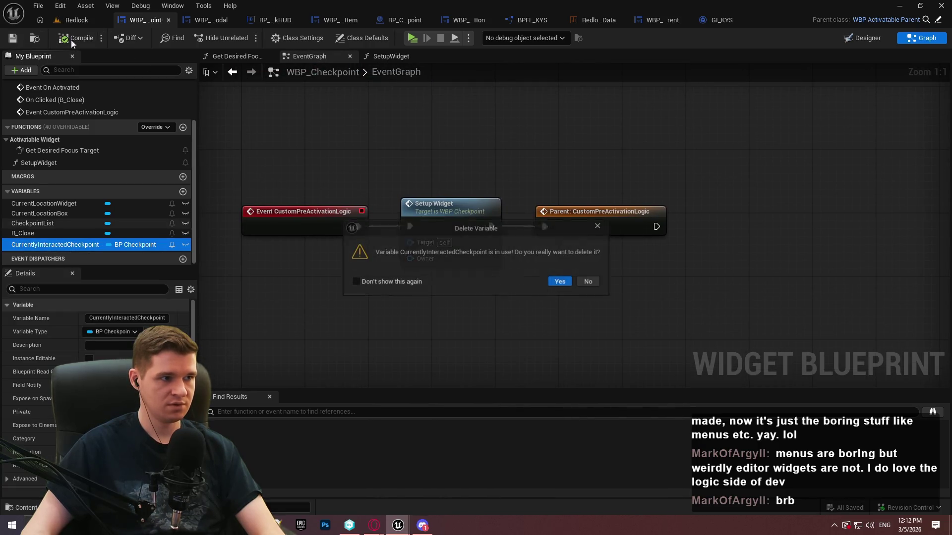
click(564, 286)
click(565, 287)
Open the SetupWidget graph and inspect its CurrentListItem local variable and SET Current Checkpoint node.
click(456, 216)
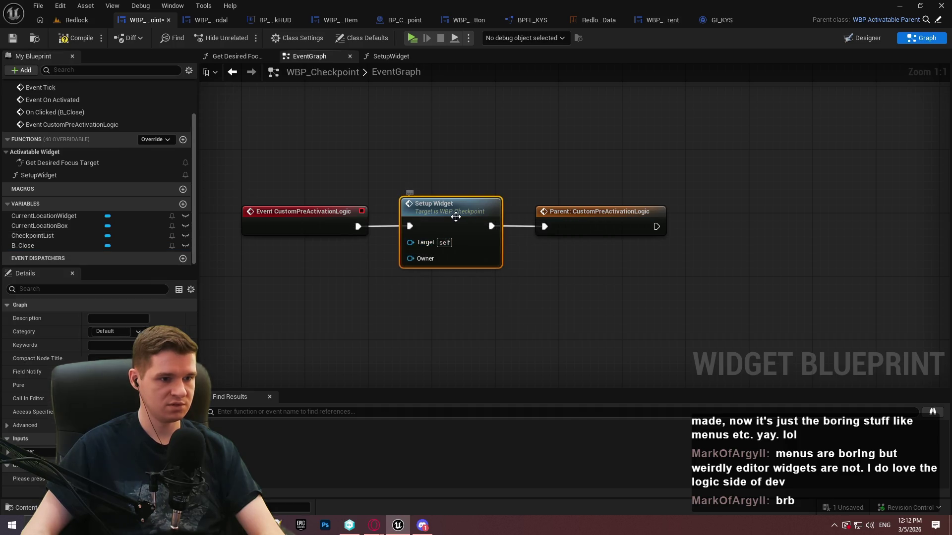
double_click(456, 216)
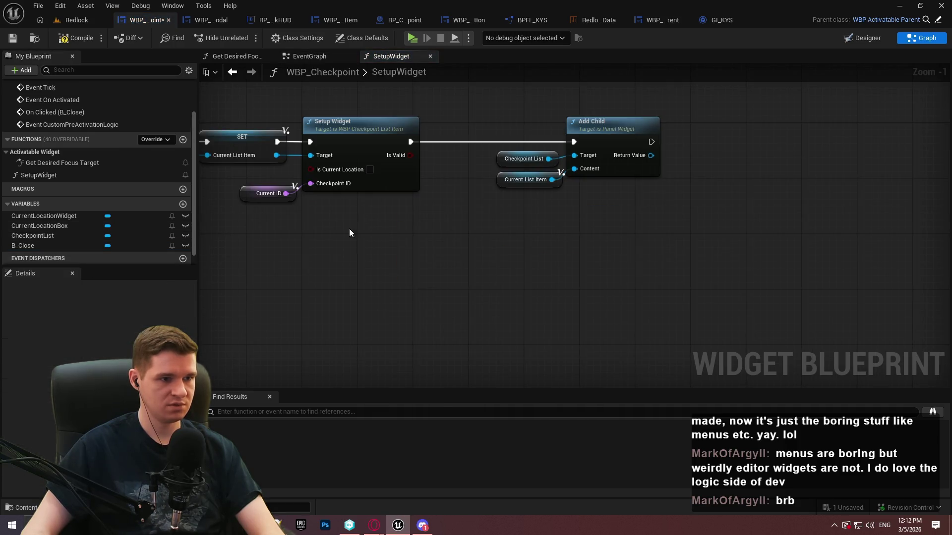
scroll(506, 250, up, 2)
scroll(51, 262, down, 1)
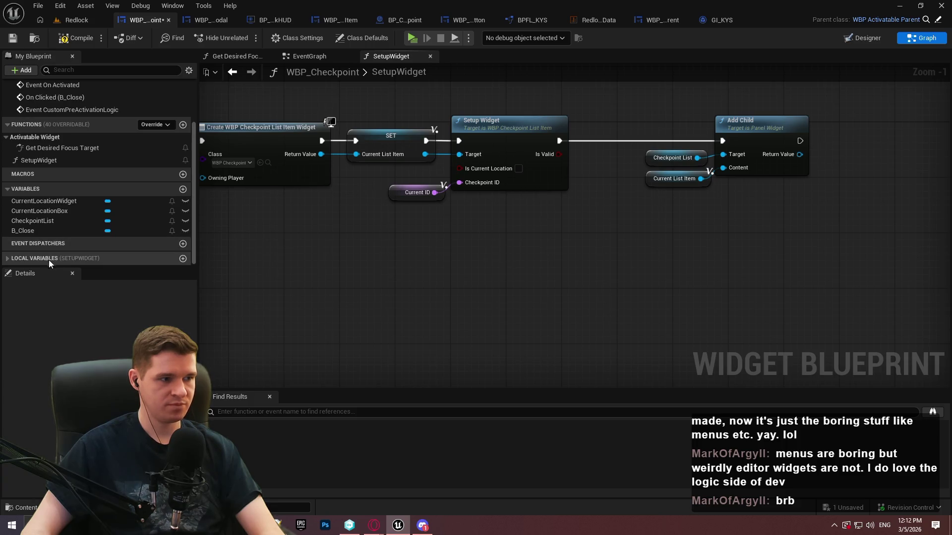
click(7, 258)
scroll(16, 258, down, 3)
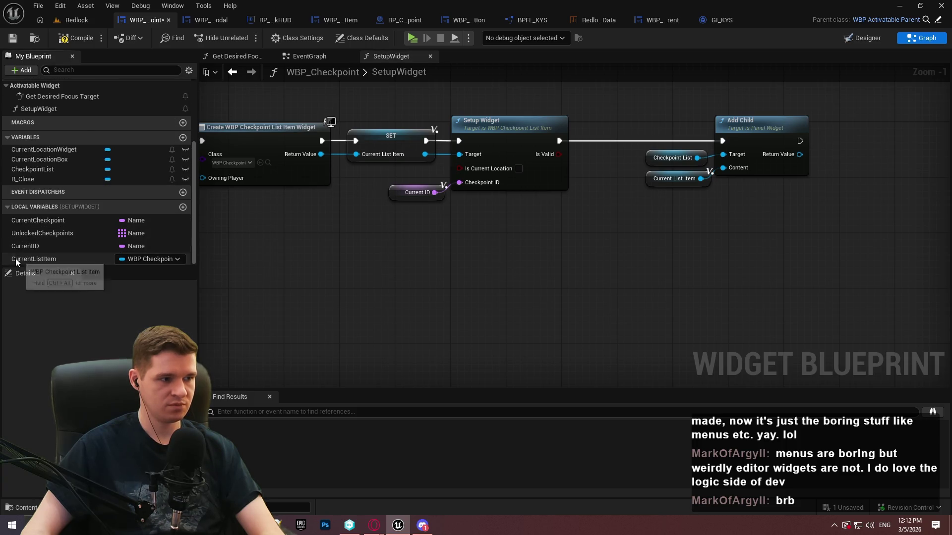
click(46, 260)
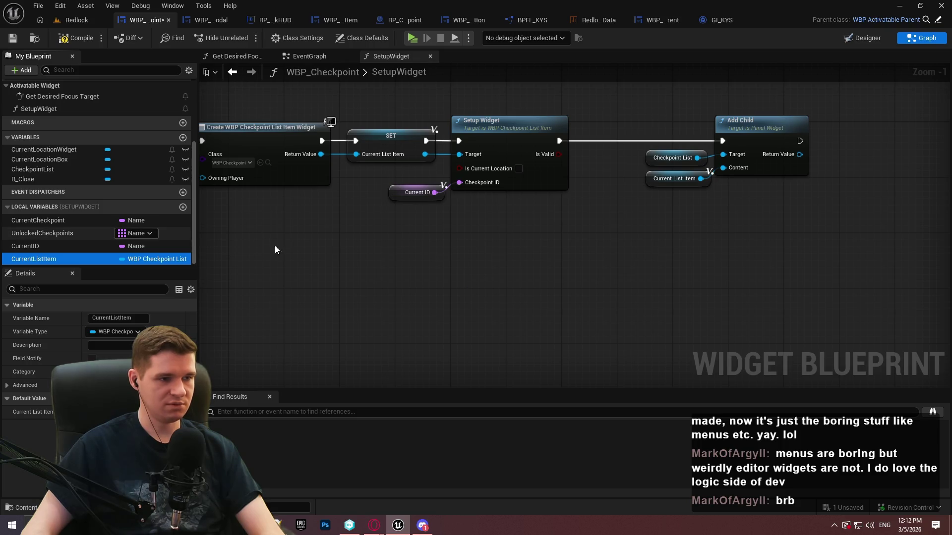
mouse_move(631, 283)
mouse_down()
mouse_move(511, 287)
mouse_move(711, 302)
mouse_move(700, 314)
mouse_move(589, 270)
mouse_up()
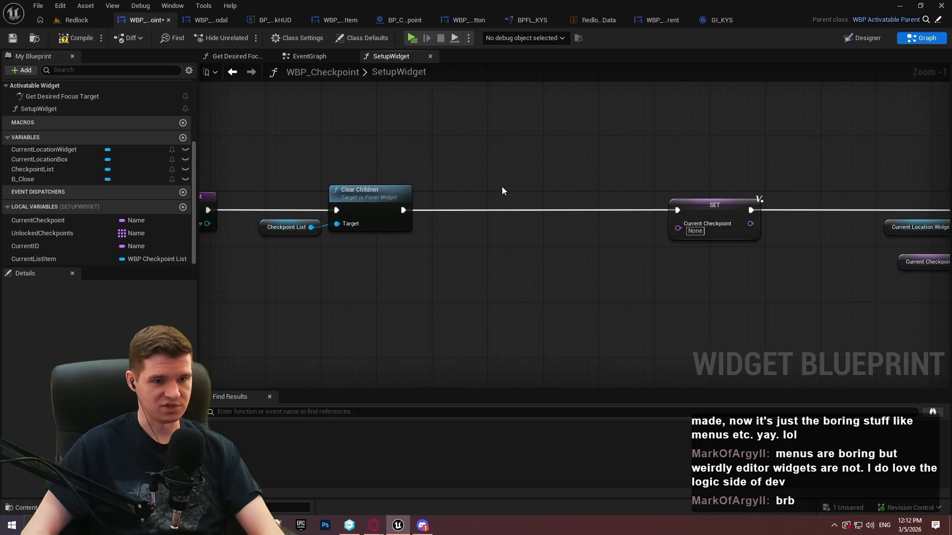
Compile and save WBP_Checkpoint, then place a Get Game Instance node near SET Current Checkpoint.
click(92, 38)
key(ctrl+s)
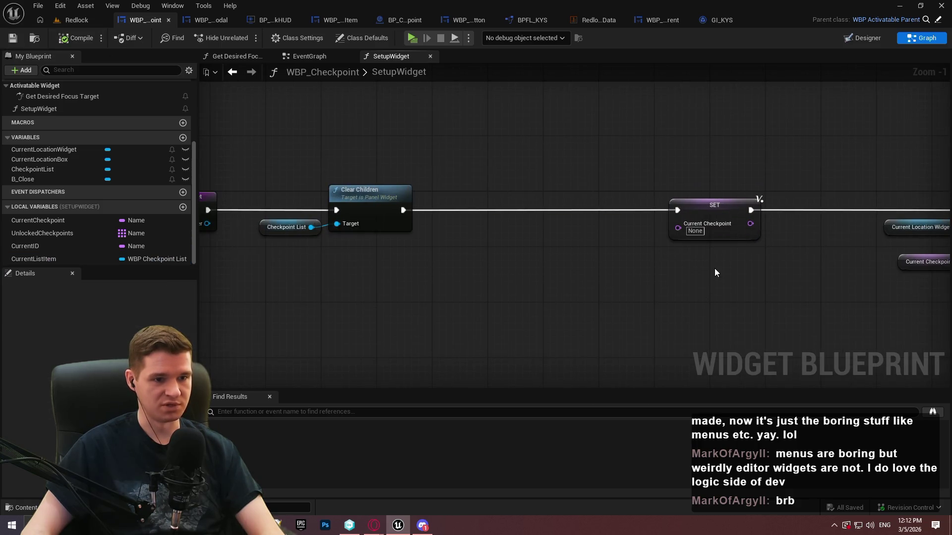
drag(679, 228, 631, 242)
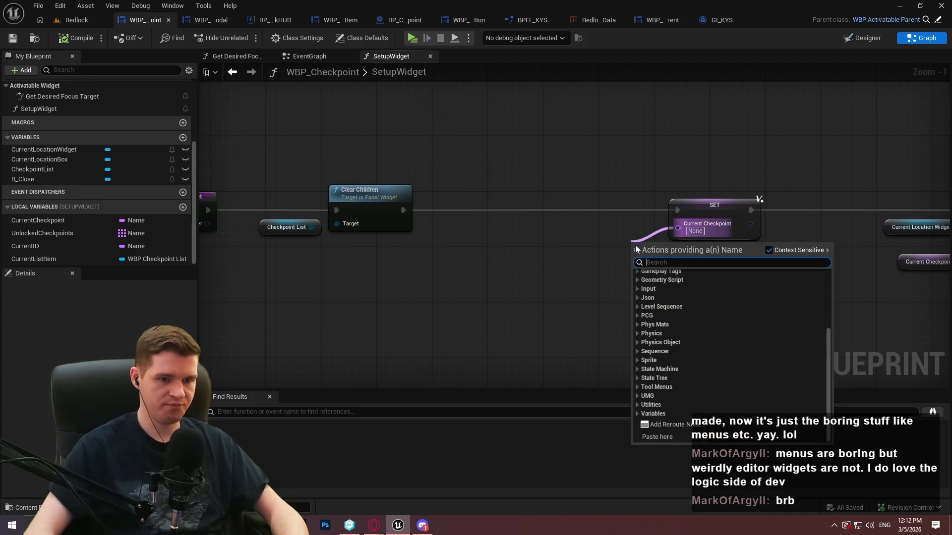
click(454, 272)
right_click(456, 274)
text(get game instan)
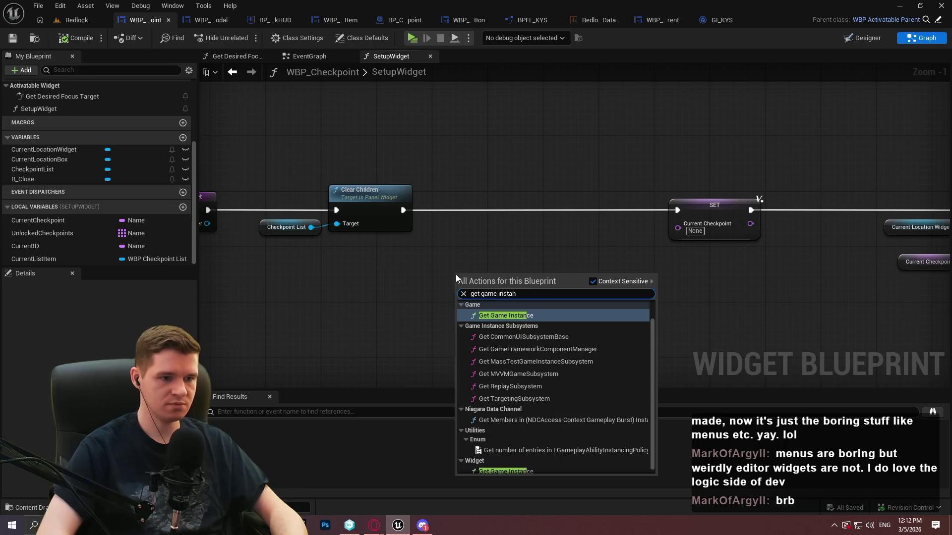
key(Return)
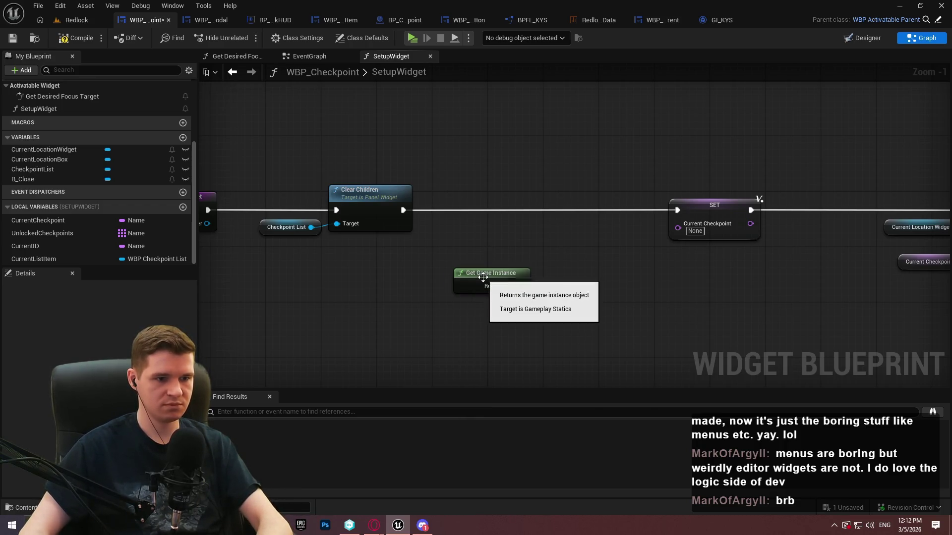
Replace that node with the project's GI game instance node.
key(Delete)
right_click(474, 260)
text(get game instn)
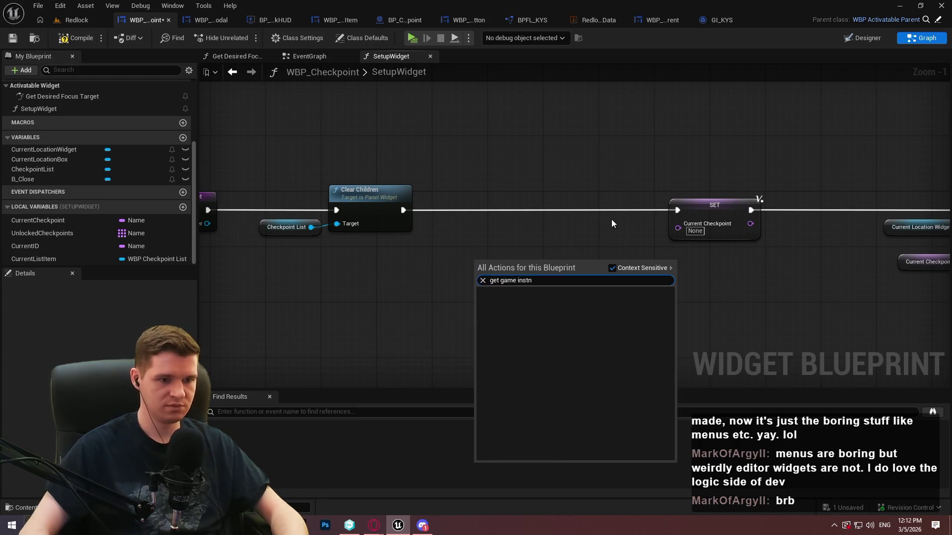
key(BackSpace)
scroll(567, 332, down, 2)
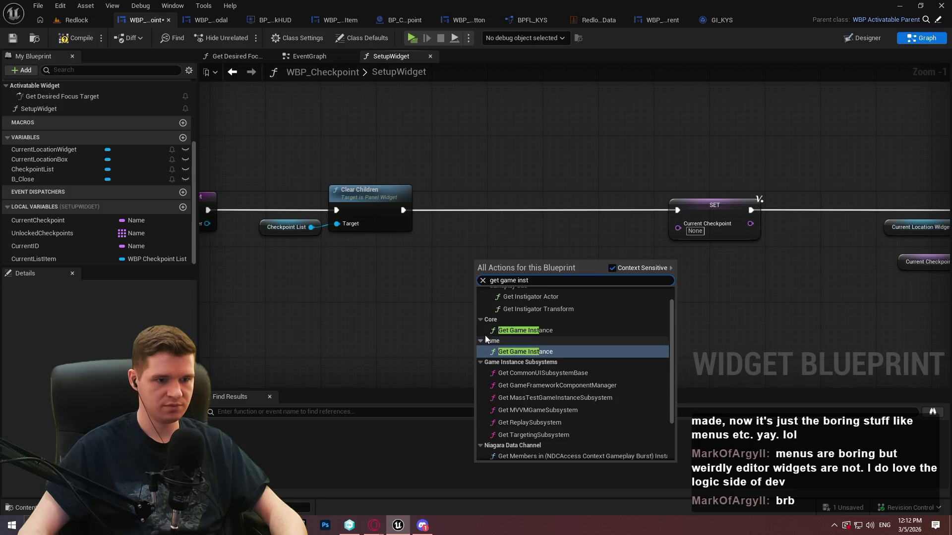
click(527, 330)
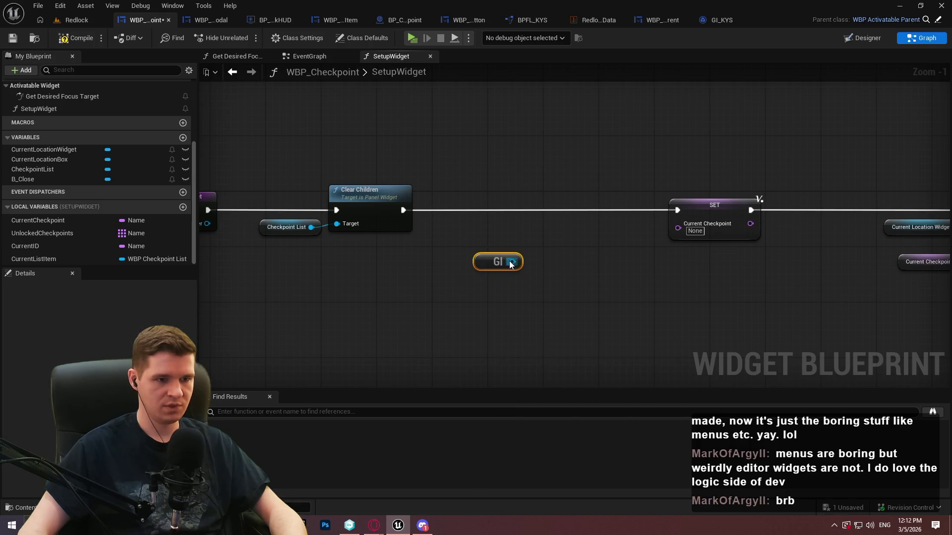
Wire GI's Currently Interacted Checkpoint getter into SET's Current Checkpoint pin.
drag(511, 263, 565, 264)
text(currentlyin)
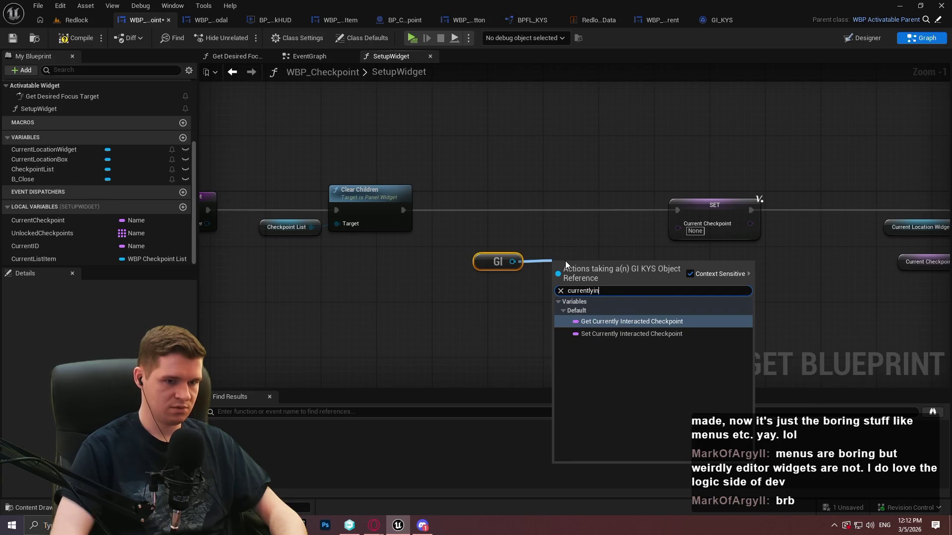
key(Return)
scroll(565, 261, up, 1)
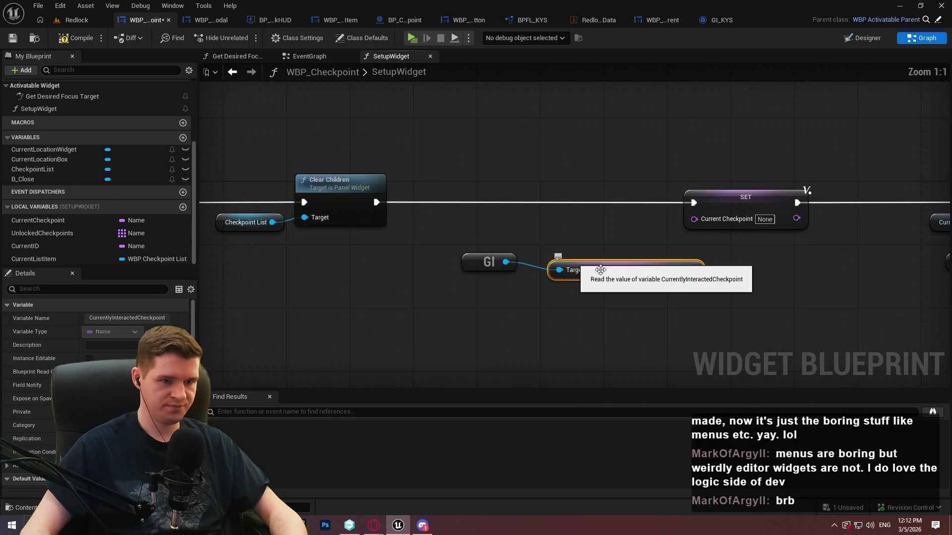
drag(668, 262, 704, 218)
mouse_move(459, 245)
mouse_down()
mouse_move(518, 273)
mouse_move(453, 214)
mouse_move(463, 221)
mouse_up()
click(596, 253)
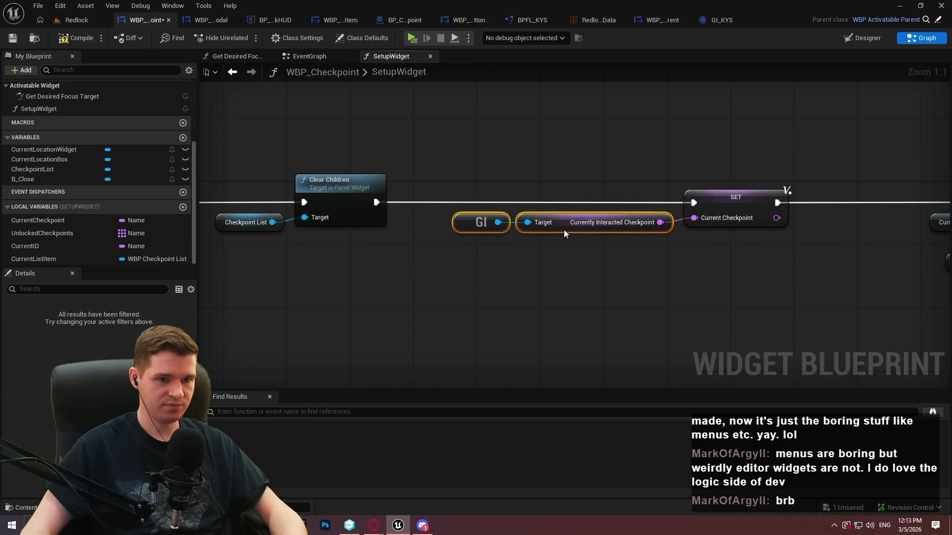
Compile and save the widget, then show the Setup Widget call in the EventGraph.
scroll(487, 248, down, 2)
click(63, 45)
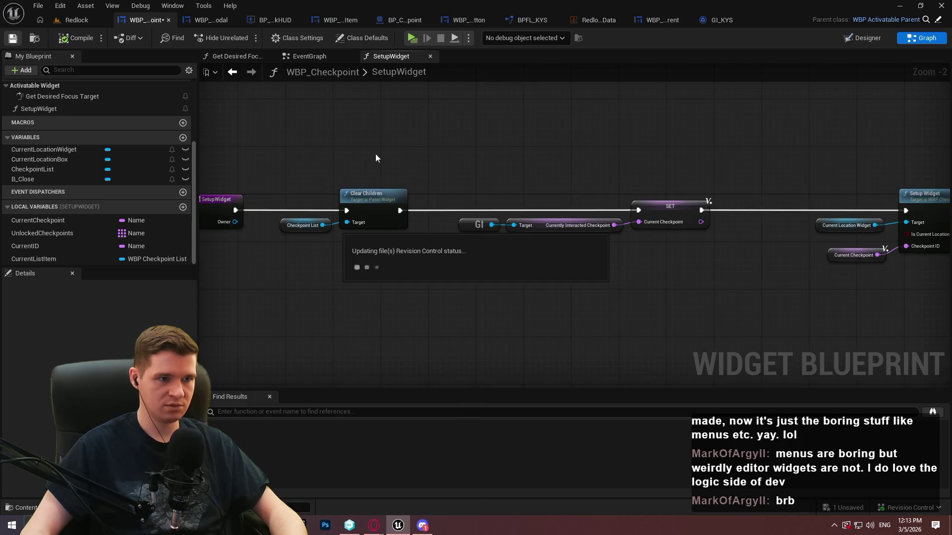
mouse_move(507, 189)
mouse_down()
mouse_move(205, 140)
mouse_move(382, 101)
mouse_up()
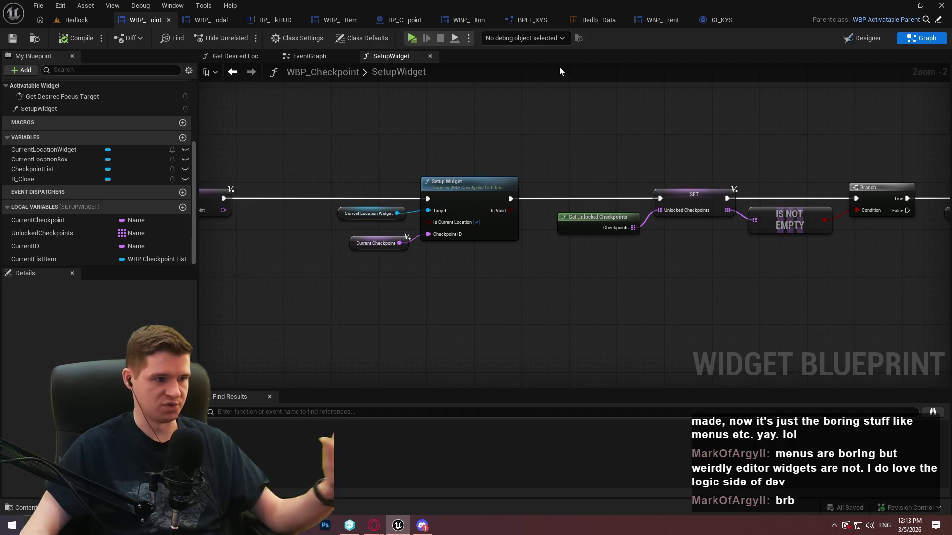
click(306, 57)
scroll(525, 180, down, 1)
drag(525, 180, 548, 241)
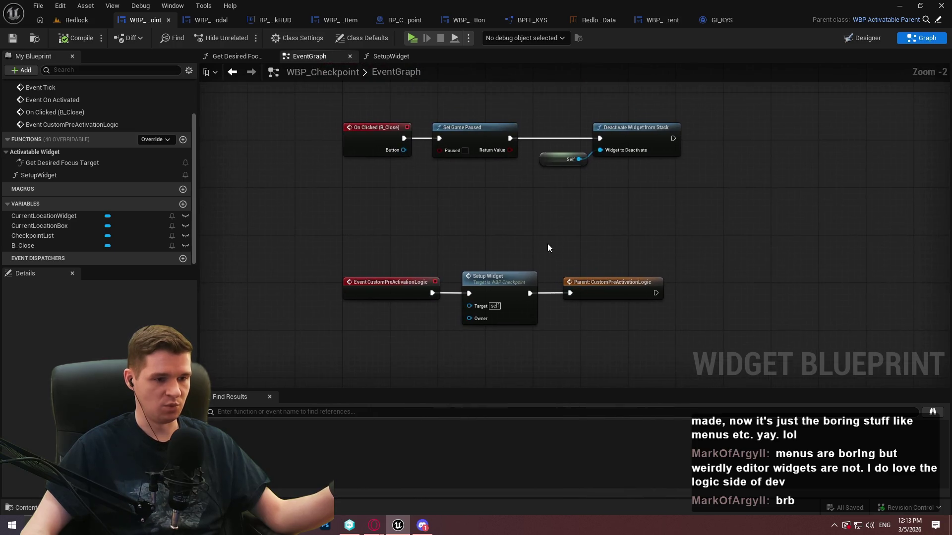
Delete the Owner input parameter from SetupWidget's entry node.
double_click(519, 322)
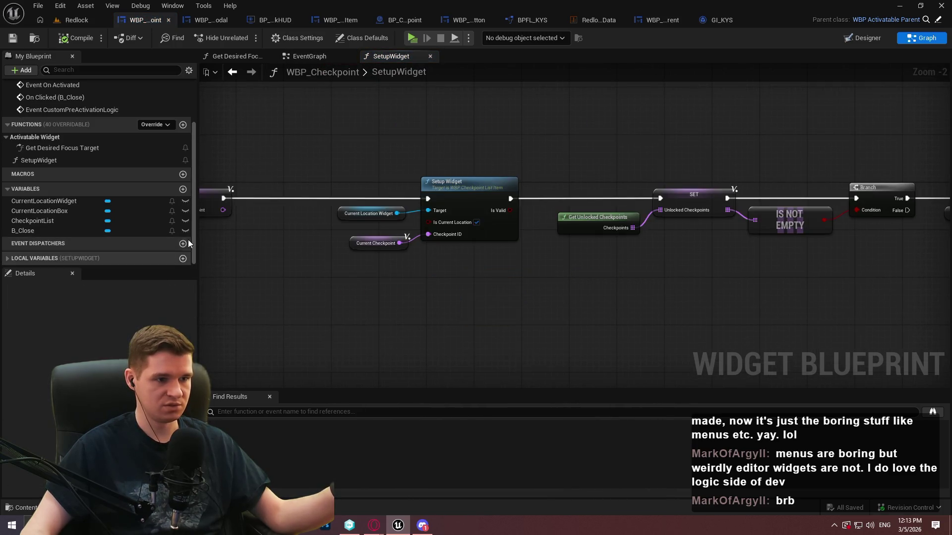
click(449, 262)
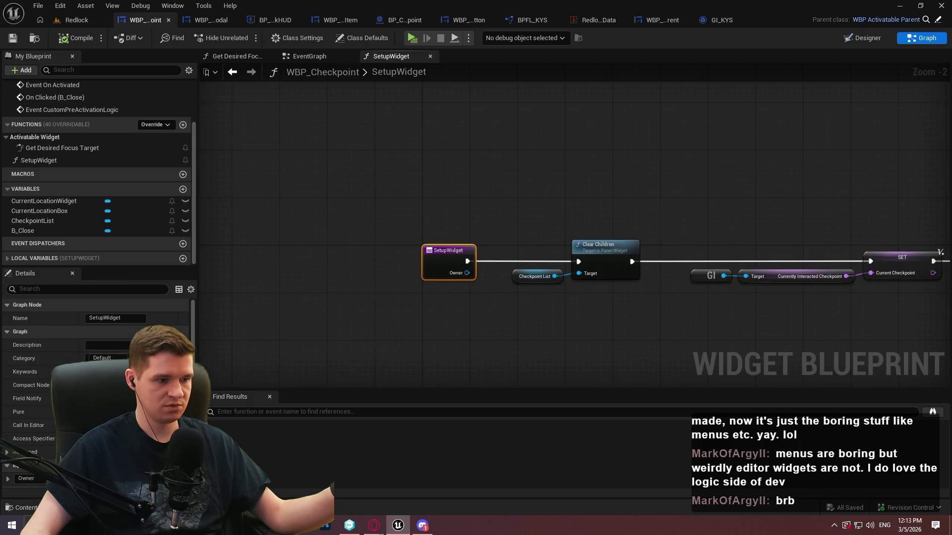
click(183, 479)
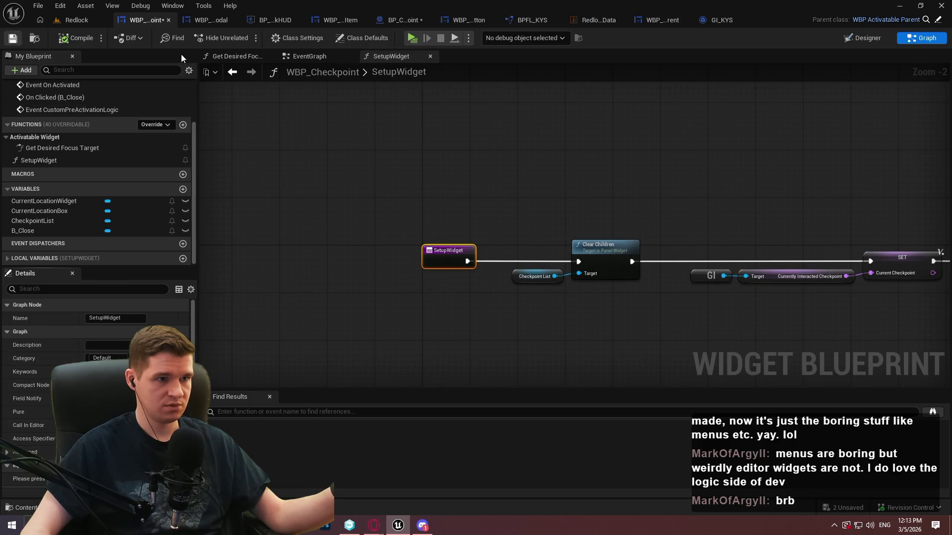
Check the updated Setup Widget call in the EventGraph, then open WBP_ActivatableParent.
click(318, 61)
scroll(484, 237, up, 3)
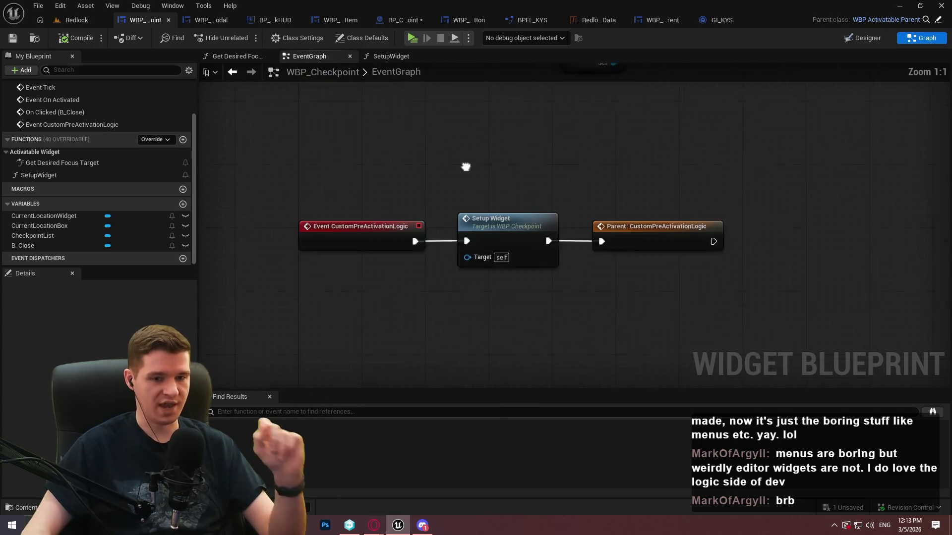
drag(509, 154, 547, 278)
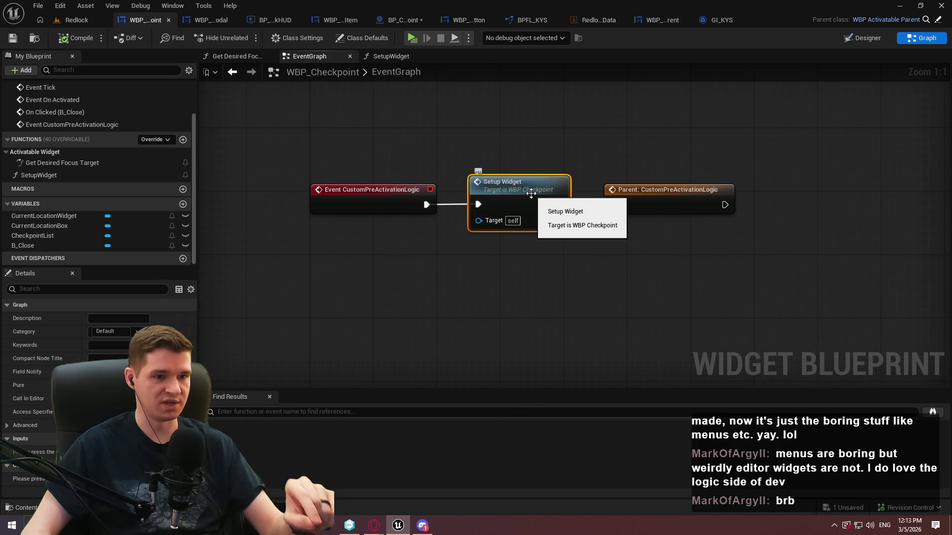
click(677, 237)
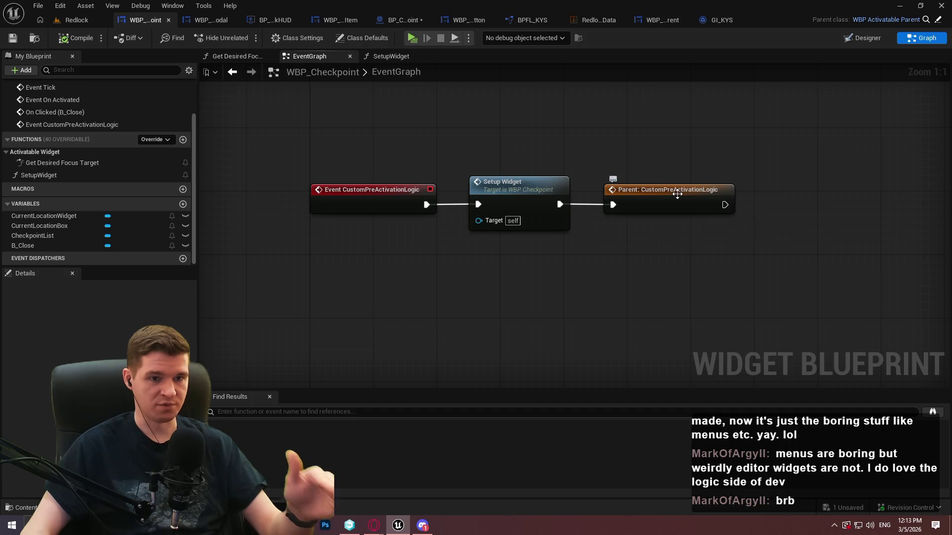
click(932, 23)
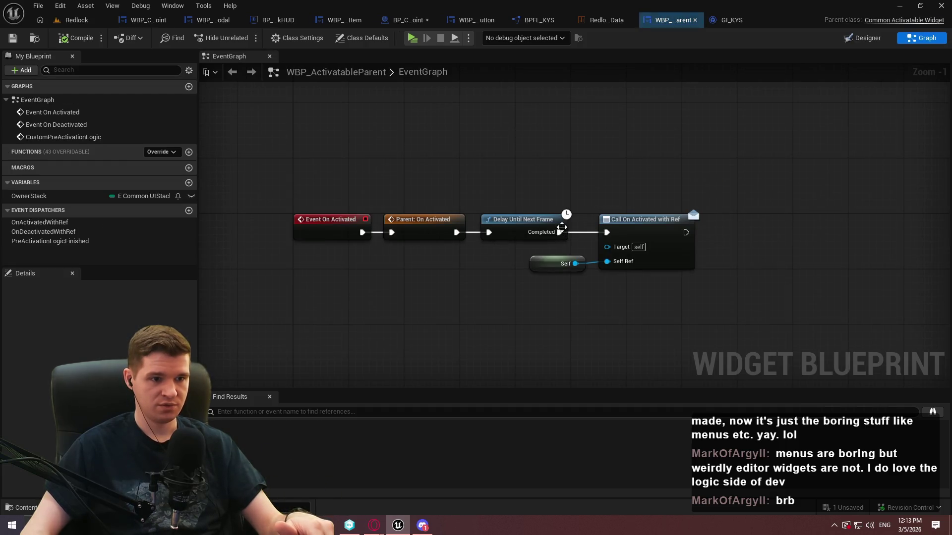
Inspect WBP_ActivatableParent's CustomPreActivationLogic chain, then go back to BP_RedlockHUD.
drag(531, 280, 531, 163)
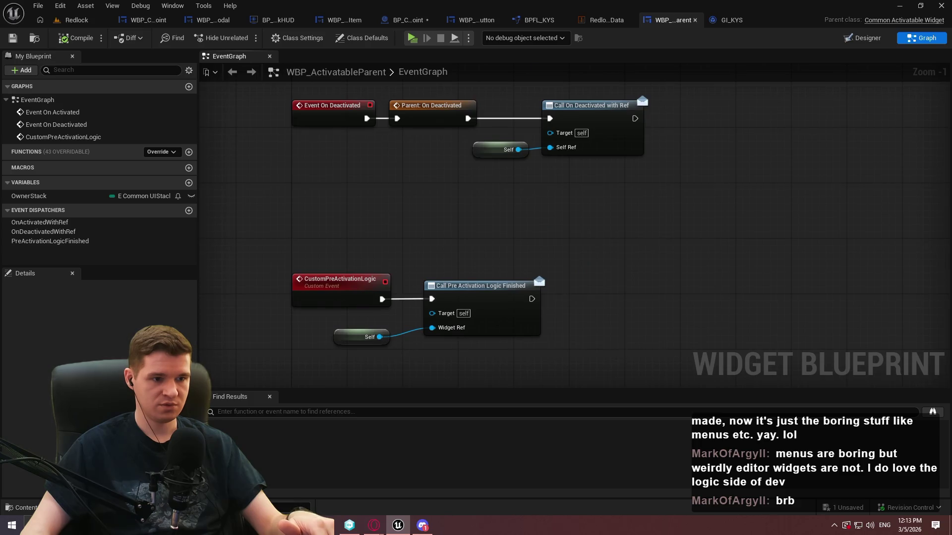
drag(618, 347, 514, 257)
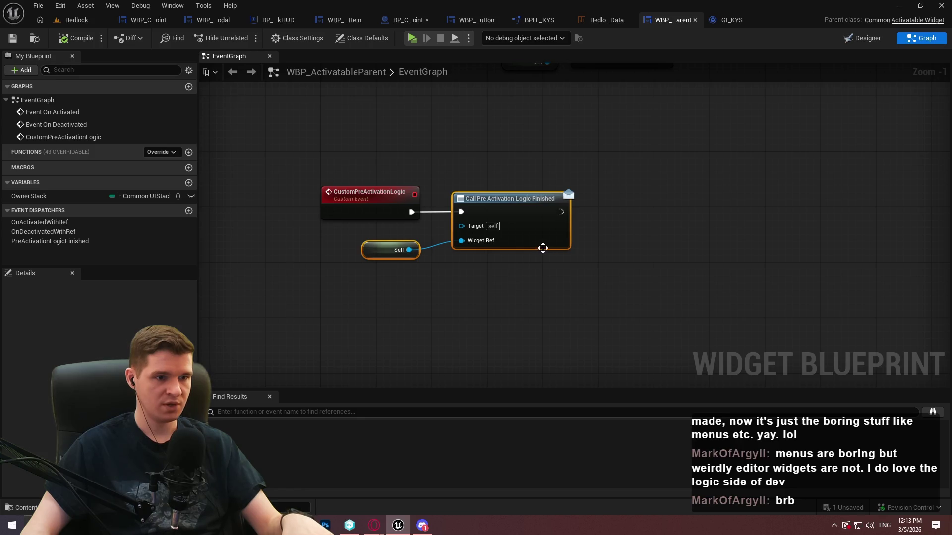
click(278, 23)
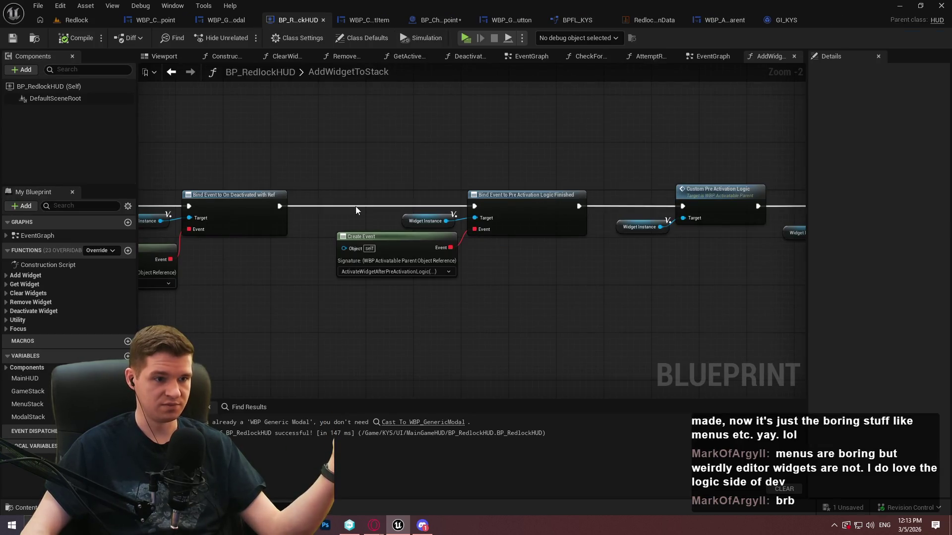
Review the ActivateWidgetAfterPreActivationLogic chain through Branch, Get Desired Focus Target and Focus Input on UI.
double_click(40, 236)
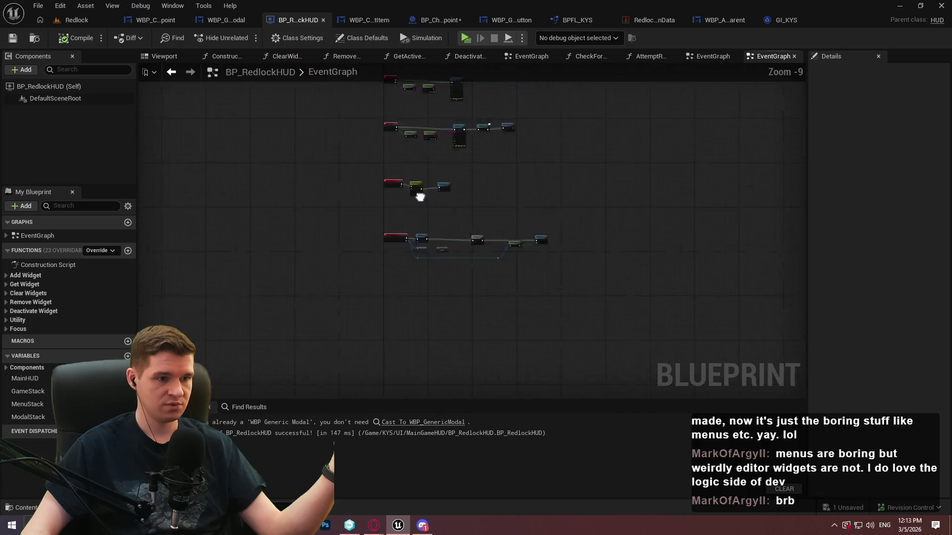
scroll(384, 171, up, 8)
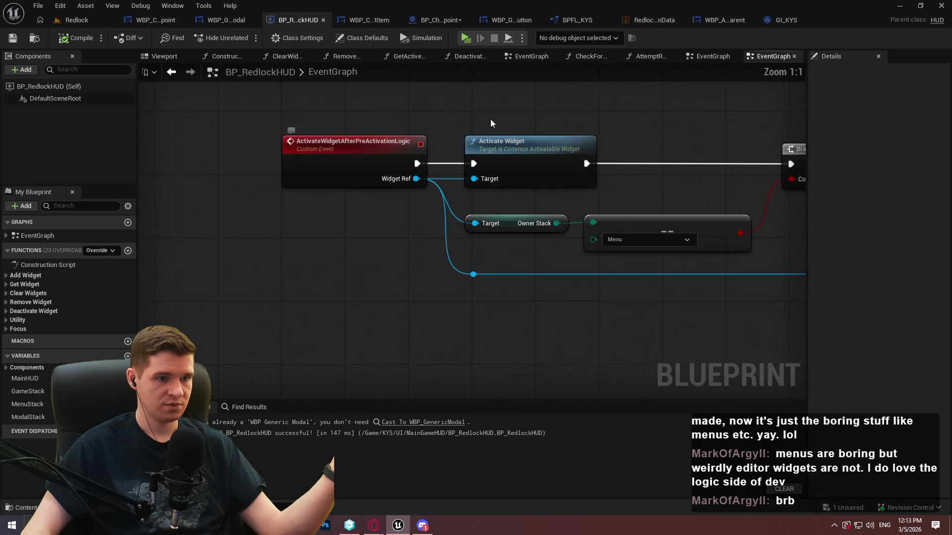
drag(273, 168, 499, 242)
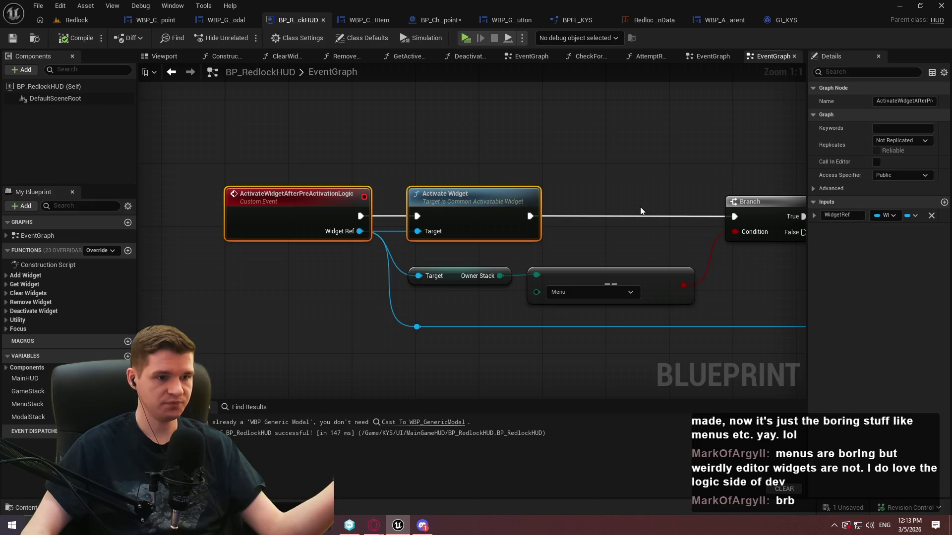
mouse_move(641, 209)
mouse_down()
mouse_move(365, 205)
mouse_move(672, 223)
mouse_move(435, 200)
mouse_move(168, 209)
mouse_up()
drag(426, 258, 694, 198)
drag(457, 211, 785, 228)
mouse_move(694, 270)
mouse_down()
mouse_move(276, 249)
mouse_move(717, 246)
mouse_move(674, 221)
mouse_up()
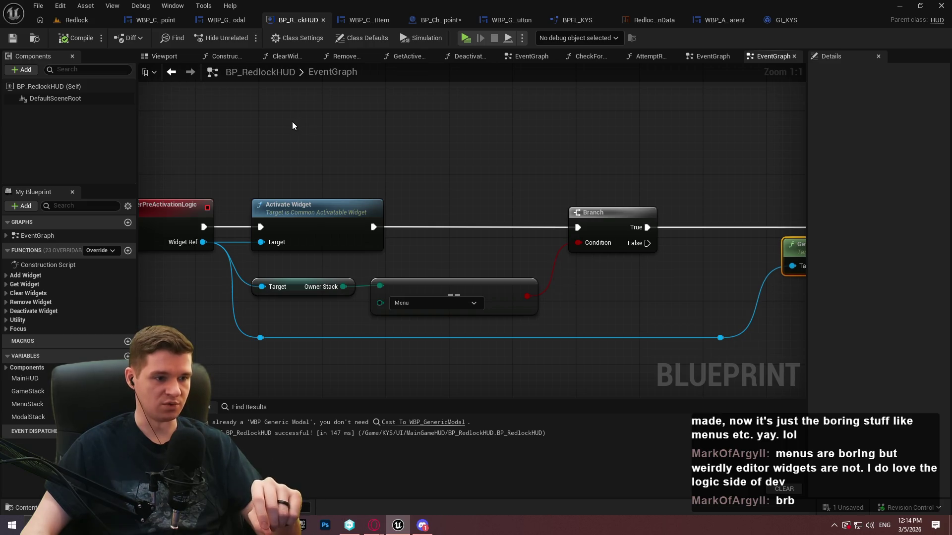
Save all unsaved assets and launch the level in a standalone preview.
click(38, 6)
click(63, 78)
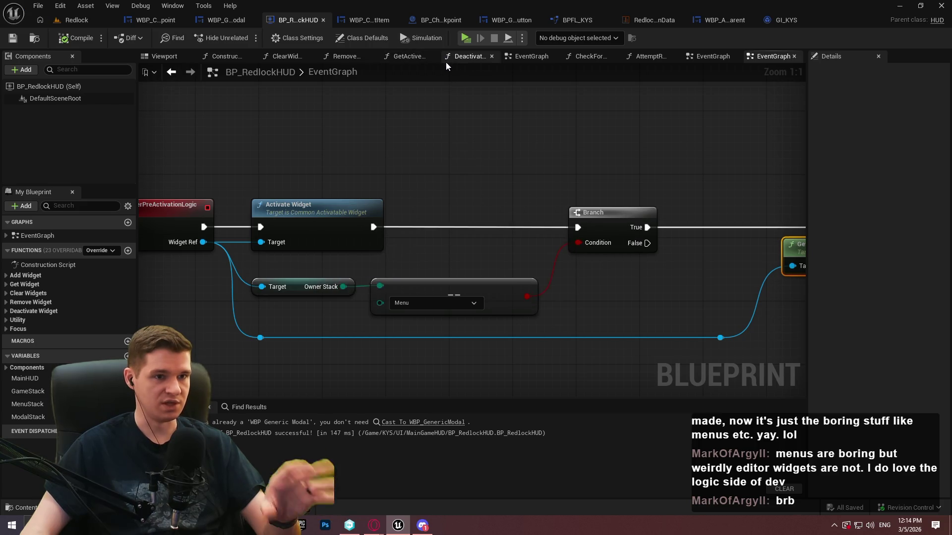
click(465, 38)
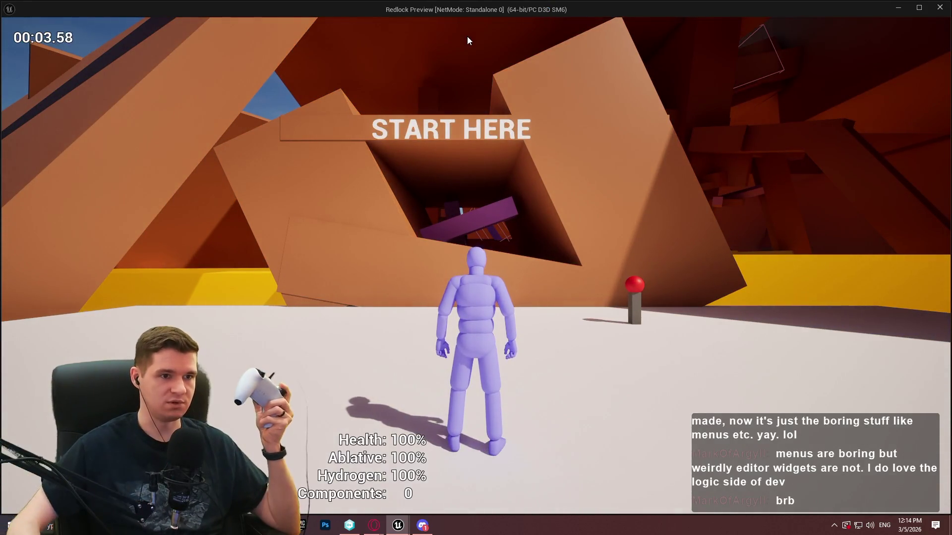
click(467, 37)
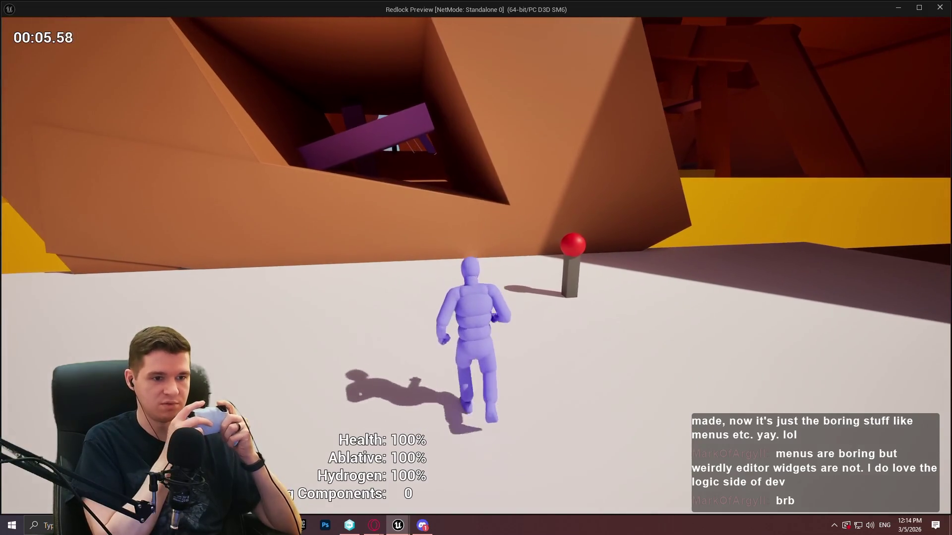
key(Escape)
key(Down)
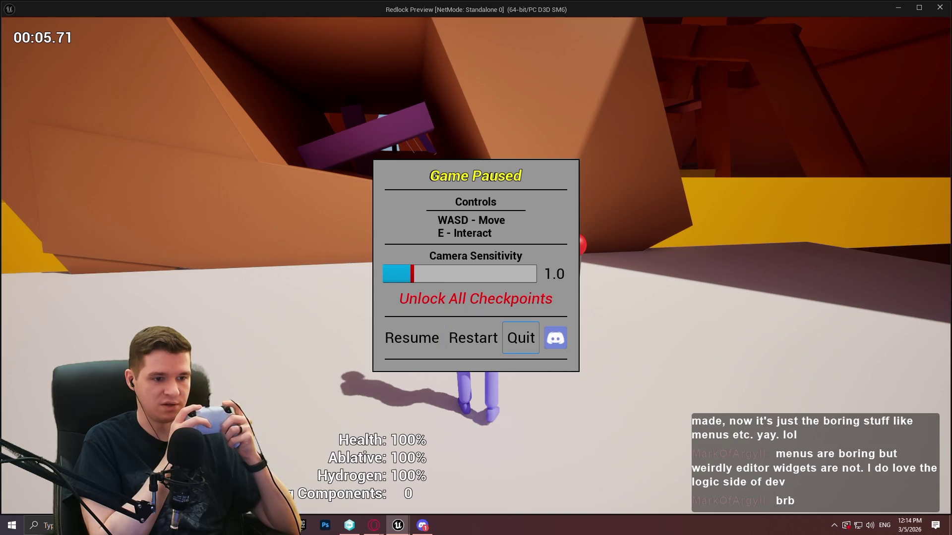
key(Return)
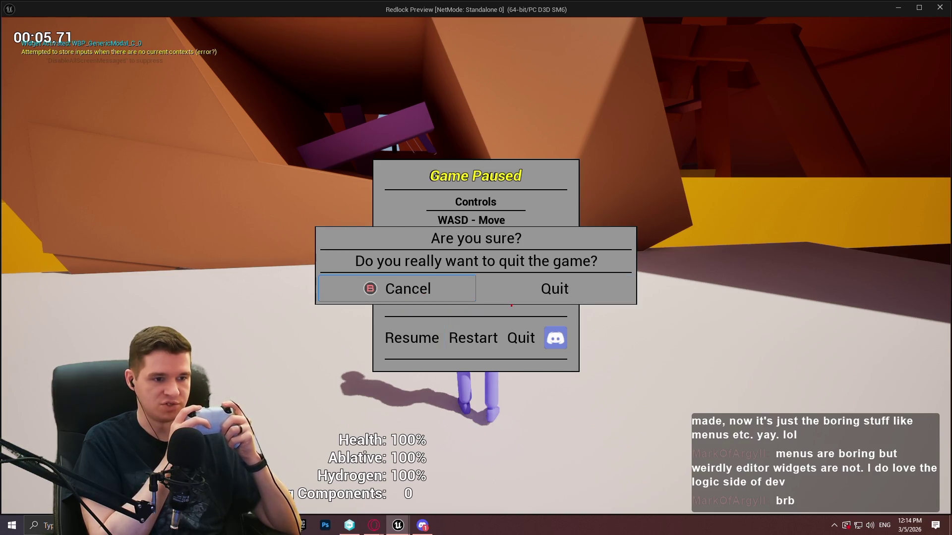
key(Escape)
key(Left)
key(Return)
key(e)
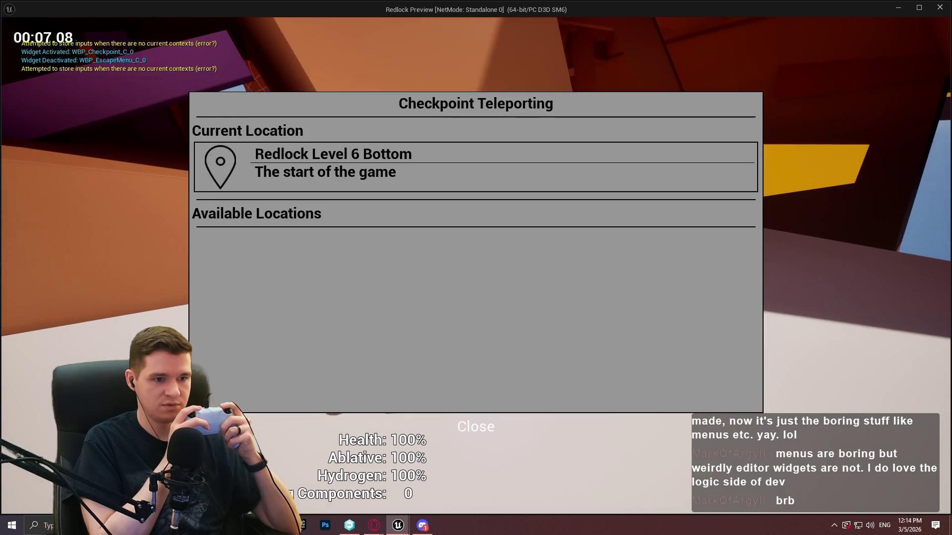
key(Escape)
key(e)
key(Escape)
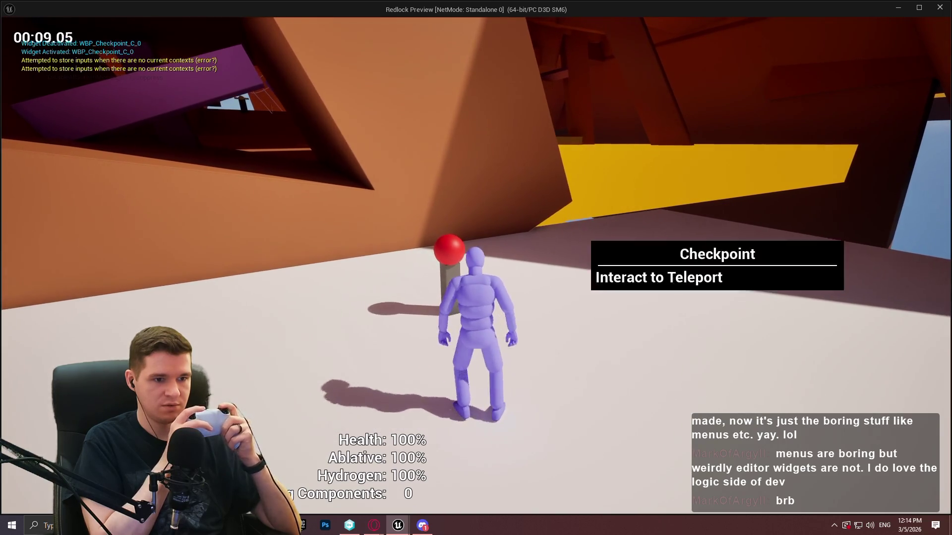
key(Escape)
key(Return)
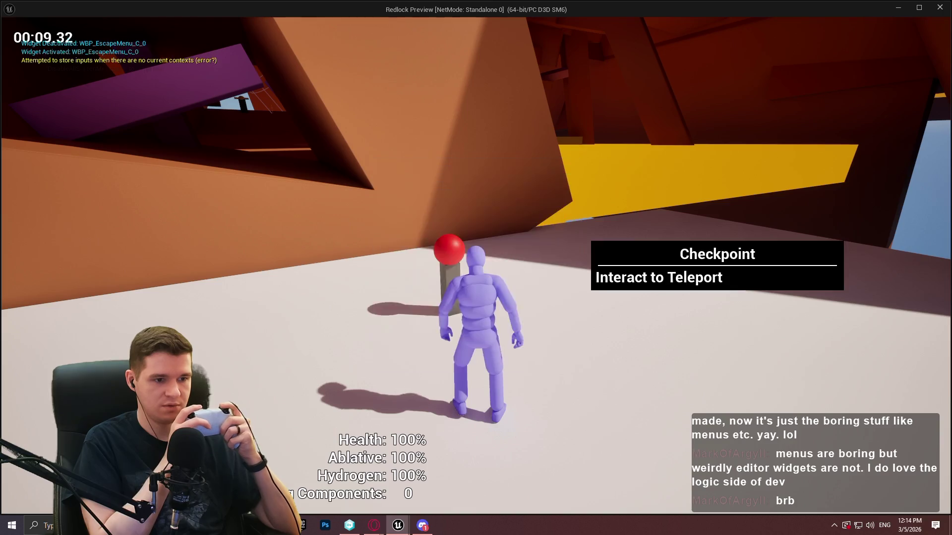
key(e)
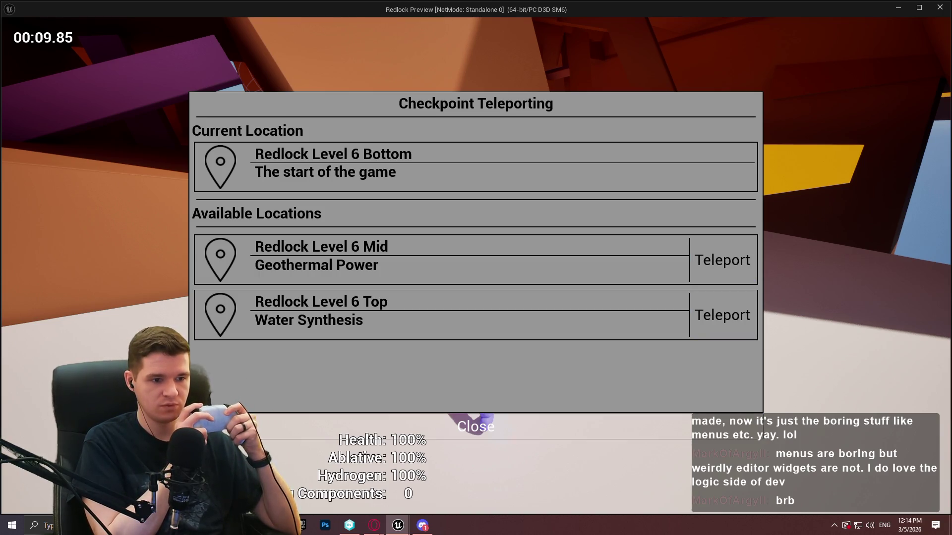
key(Escape)
key(e)
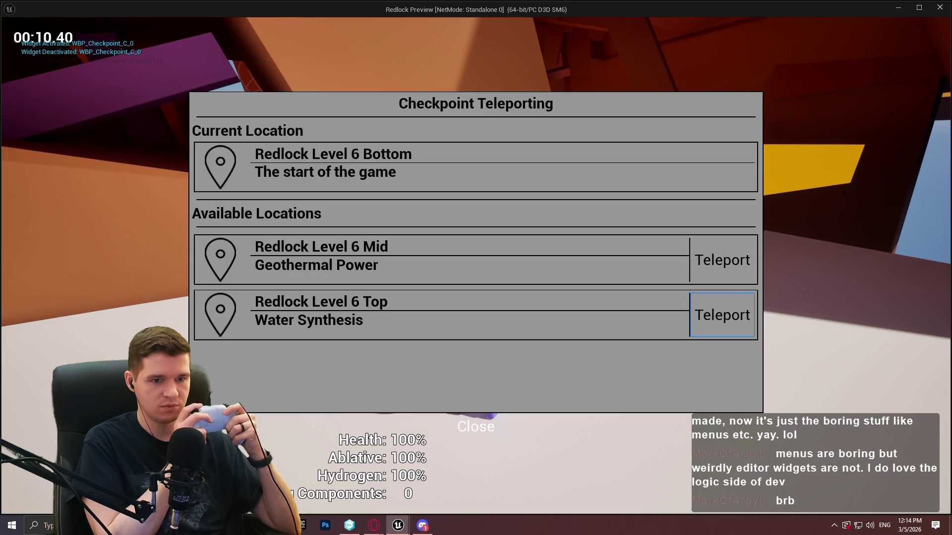
key(Return)
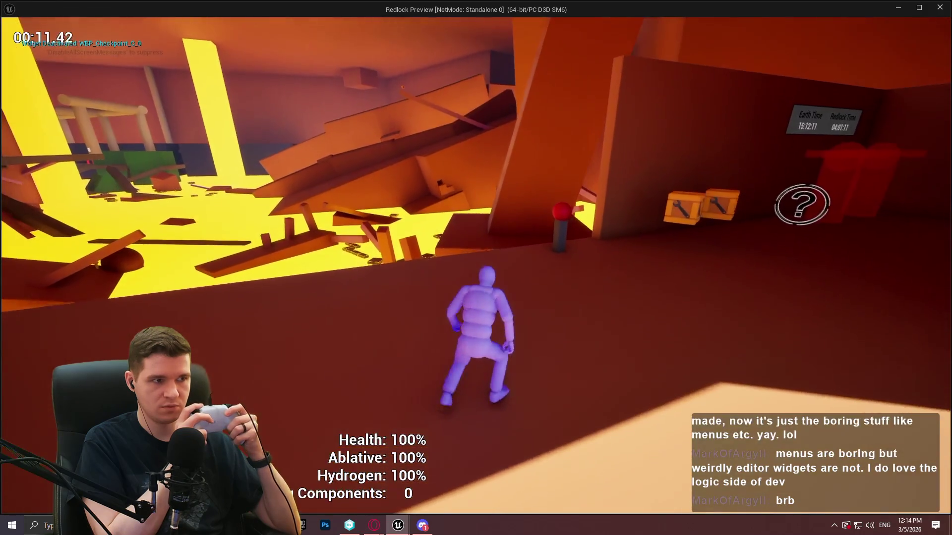
key(e)
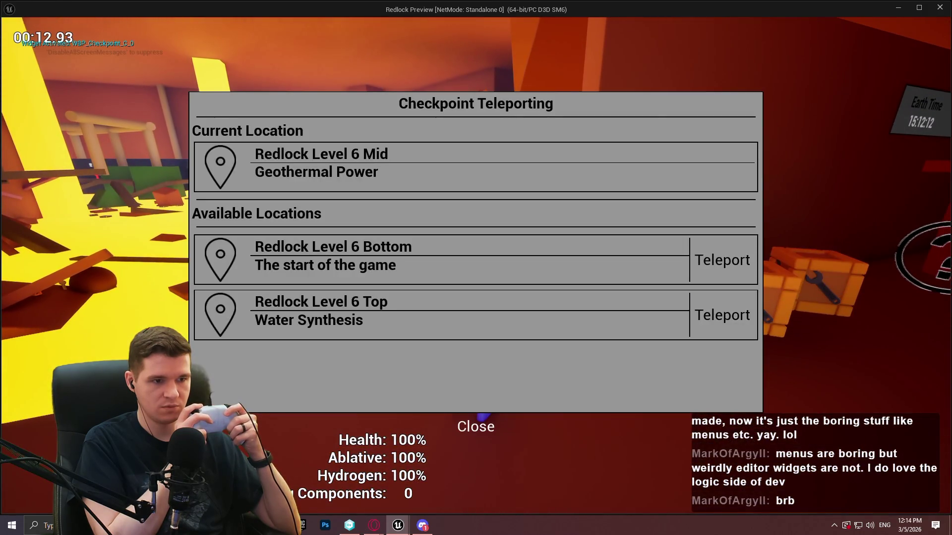
key(Down)
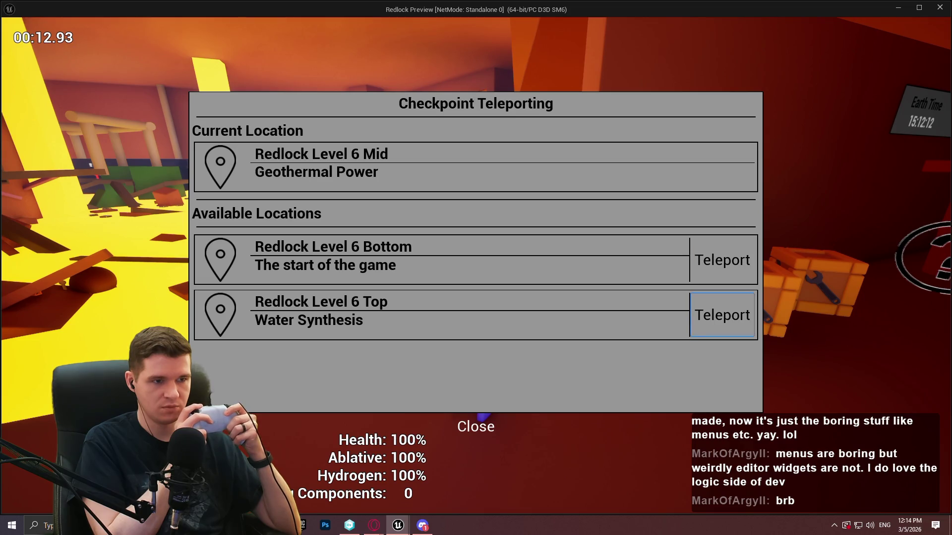
key(Down)
key(Down)
key(Up)
key(Return)
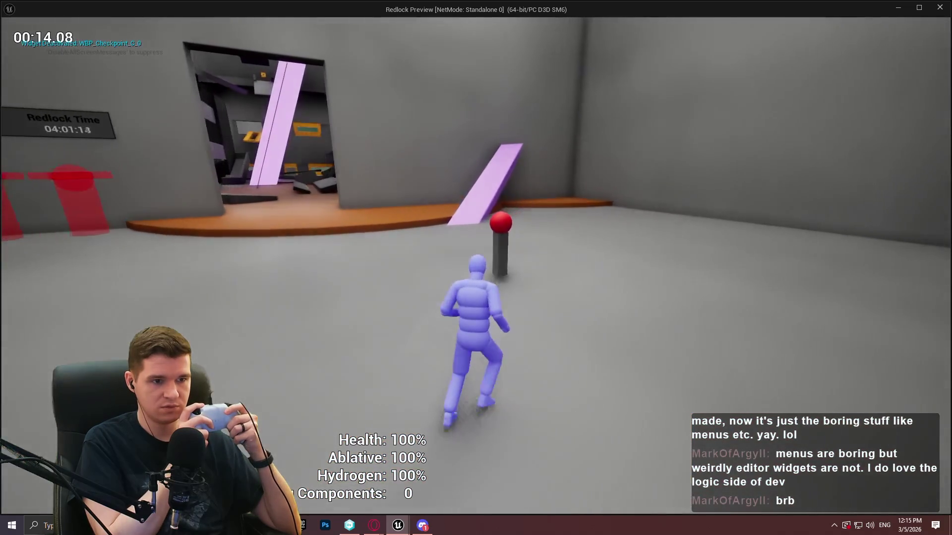
key(e)
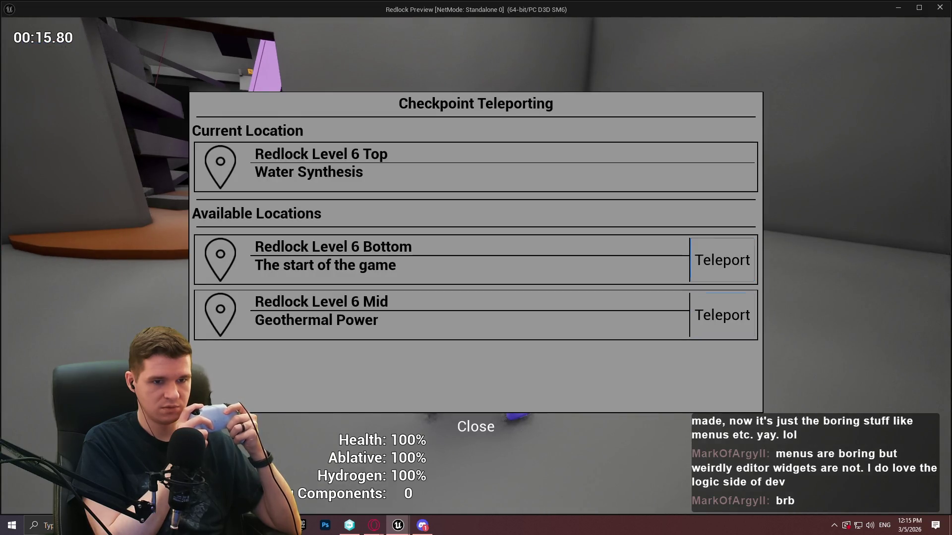
key(Escape)
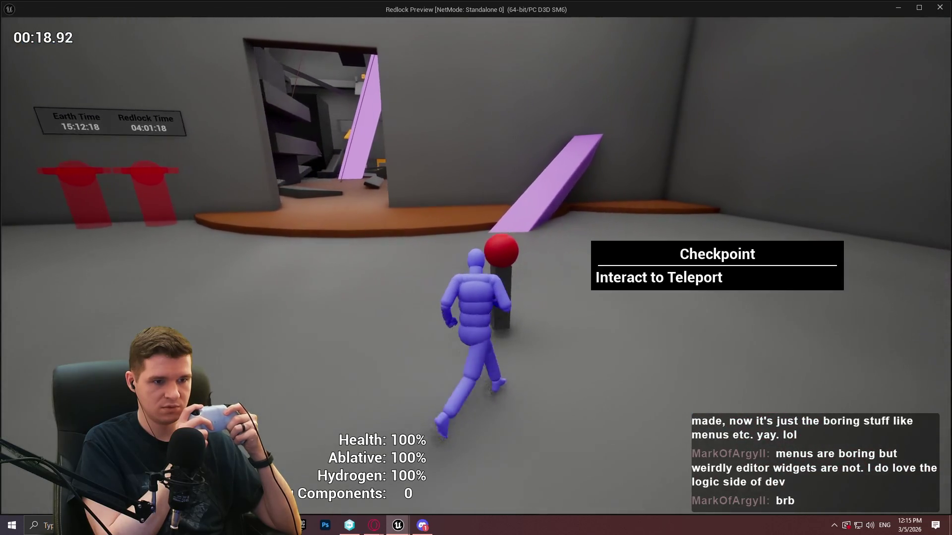
key(e)
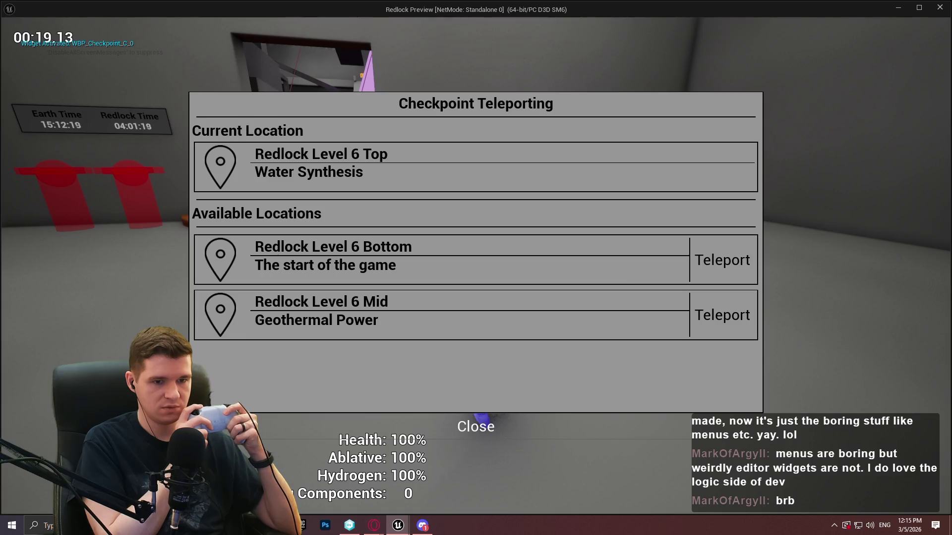
key(Escape)
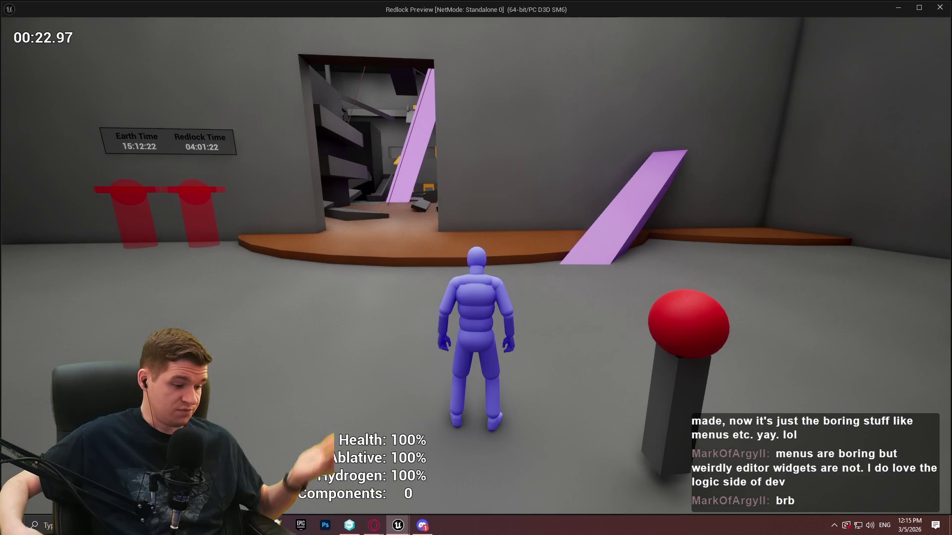
key(Escape)
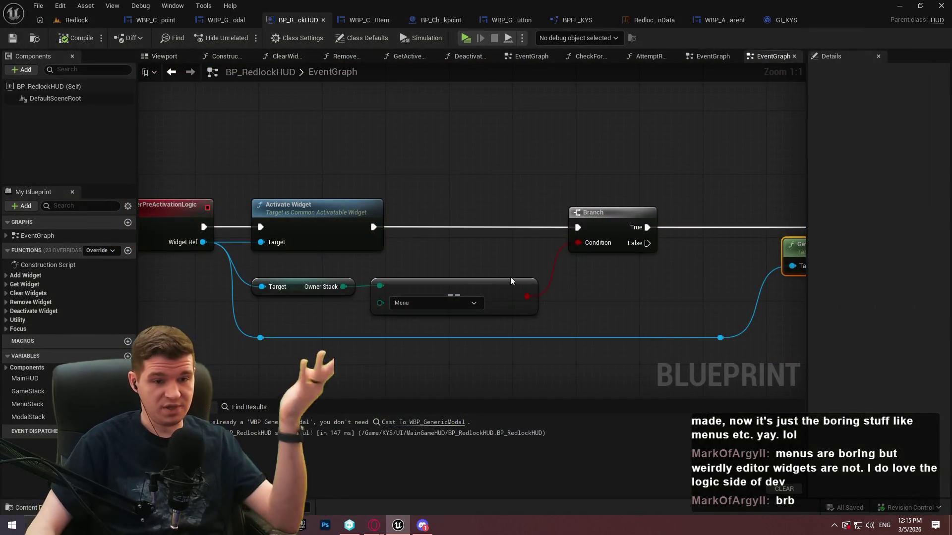
View the whole ActivateWidgetAfterPreActivationLogic event, then switch to the GI_KYS blueprint.
drag(391, 103, 549, 129)
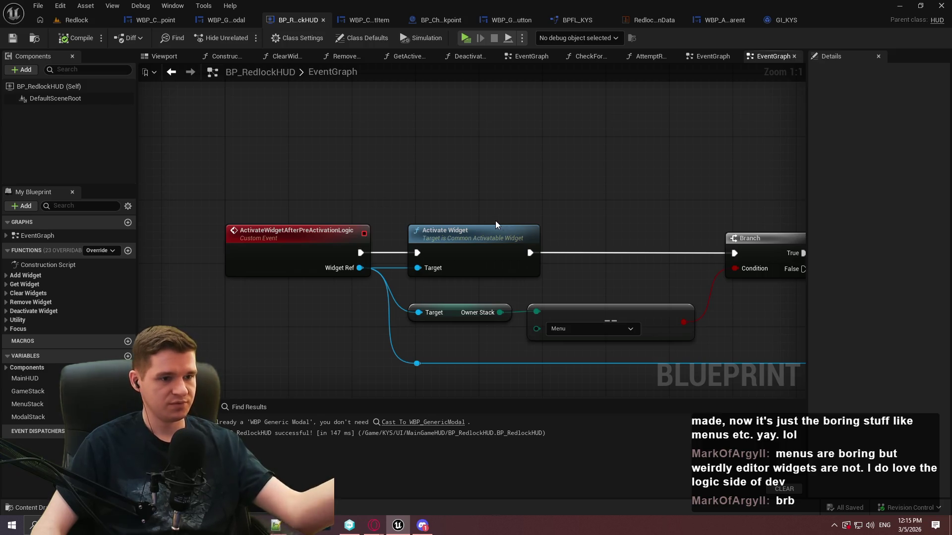
scroll(499, 221, down, 5)
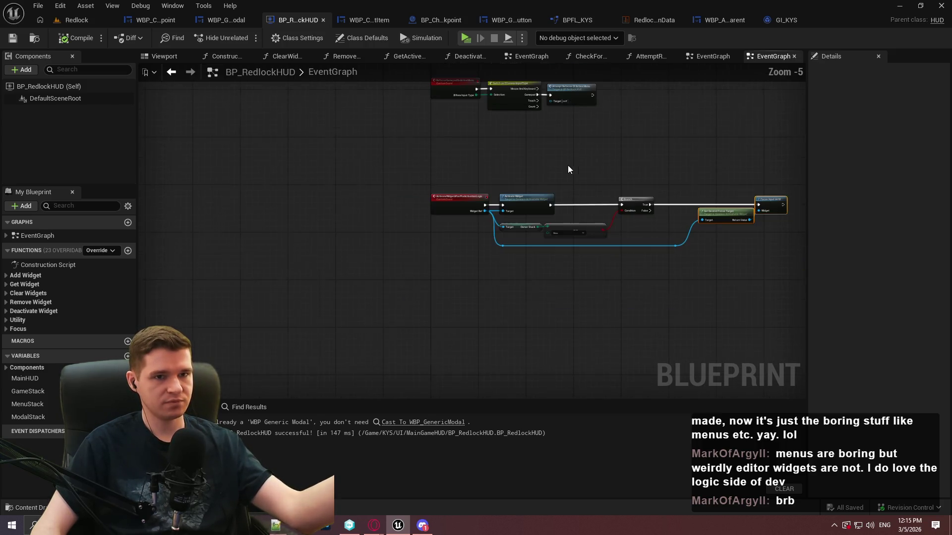
click(793, 22)
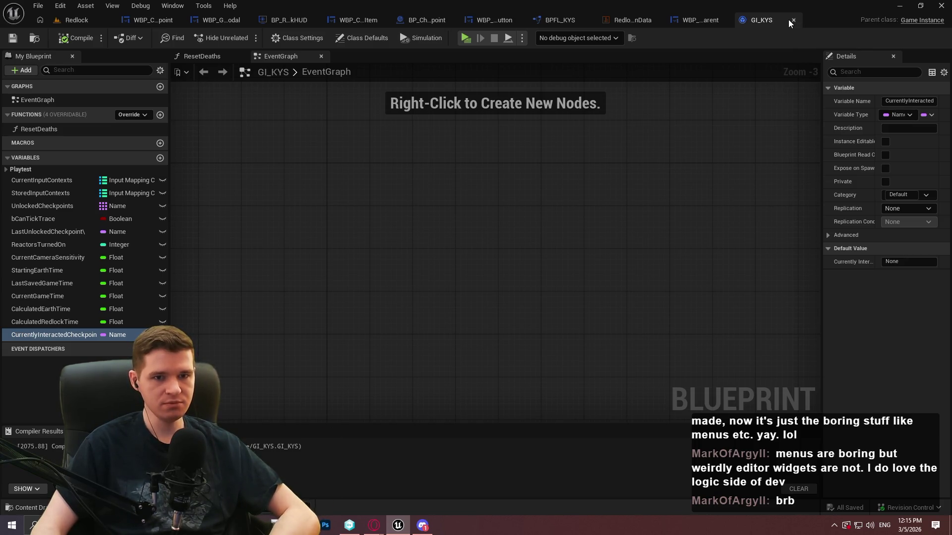
Close GI_KYS, review WBP_ActivatableParent's CustomPreActivationLogic chain, then close WBP_ActivatableParent.
drag(823, 97, 748, 125)
click(792, 20)
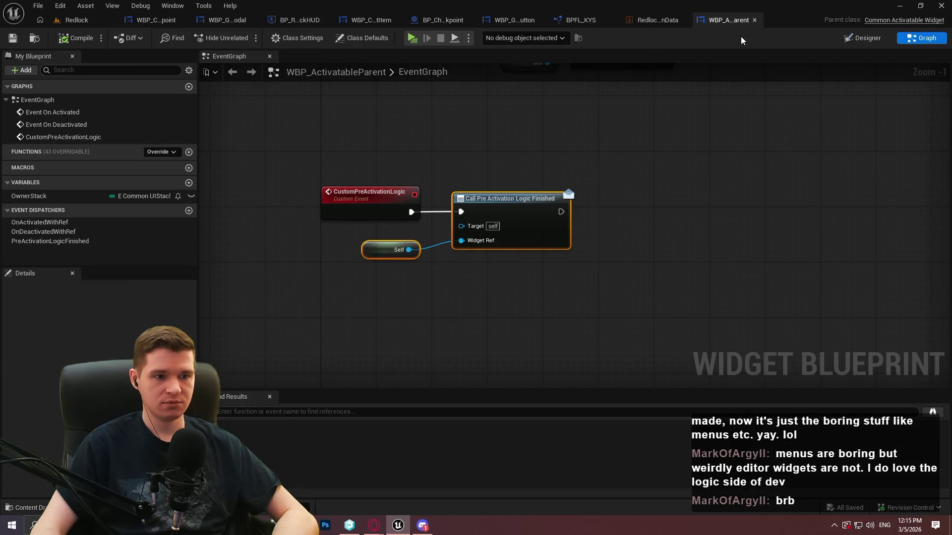
mouse_move(600, 140)
mouse_down()
mouse_move(636, 322)
mouse_move(573, 234)
mouse_move(581, 343)
mouse_up()
scroll(637, 321, down, 1)
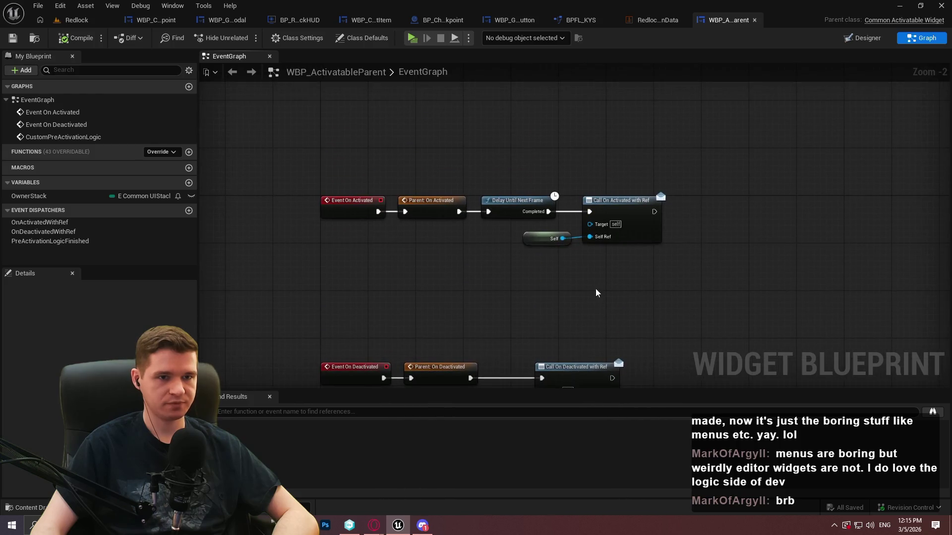
scroll(721, 181, down, 1)
drag(722, 181, 641, 0)
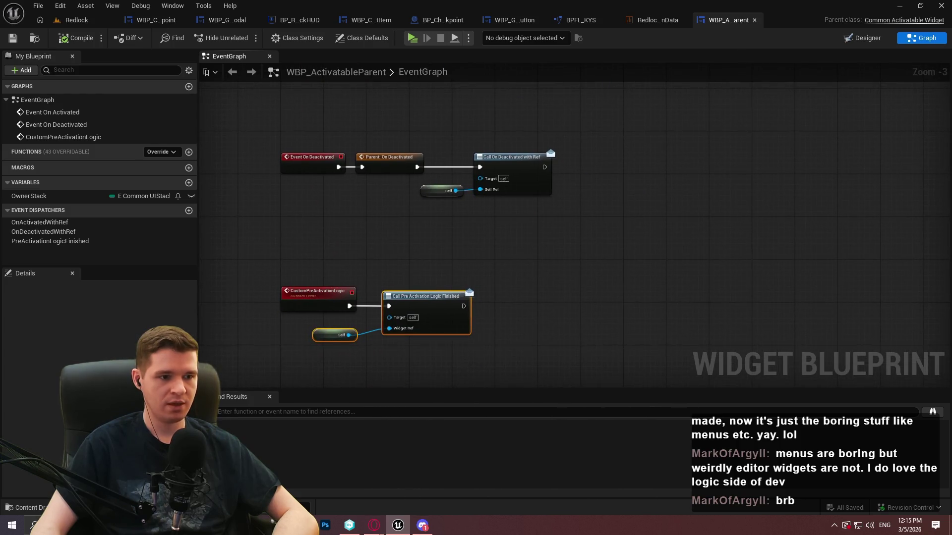
scroll(594, 304, up, 1)
scroll(351, 261, up, 1)
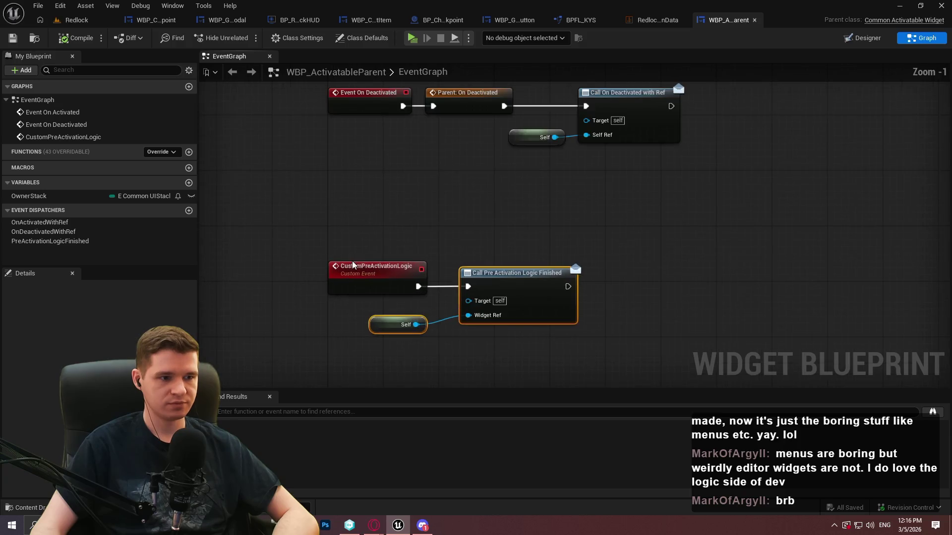
right_click(358, 266)
mouse_move(523, 204)
mouse_down()
mouse_move(494, 313)
mouse_move(503, 231)
mouse_move(361, 170)
mouse_move(355, 205)
mouse_up()
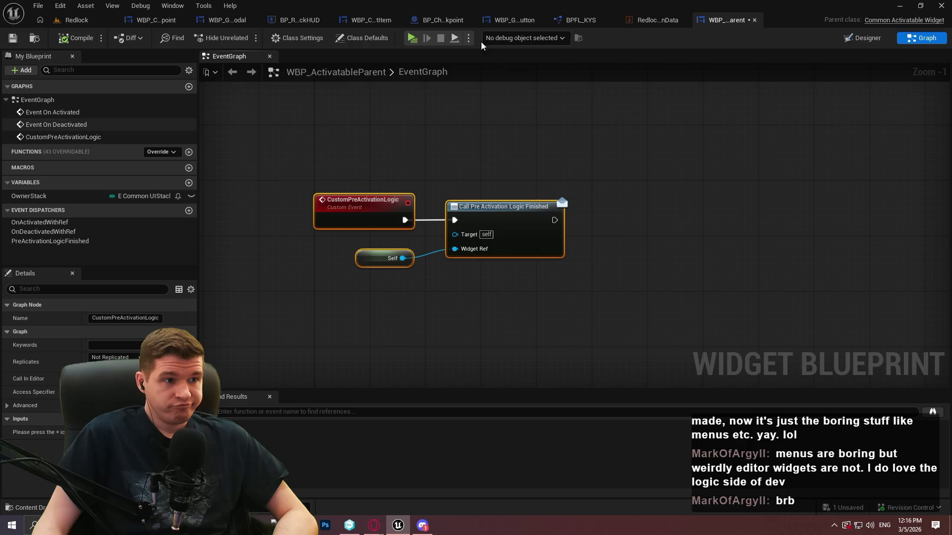
click(754, 20)
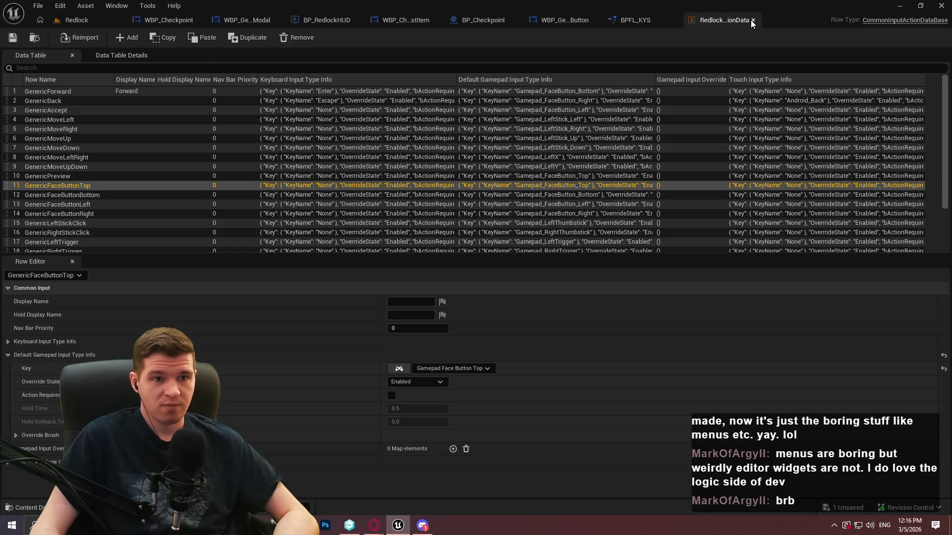
Close the input action data table and BPFL_KYS, returning to the Redlock level.
click(752, 20)
click(743, 20)
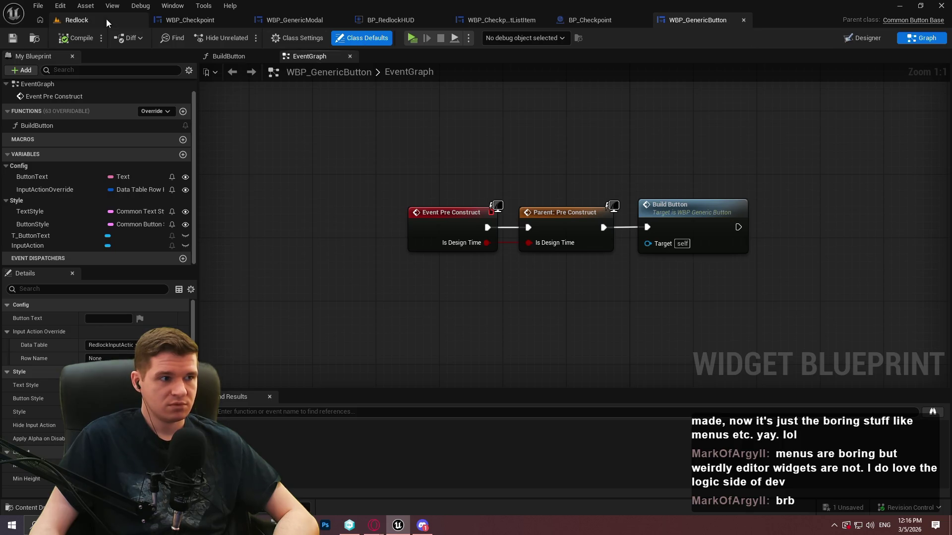
click(77, 20)
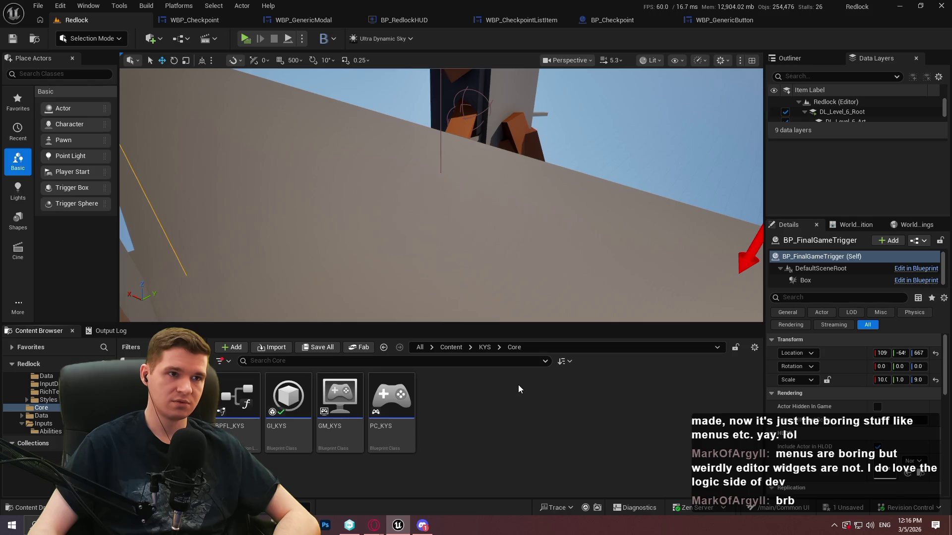
Browse the KYS folder and its CommonUI subfolder in the Content Browser.
click(484, 348)
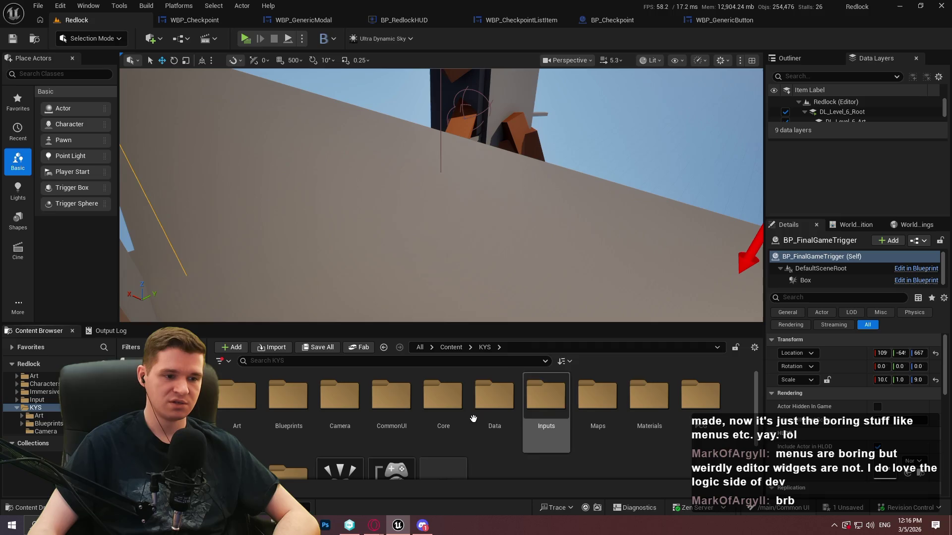
drag(533, 325, 533, 261)
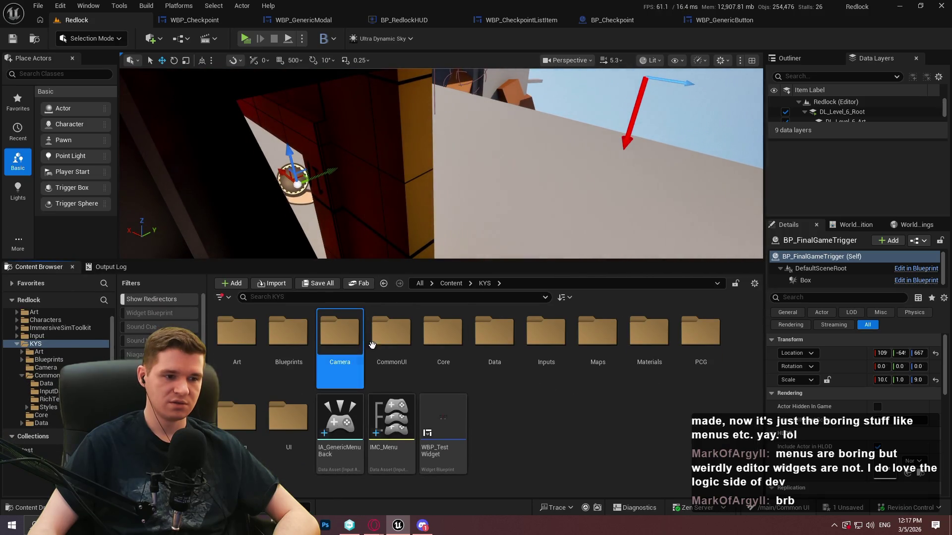
double_click(390, 336)
click(492, 283)
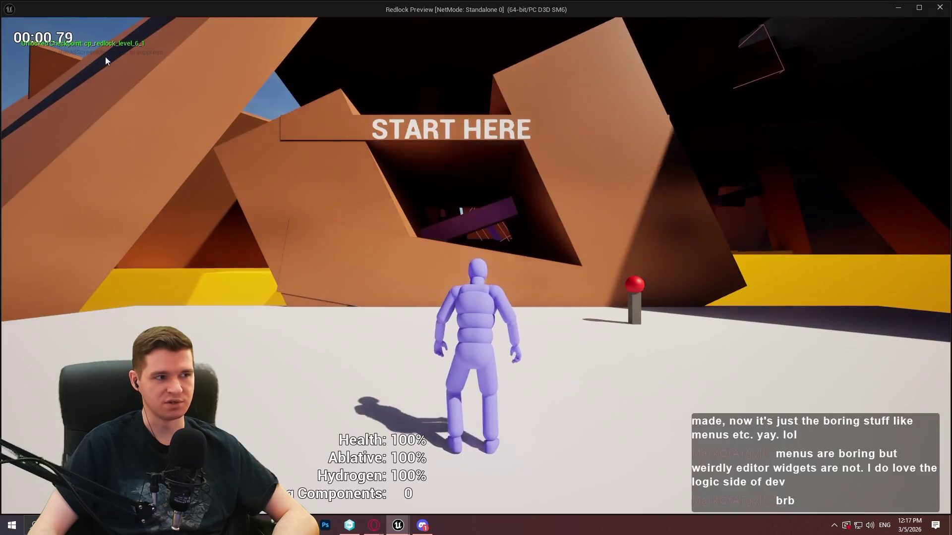
End the running game preview with Esc and open the KYS UI folder.
click(618, 283)
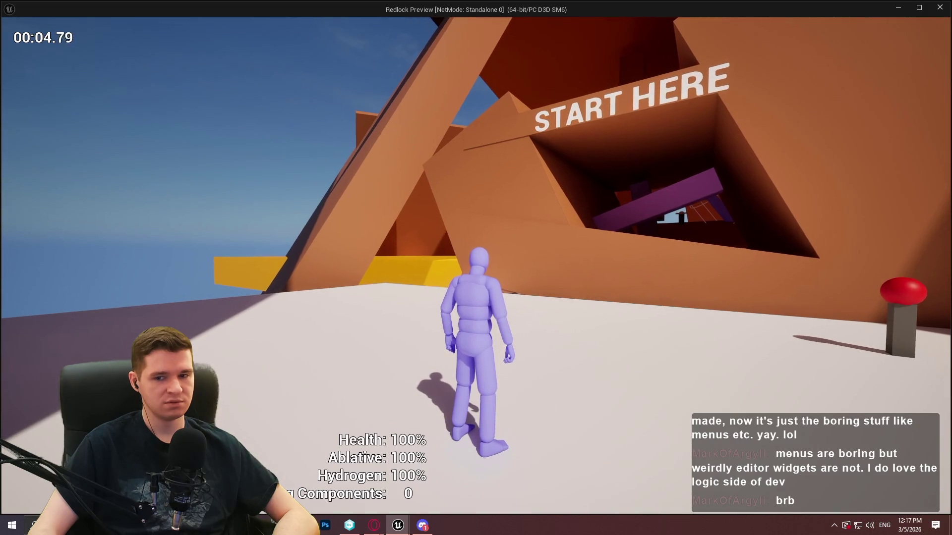
mouse_move(476, 267)
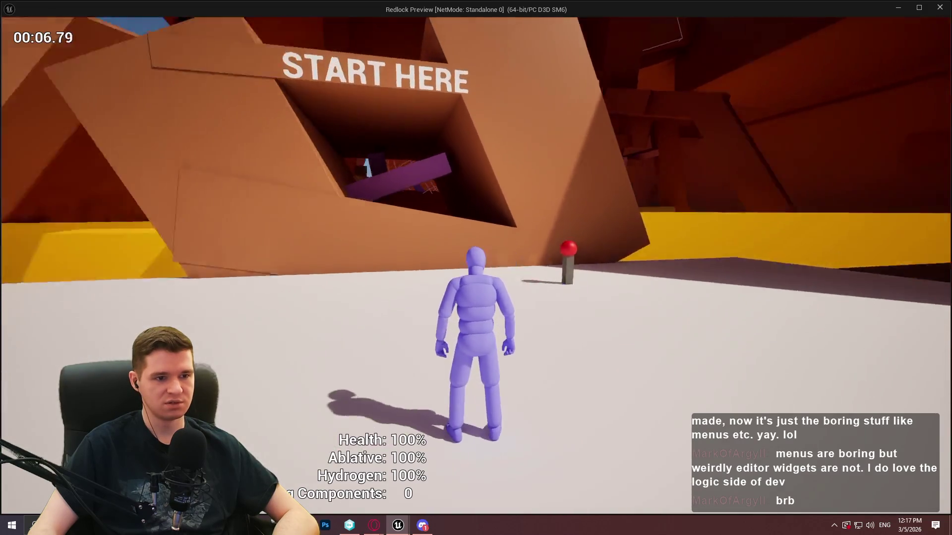
key(Escape)
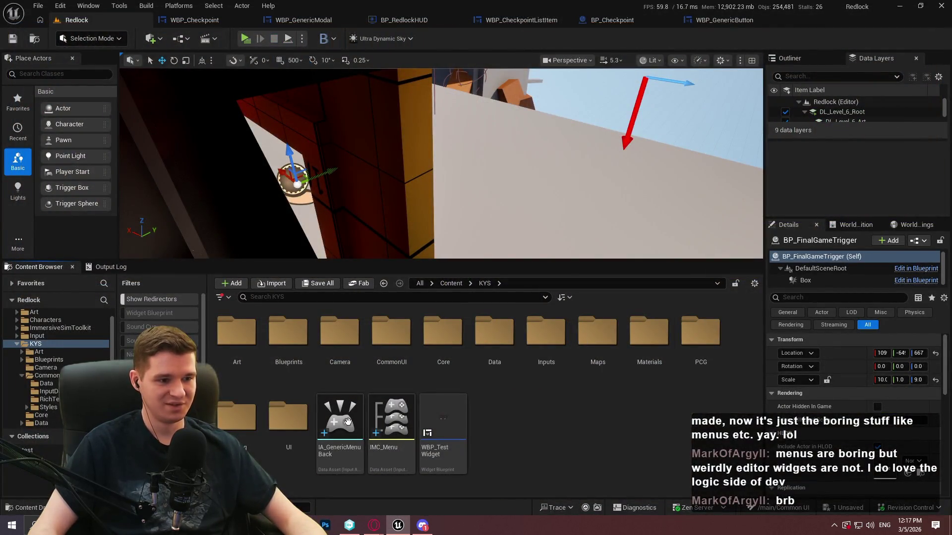
double_click(288, 417)
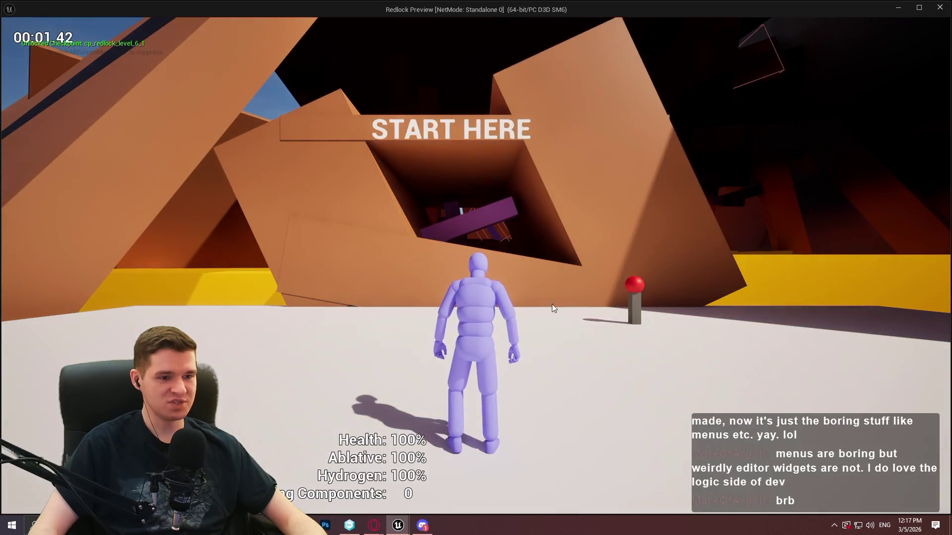
Stop the game preview and open the StartupMessage folder.
key(Escape)
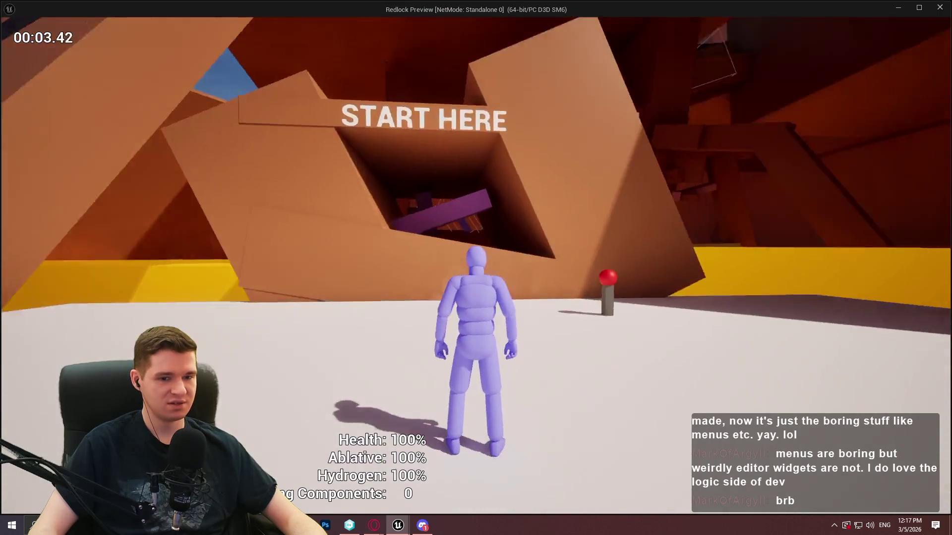
click(445, 441)
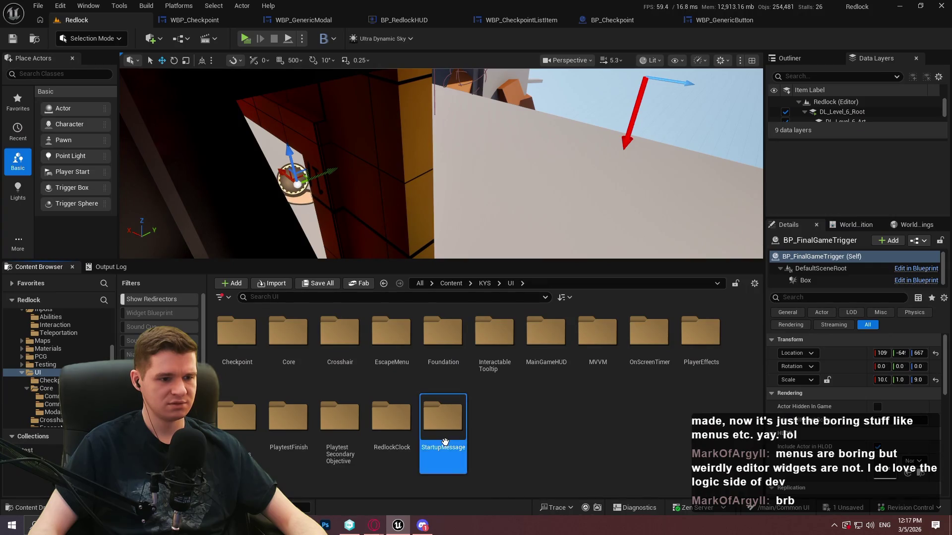
double_click(444, 441)
Inspect WBP_StartupMessage's references in the Reference Viewer, then close it.
right_click(251, 342)
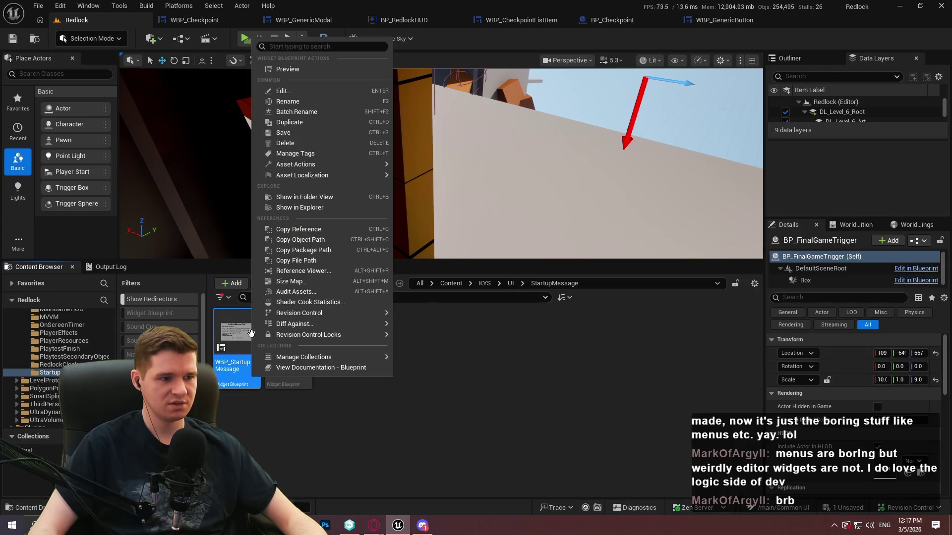
click(313, 271)
right_click(294, 279)
click(395, 216)
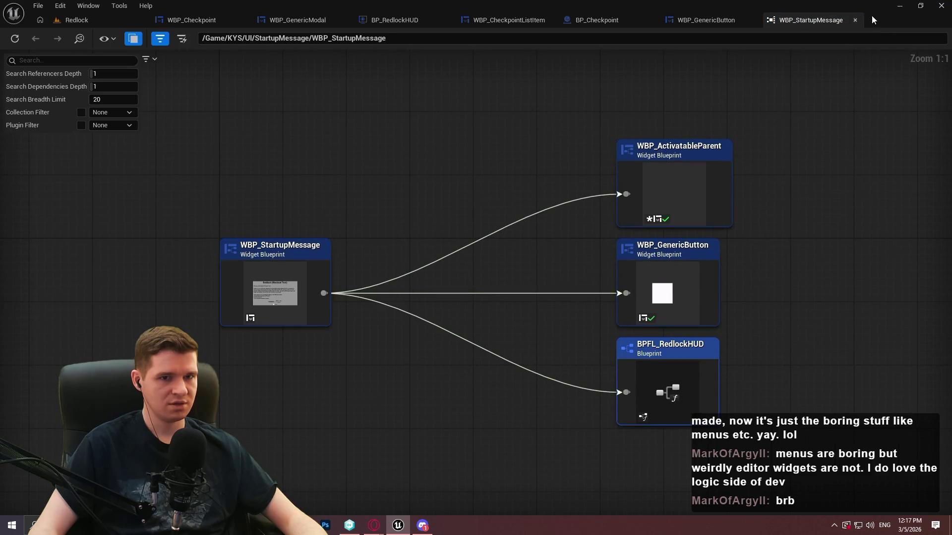
click(855, 19)
Add an Add Widget to Stack node after BP_RedlockHUD's input-method-changed binding.
click(397, 20)
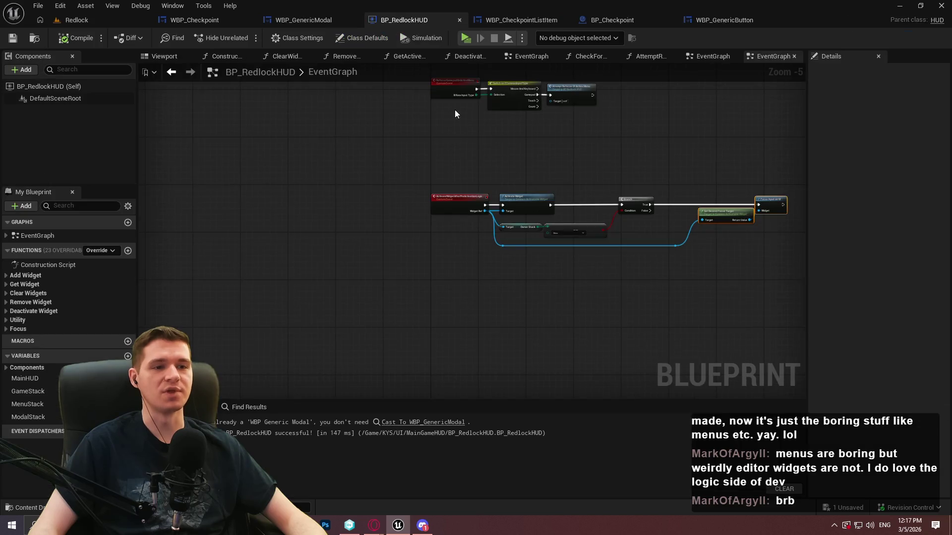
mouse_move(596, 277)
mouse_down()
mouse_move(510, 287)
mouse_move(493, 323)
mouse_up()
scroll(535, 231, up, 2)
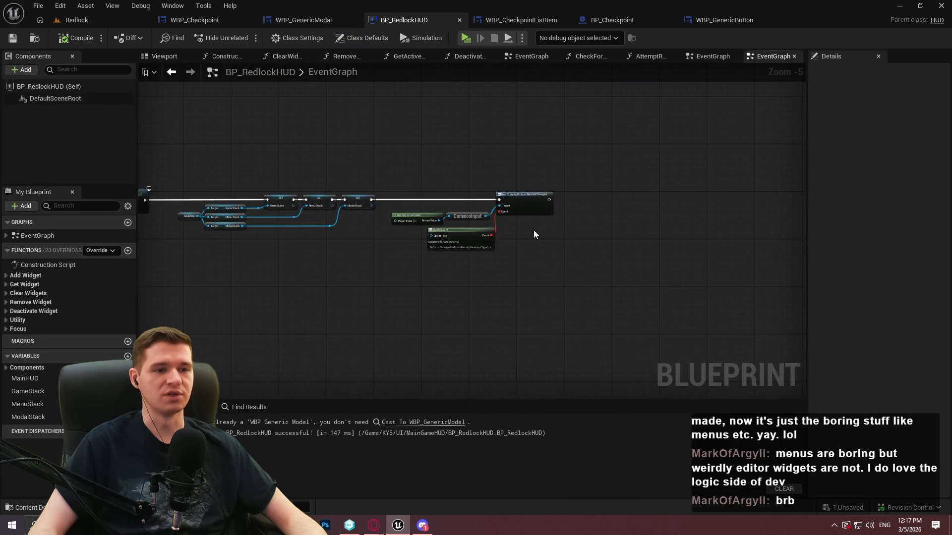
scroll(498, 217, up, 3)
drag(591, 258, 414, 243)
right_click(415, 243)
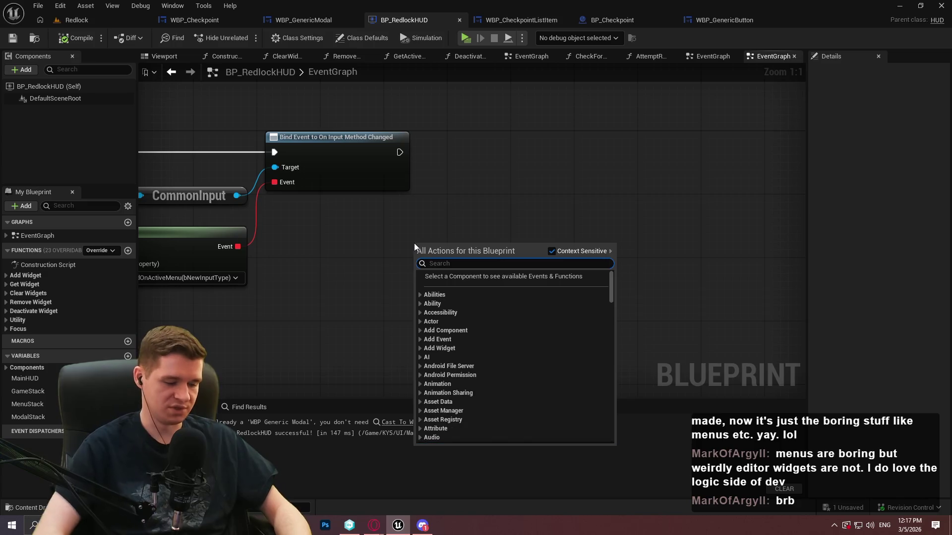
text(c)
key(BackSpace)
text(as)
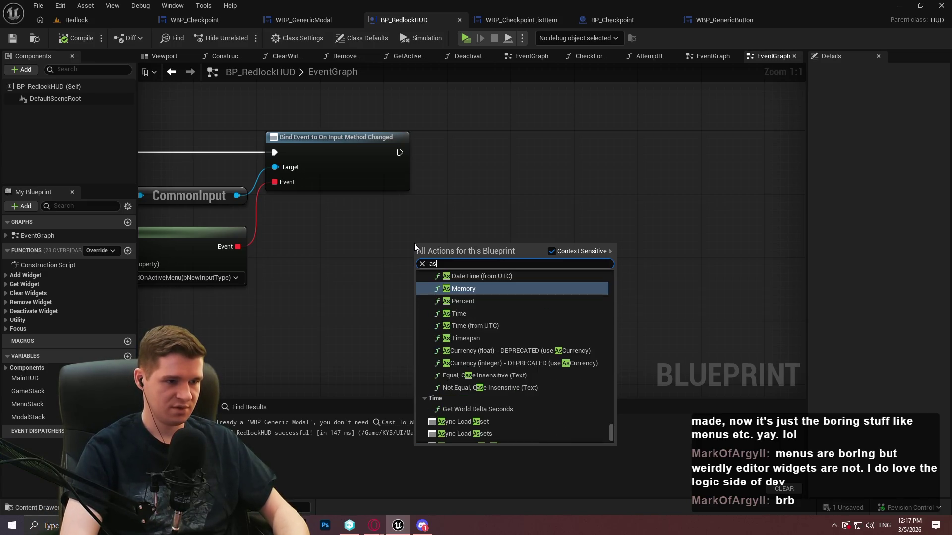
key(BackSpace)
text(dd widget)
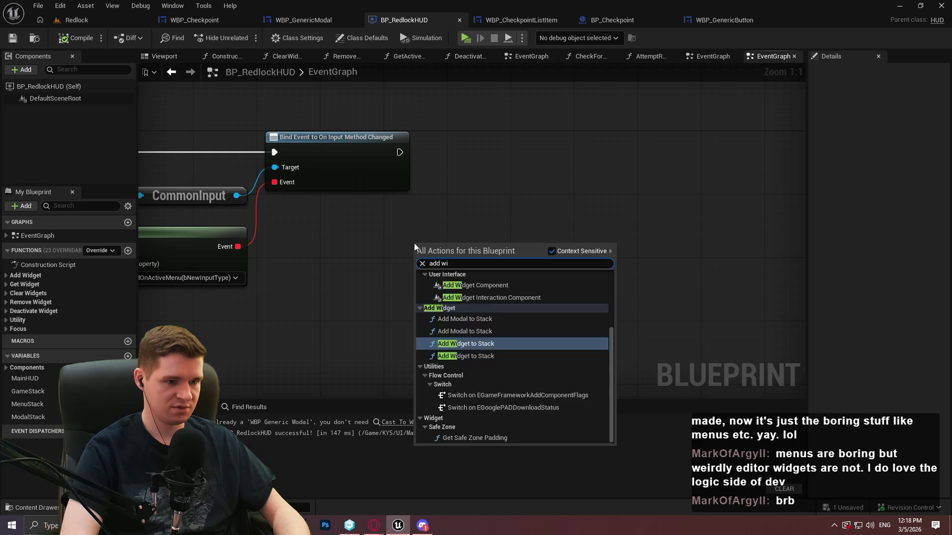
key(Return)
Set its Stack to Menu and Class to WBP_StartupMessage, then launch a play preview.
click(476, 289)
click(475, 312)
mouse_move(438, 271)
mouse_down()
mouse_move(501, 176)
mouse_move(466, 136)
mouse_up()
click(491, 204)
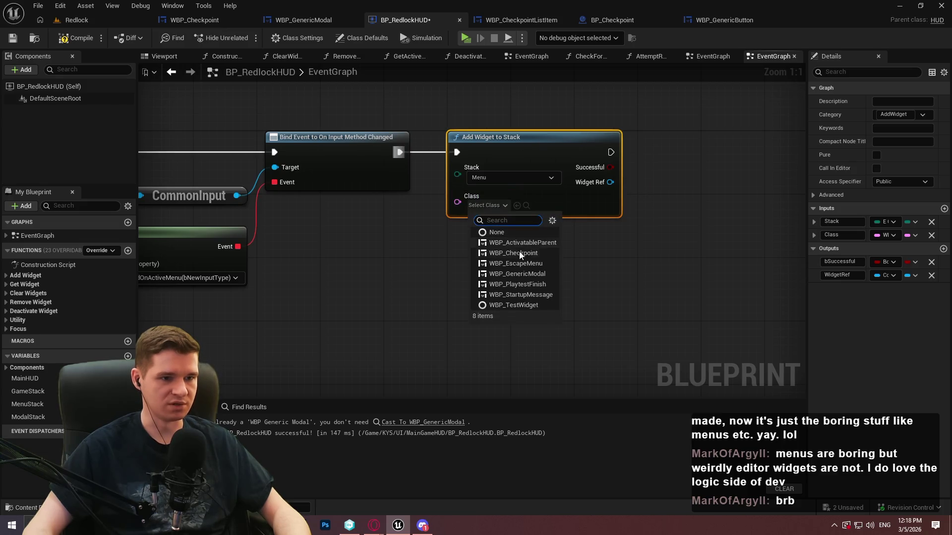
click(543, 294)
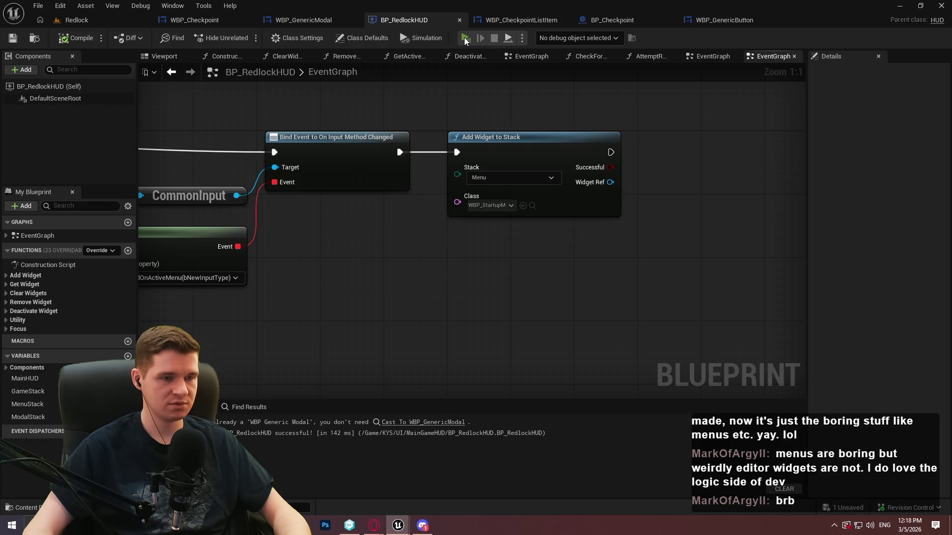
click(465, 38)
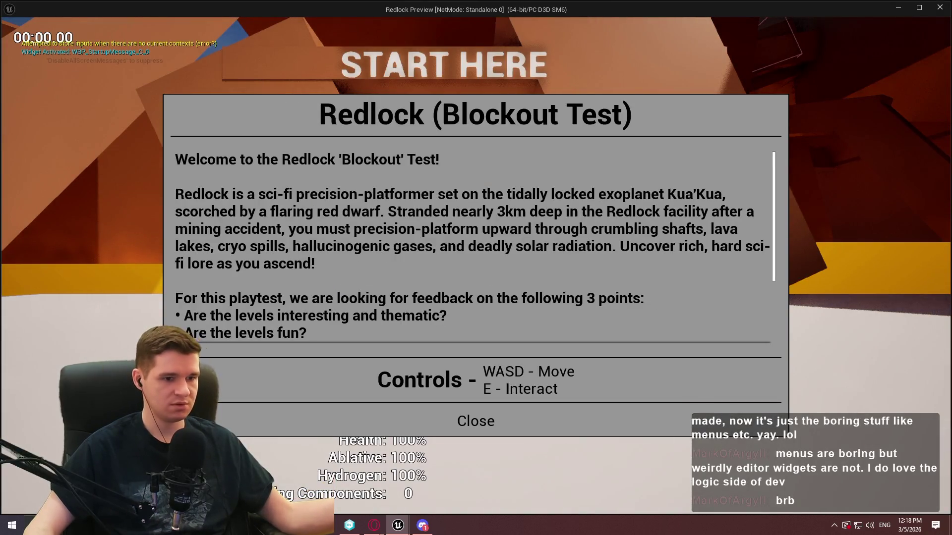
Dismiss the startup message, stop the play preview, and return to the Redlock level.
key(Escape)
key(Escape)
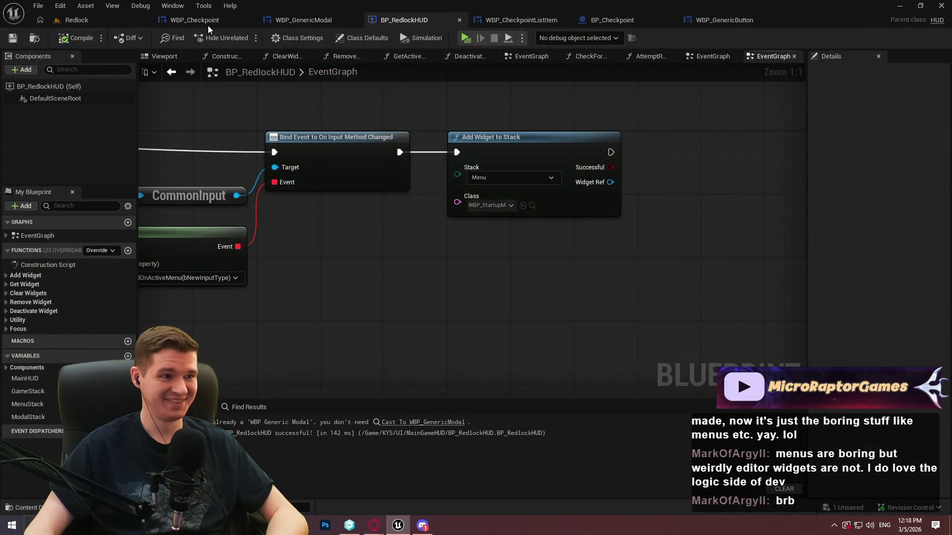
click(75, 19)
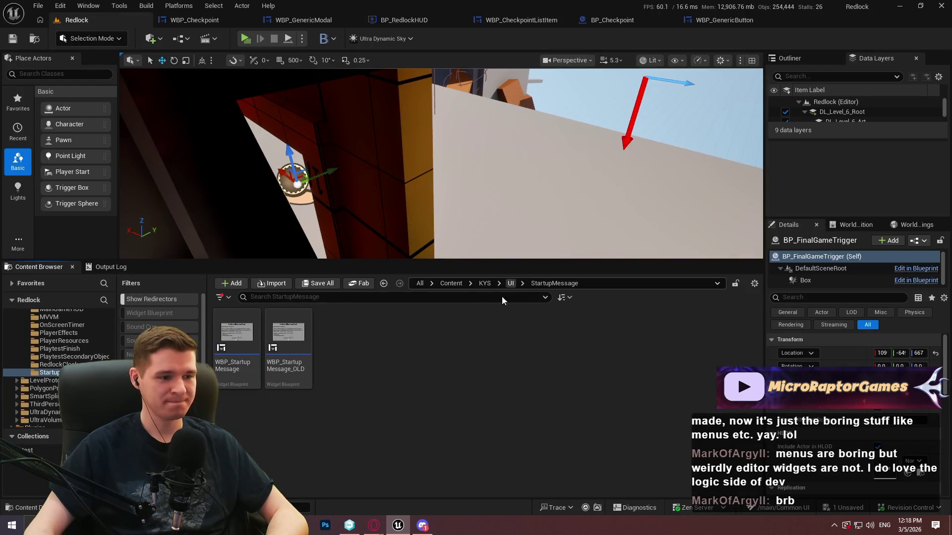
Delete the WBP_StartupMessage_OLD widget blueprint.
click(288, 342)
key(Delete)
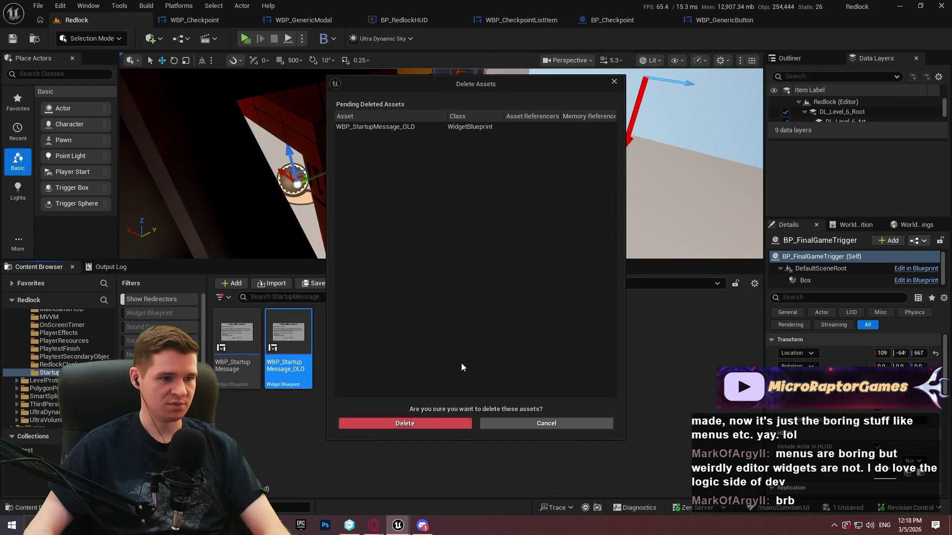
click(433, 424)
Go to the UI folder and filter its contents for 'old'.
click(513, 283)
click(512, 284)
click(410, 298)
text(o)
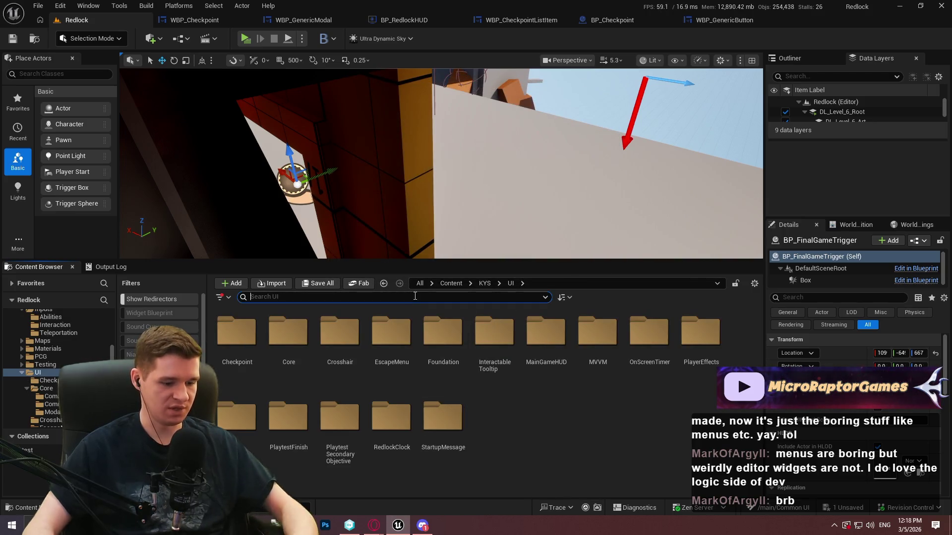
text(ld)
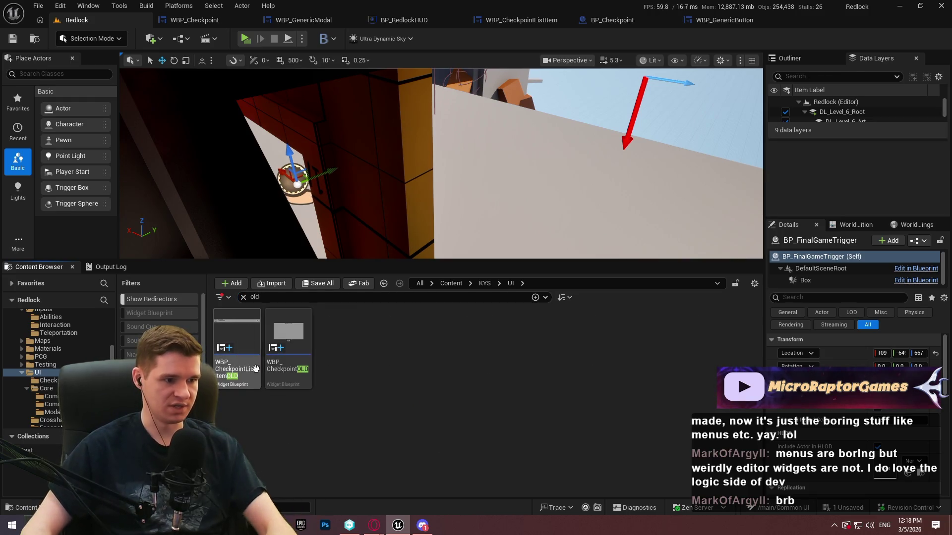
Force-delete WBP_CheckpointOLD along with its referencer WBP_CheckpointListItemOLD, then clear the search.
click(290, 382)
key(Delete)
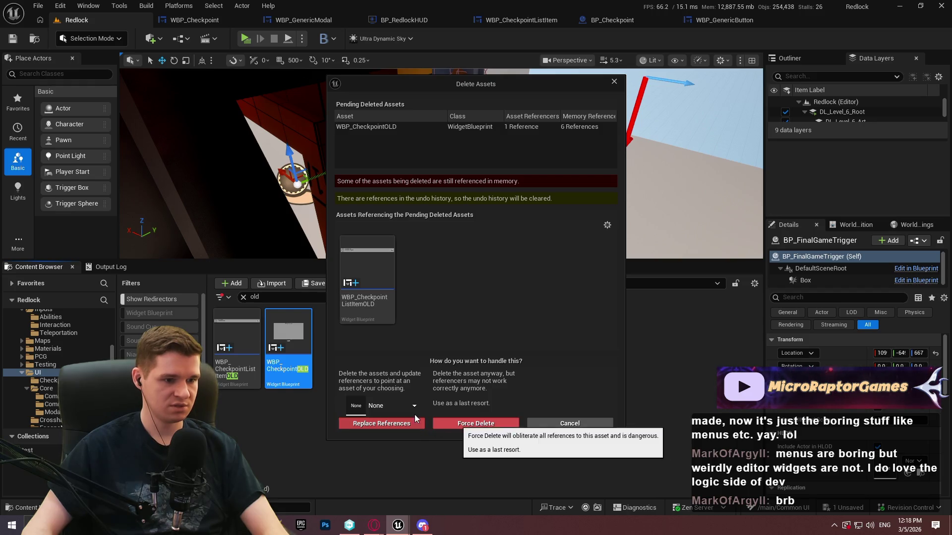
right_click(376, 268)
click(411, 289)
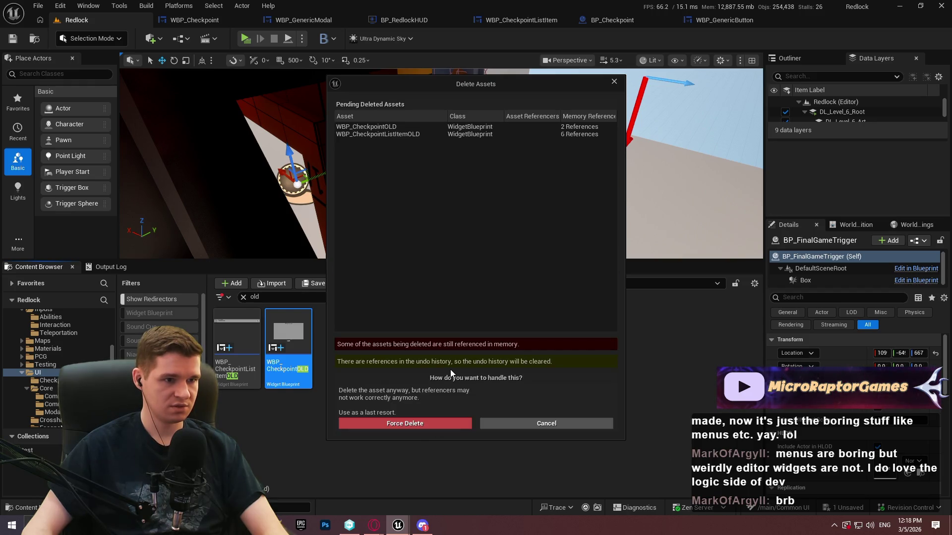
click(420, 421)
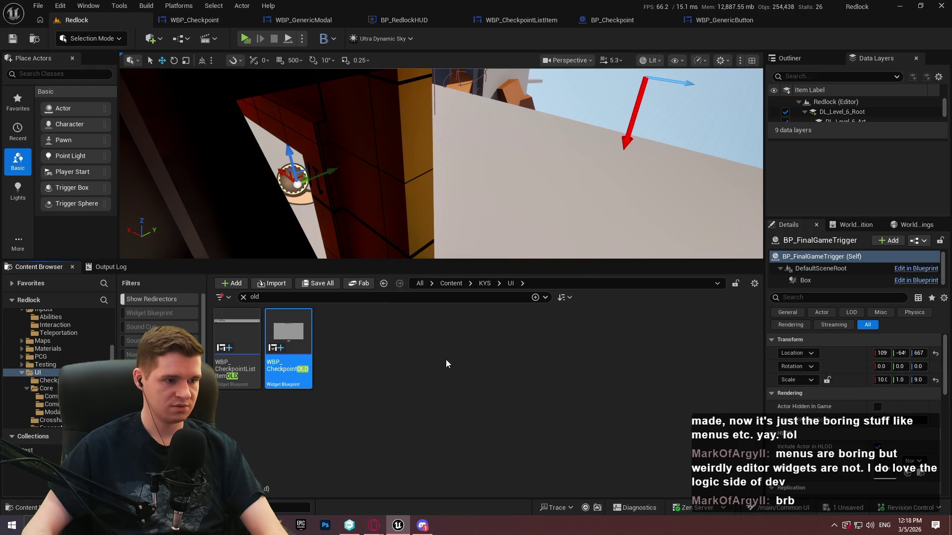
click(243, 298)
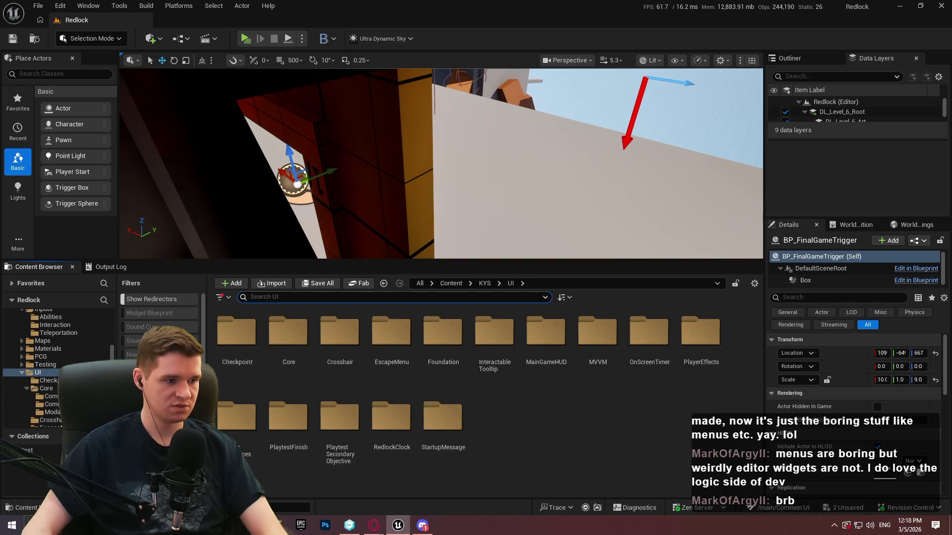
Browse the UI subfolders, looking into OnScreenTimer and PlayerEffects.
right_click(60, 373)
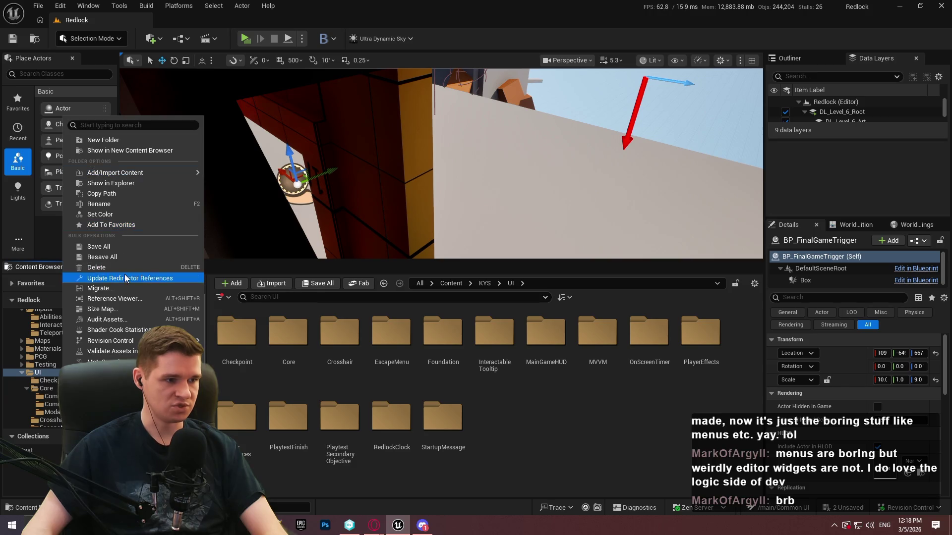
click(125, 278)
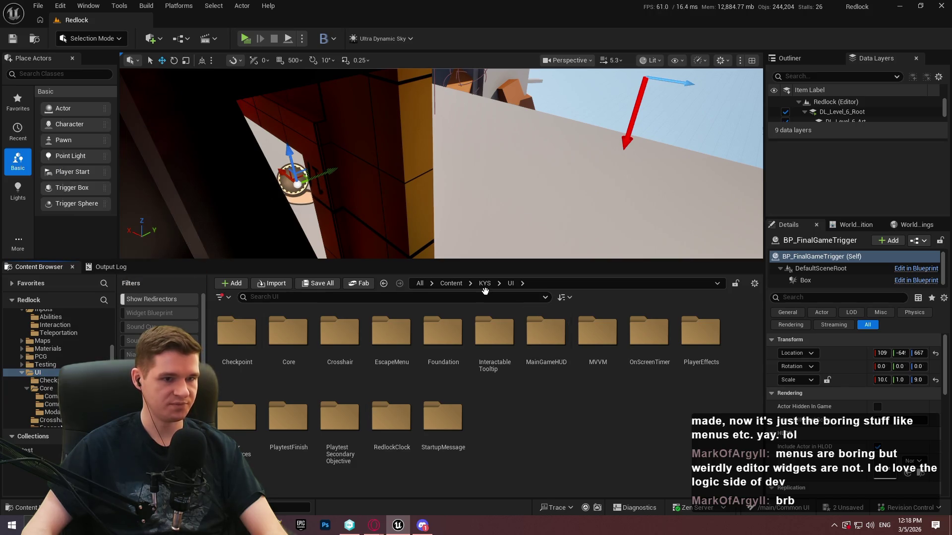
double_click(650, 332)
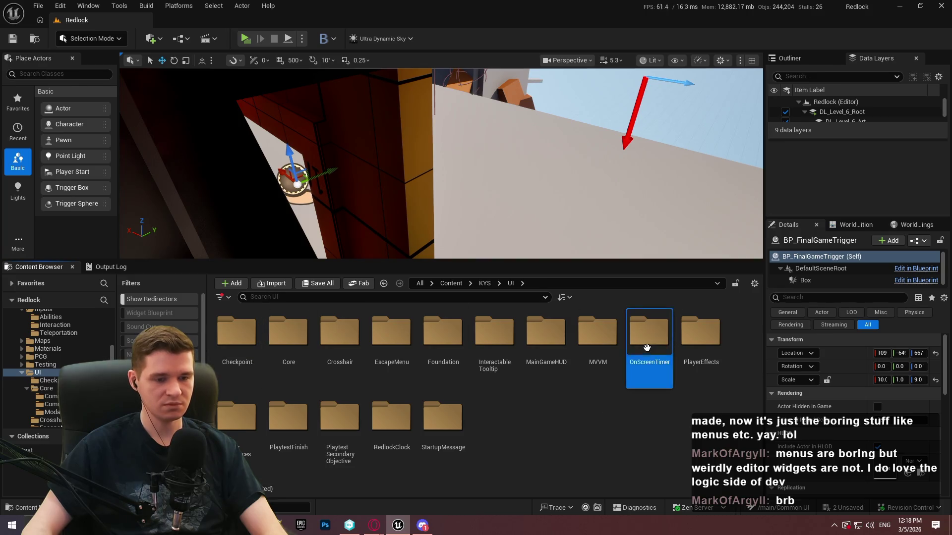
click(511, 283)
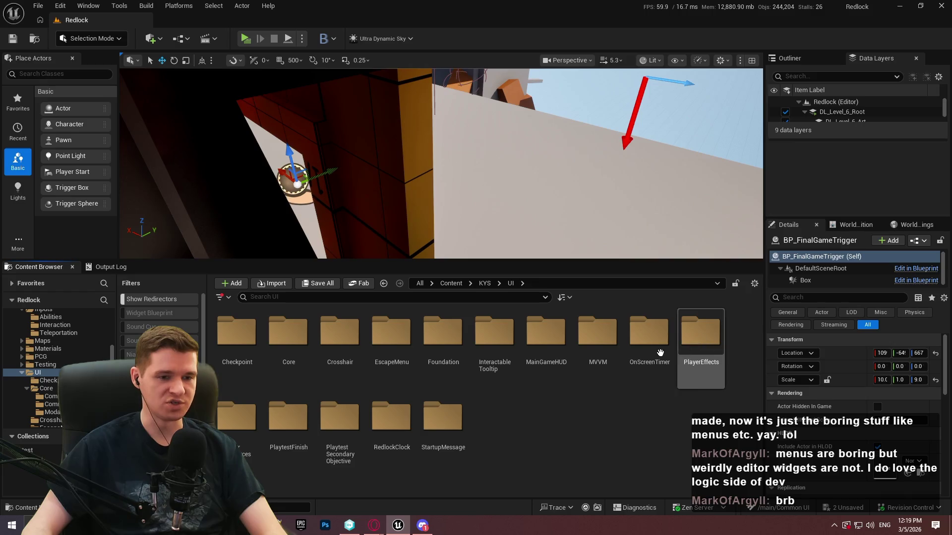
double_click(699, 334)
click(511, 283)
right_click(417, 347)
In the OnScreenTimer folder, look through the new-asset menu without creating anything.
double_click(649, 348)
right_click(418, 369)
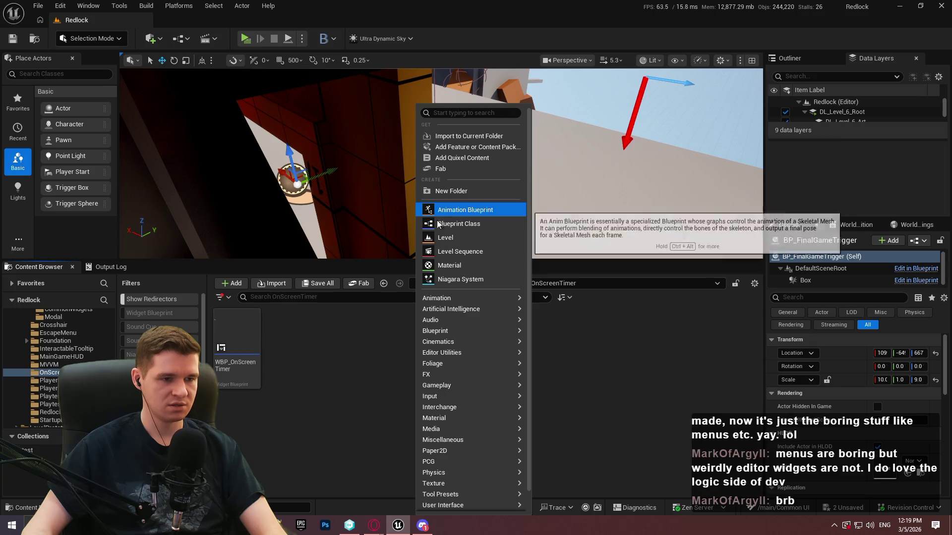
mouse_move(457, 495)
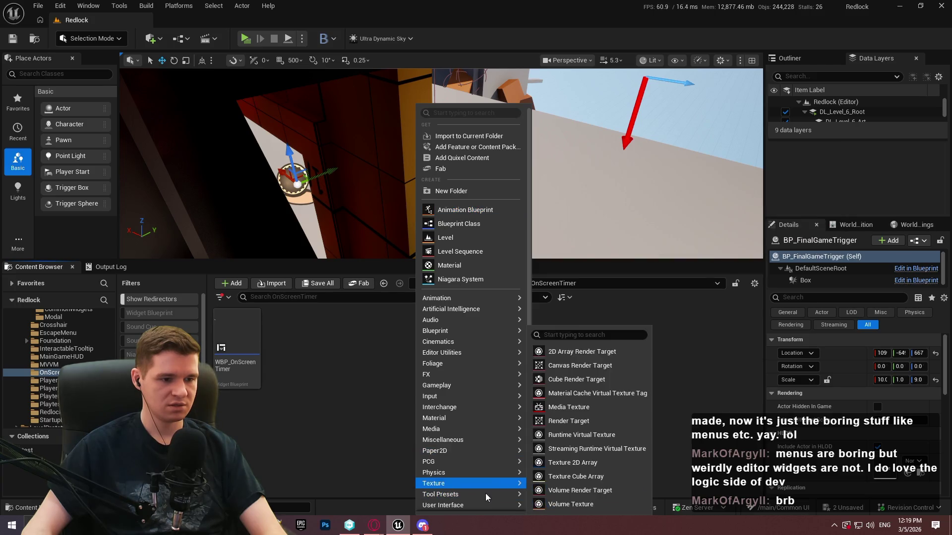
mouse_move(482, 505)
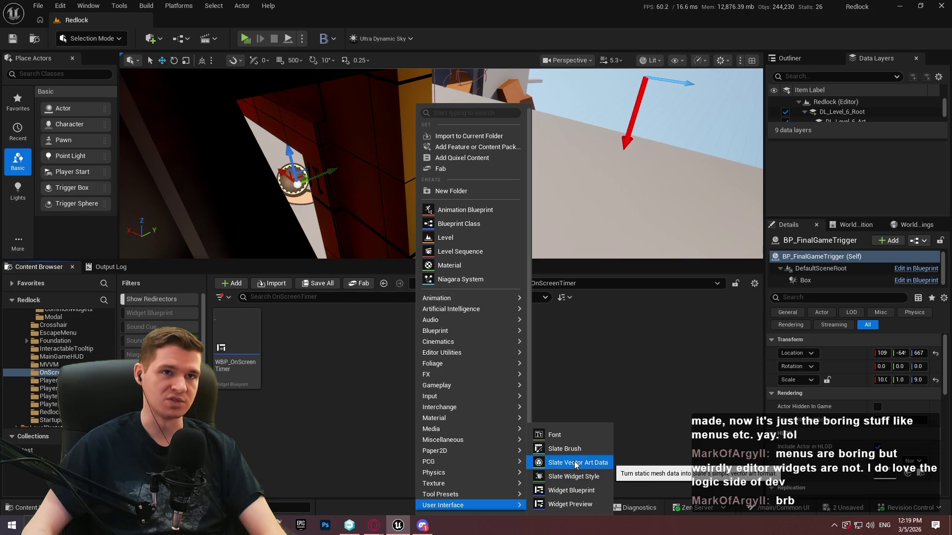
key(Escape)
Open UI > Core > CommonWidgetBases and select WBP_ActivatableParent.
click(510, 283)
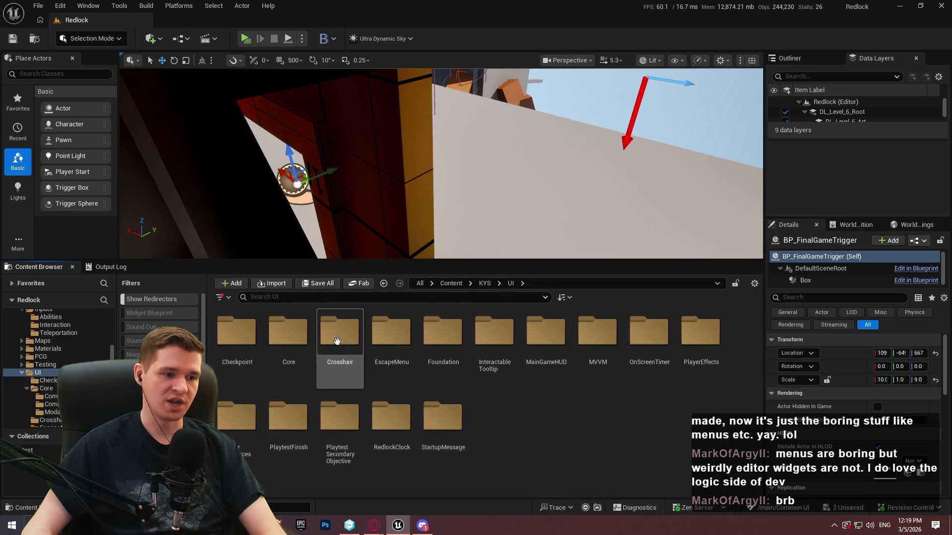
double_click(287, 332)
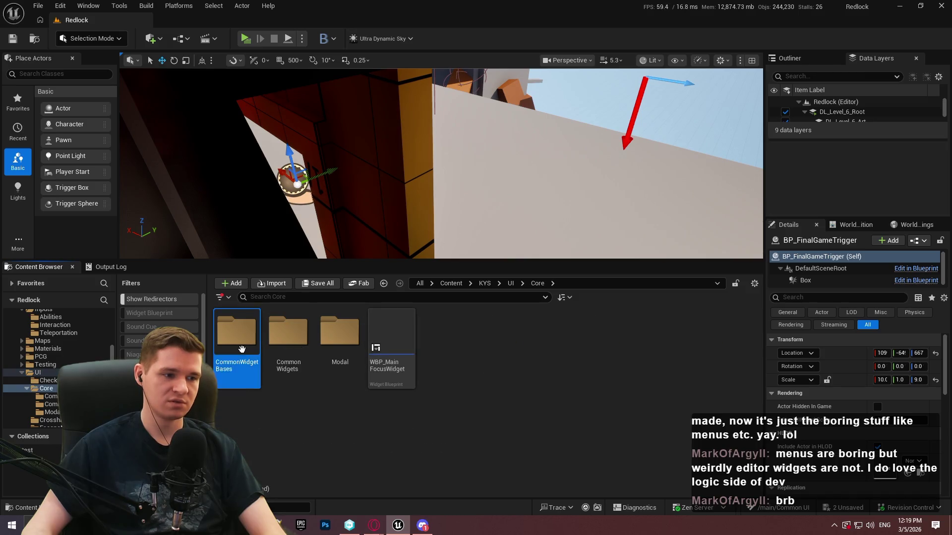
double_click(242, 349)
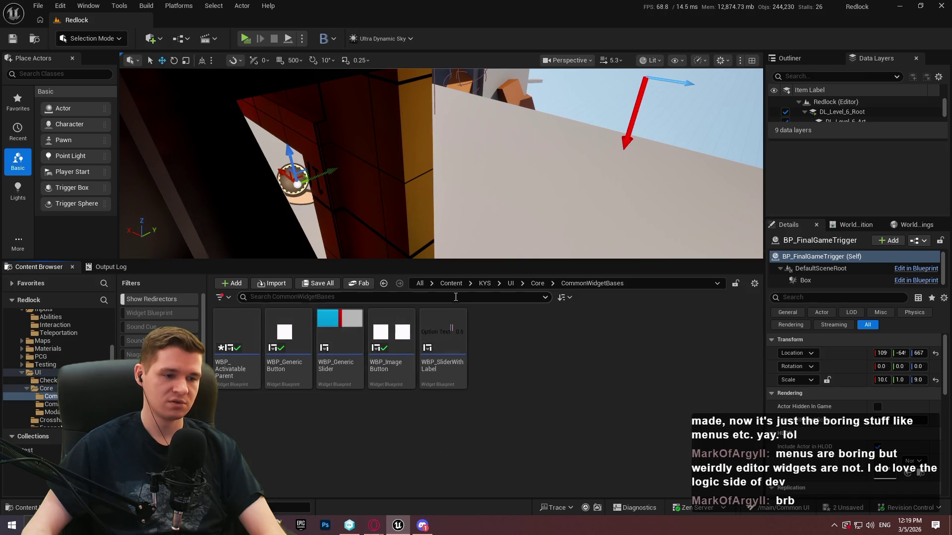
click(242, 370)
Make a widget blueprint with parent class WBP_ActivatableParent, named WBP_ActivatableParentWithoutFocus.
right_click(242, 371)
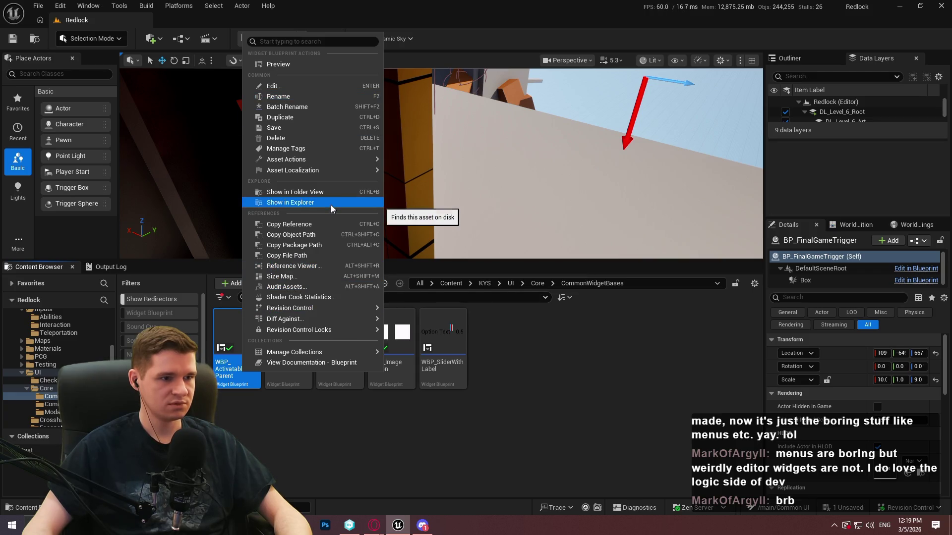
right_click(600, 381)
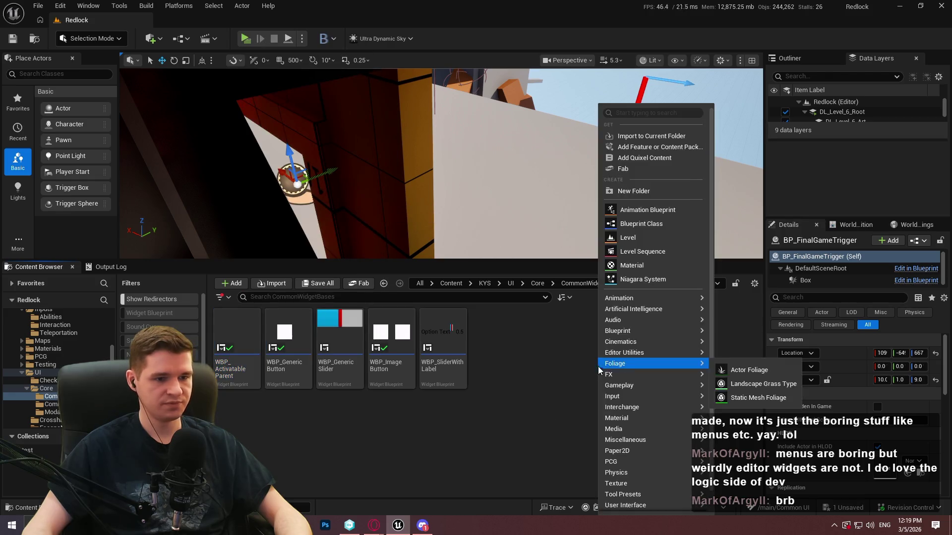
mouse_move(648, 503)
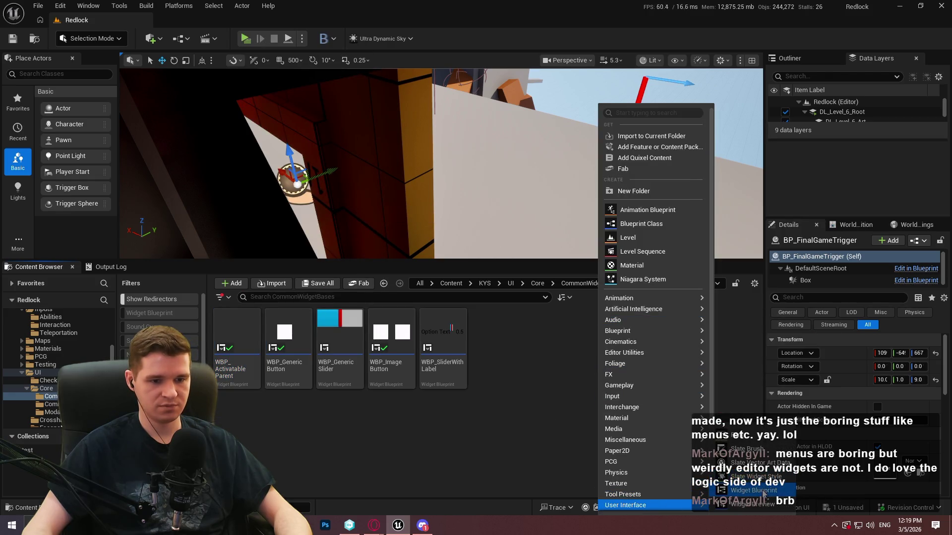
click(734, 478)
text(act)
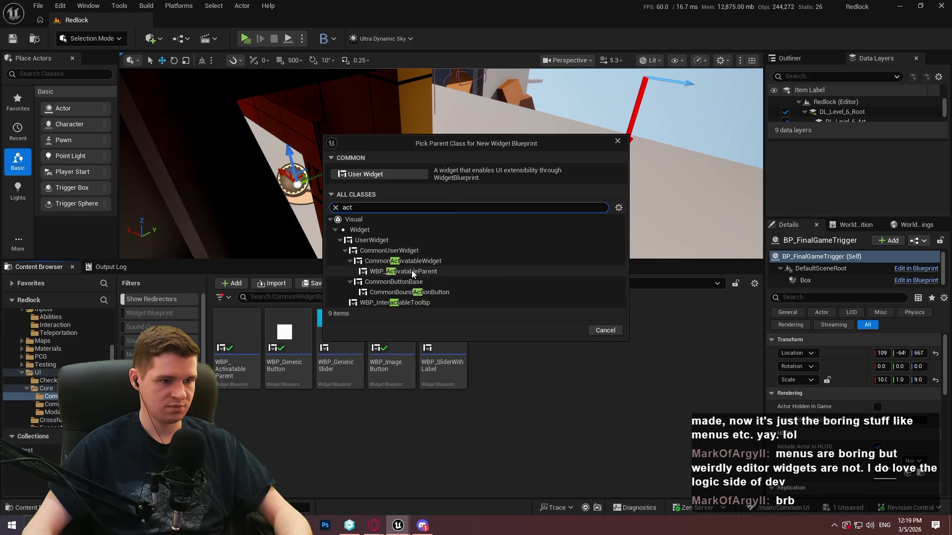
click(416, 272)
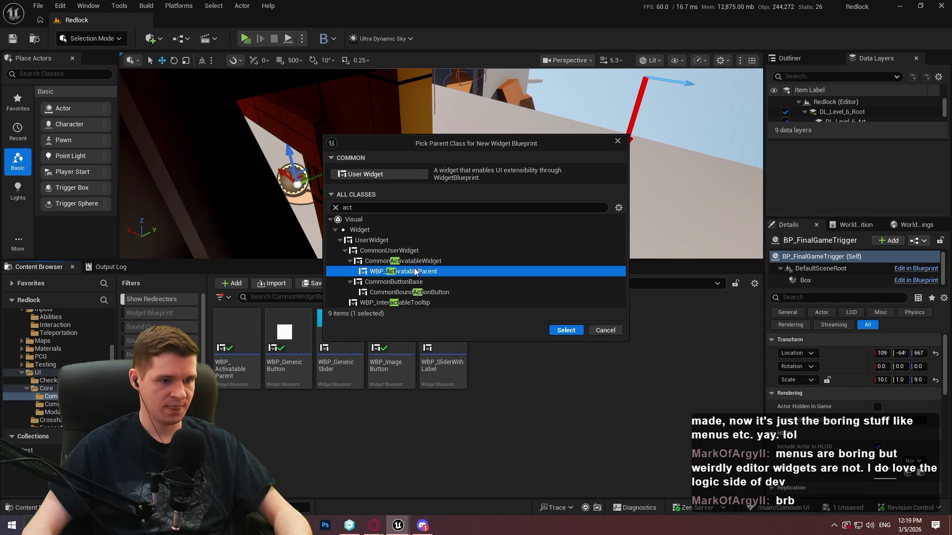
click(566, 330)
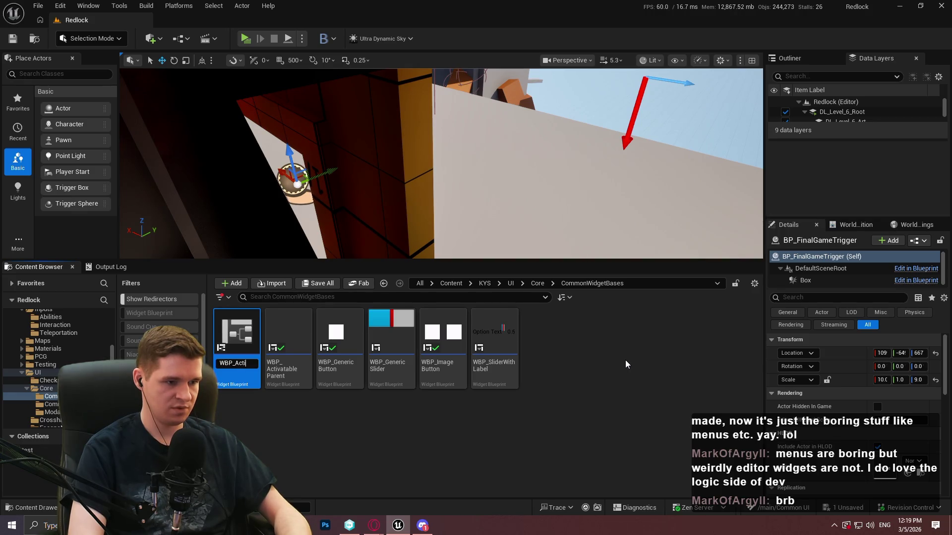
text(ableParent)
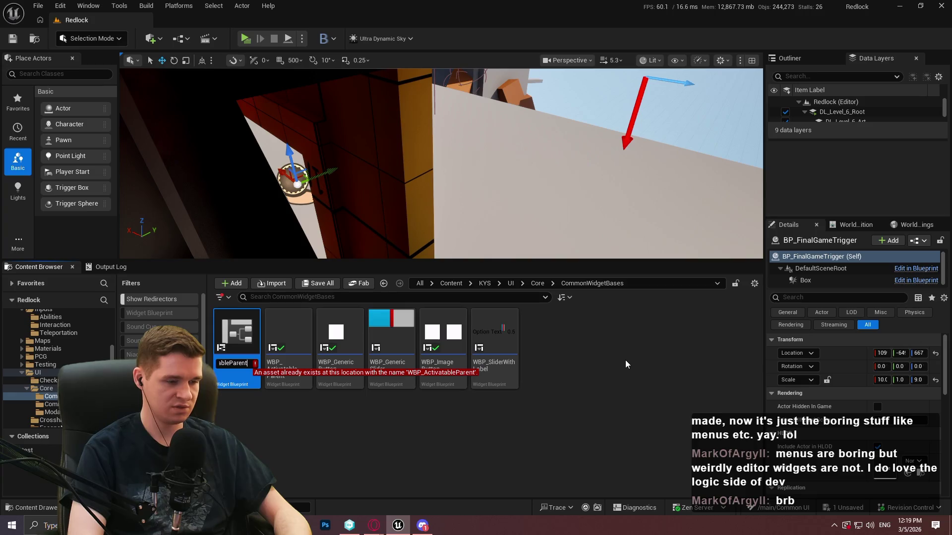
text(Without...)
key(Return)
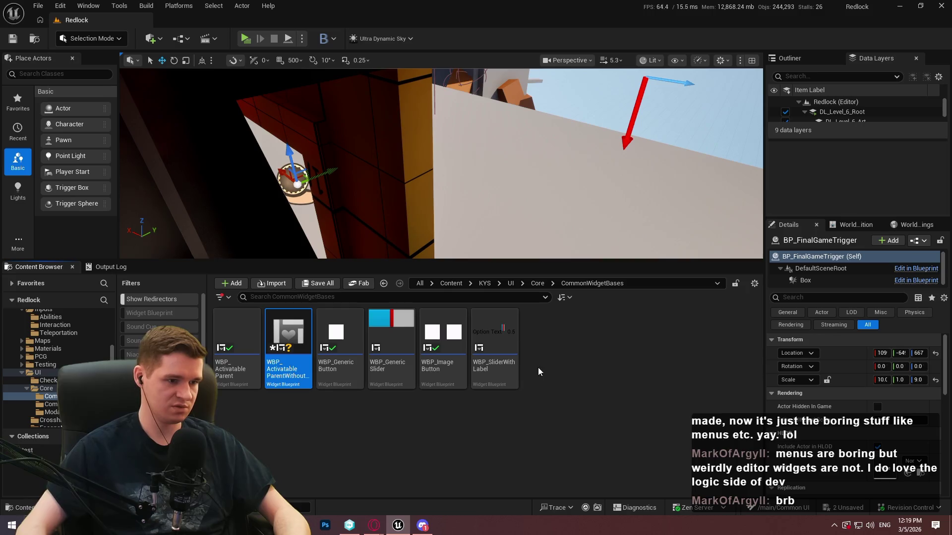
Open WBP_ActivatableParentWithoutFocus, dock its editor, and review the root widget's details.
double_click(296, 385)
drag(358, 180, 246, 14)
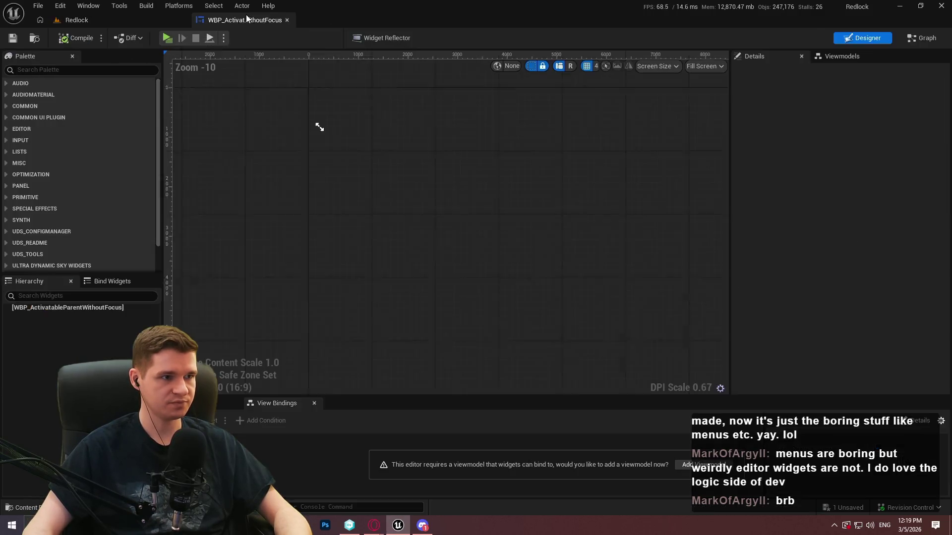
click(81, 307)
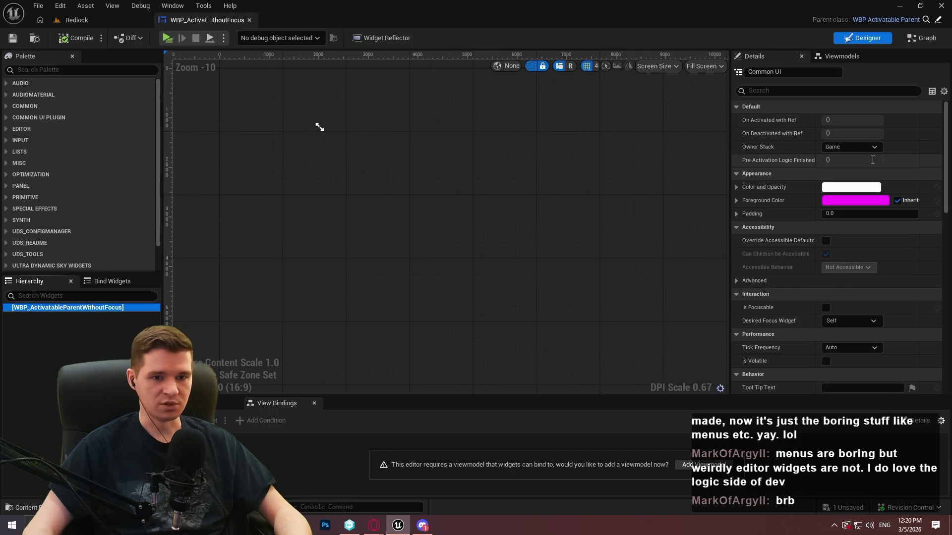
drag(947, 123, 933, 298)
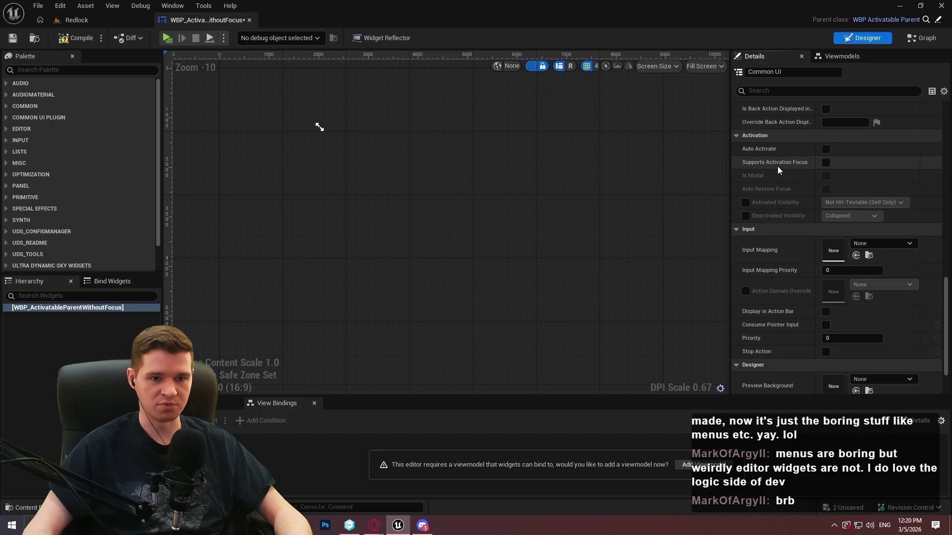
scroll(787, 216, down, 3)
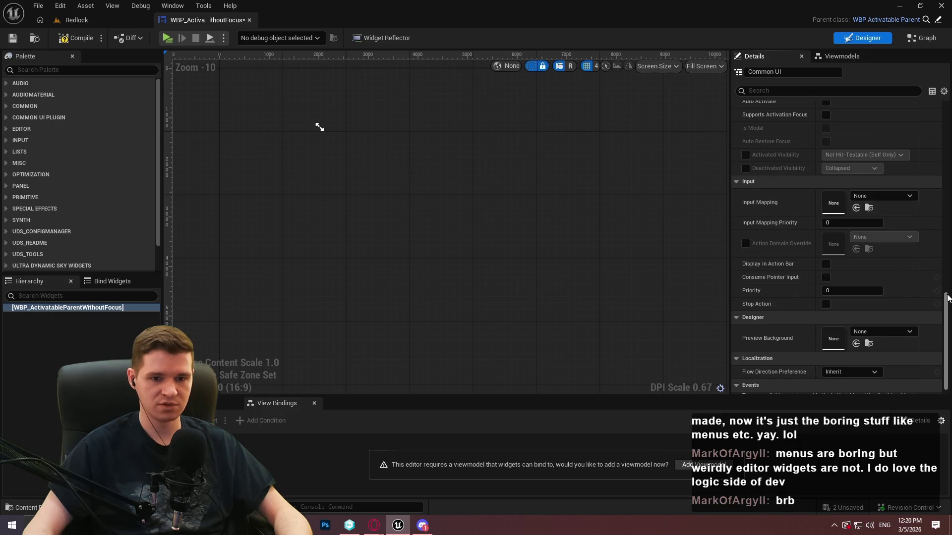
drag(945, 297, 945, 311)
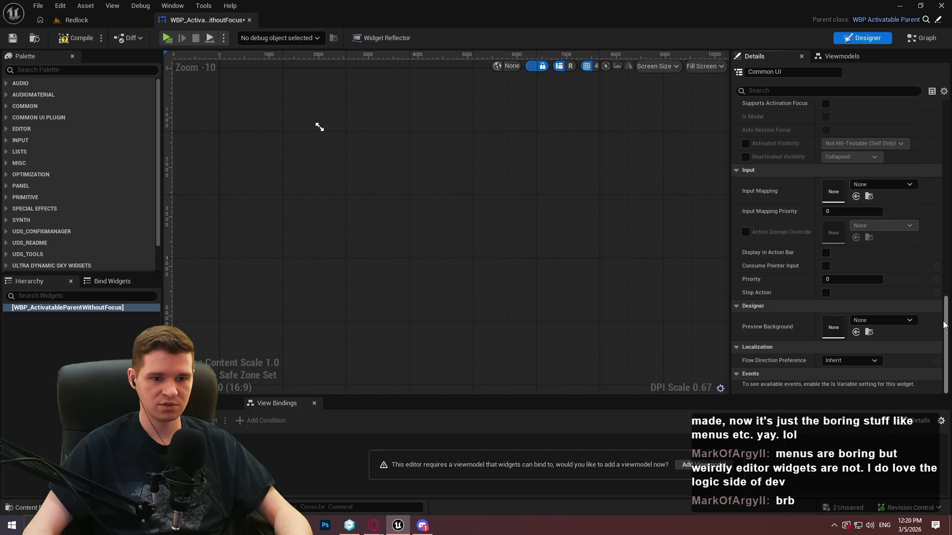
scroll(937, 290, up, 2)
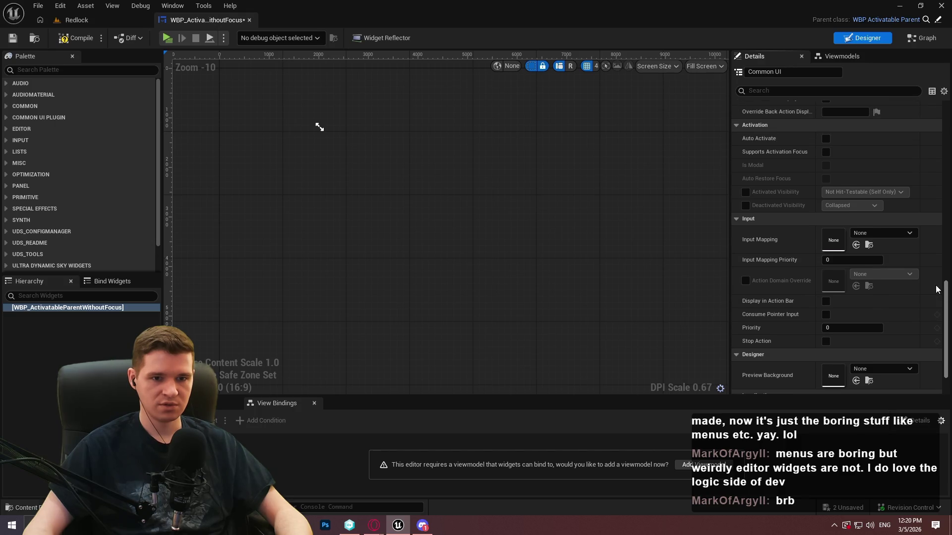
scroll(937, 290, up, 8)
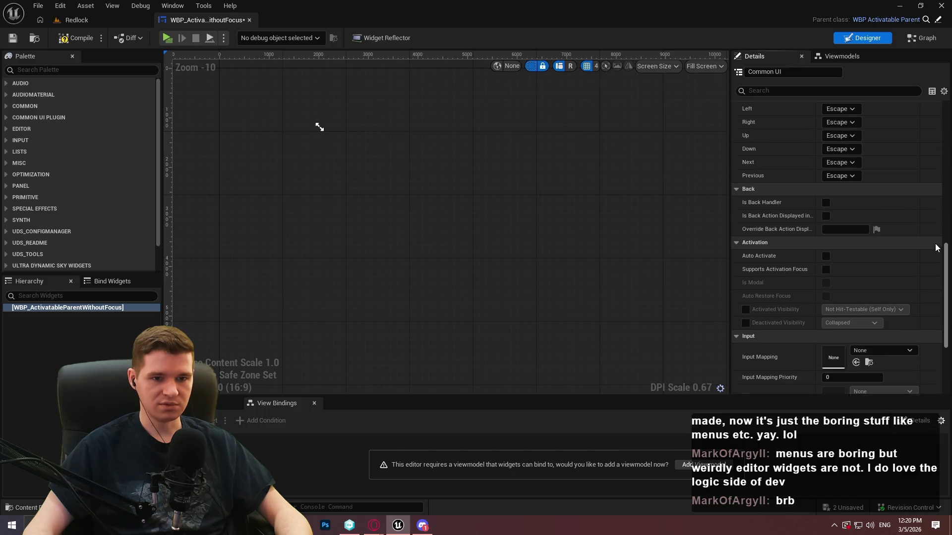
scroll(932, 227, up, 1)
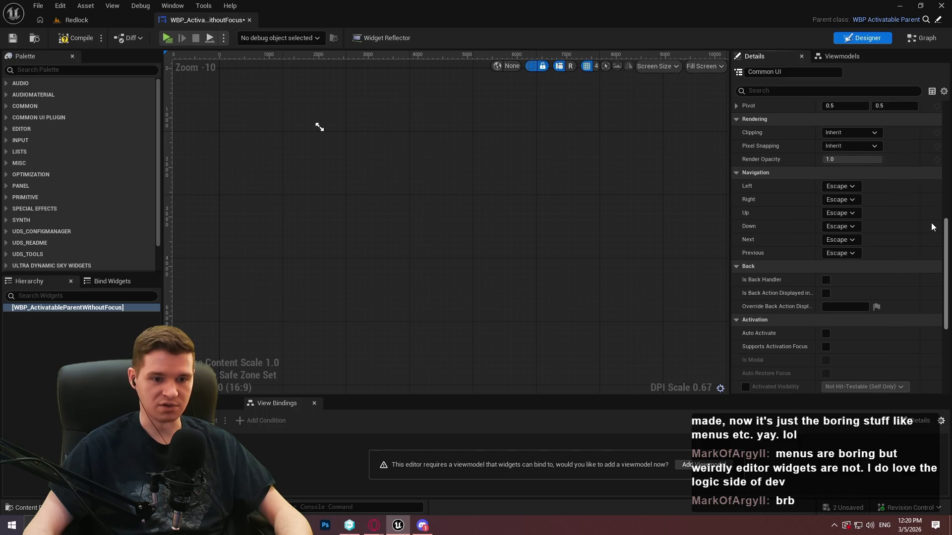
scroll(932, 227, up, 12)
scroll(938, 131, up, 3)
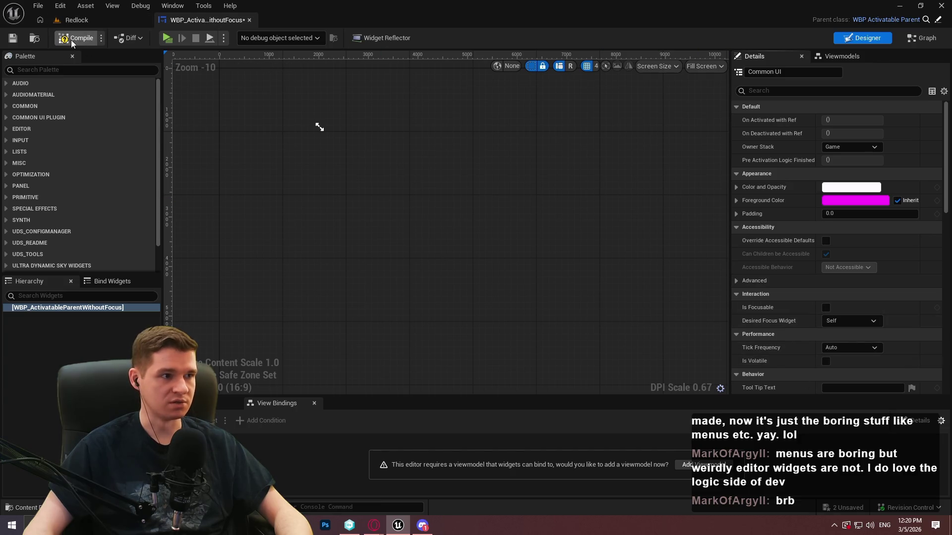
Compile and save the widget, check its graph, then return to the Redlock level.
click(11, 41)
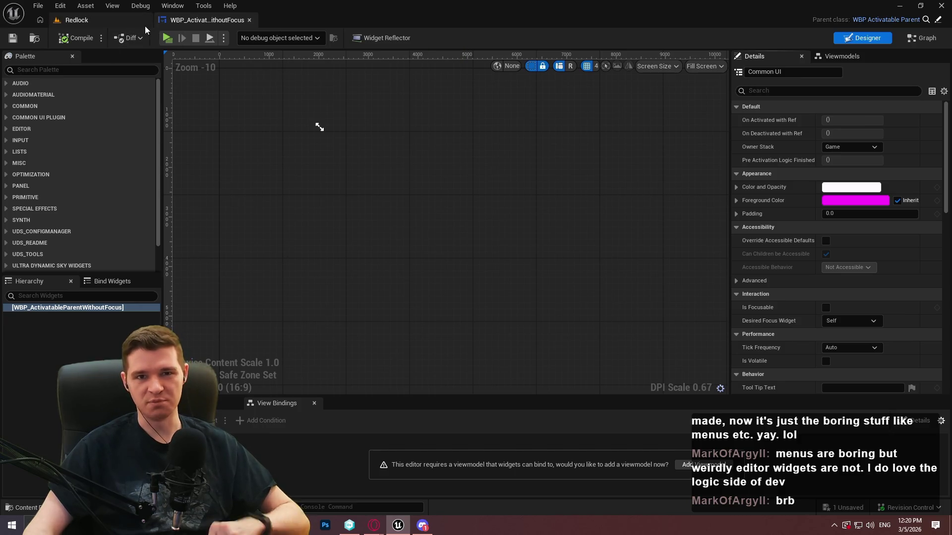
click(923, 38)
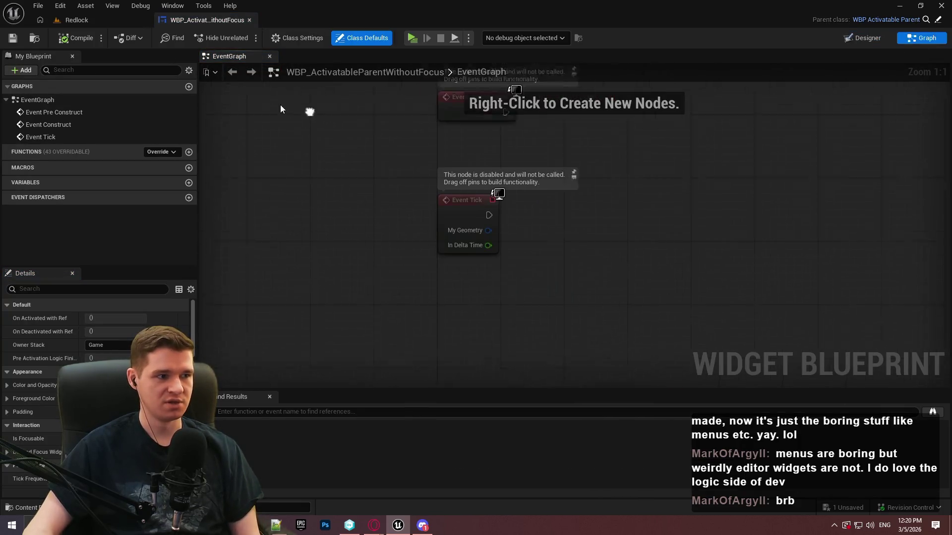
click(112, 22)
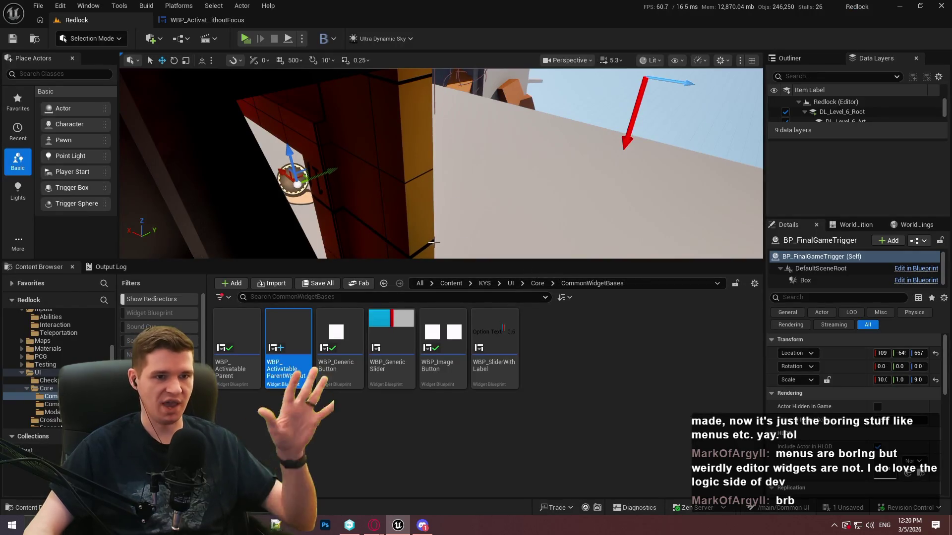
Navigate from CommonWidgetBases up to the UI > OnScreenTimer folder.
click(552, 283)
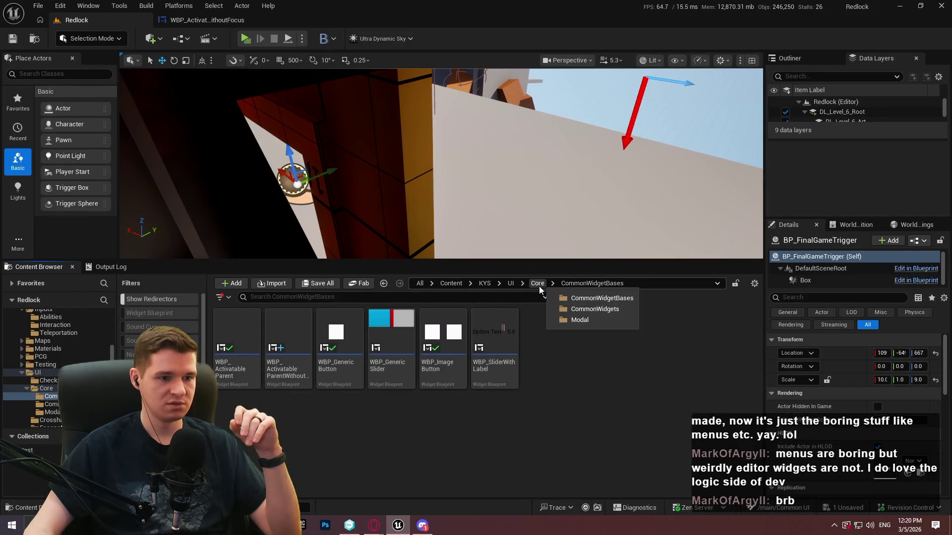
click(537, 283)
click(510, 284)
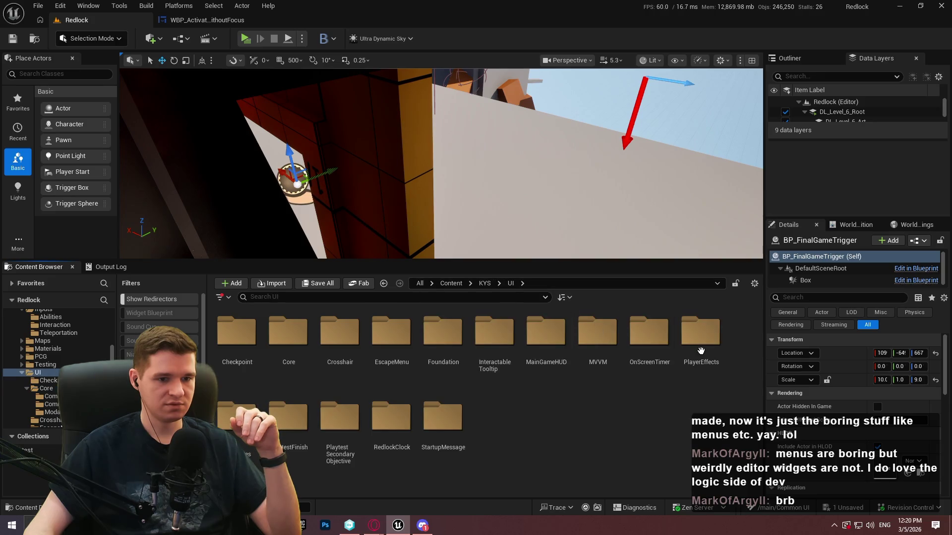
double_click(648, 349)
Create a widget blueprint based on the activatable parent class and delete unreferenced redirectors.
right_click(419, 376)
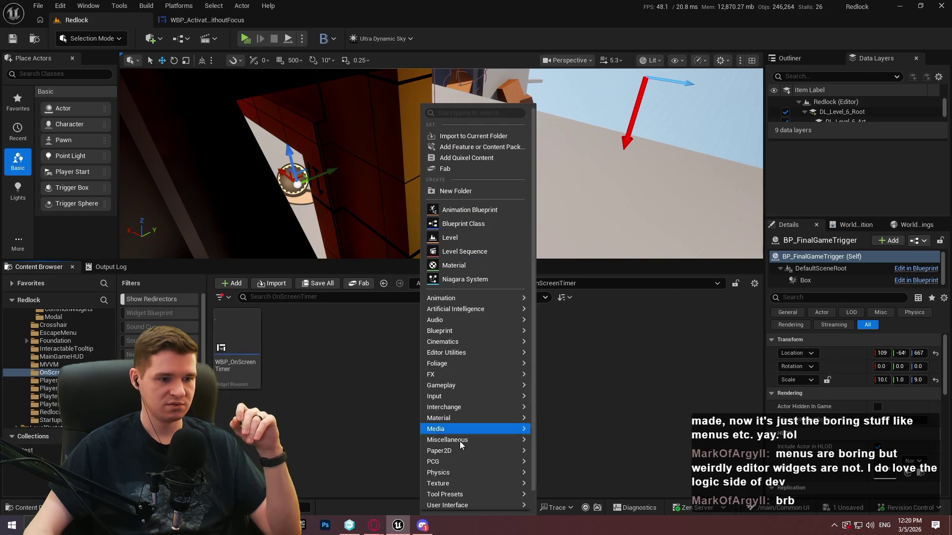
mouse_move(515, 495)
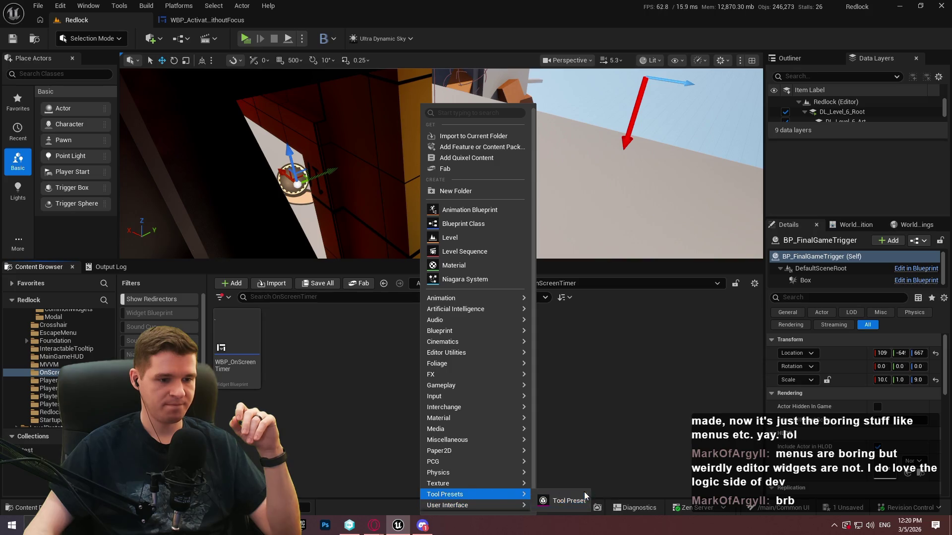
mouse_move(485, 506)
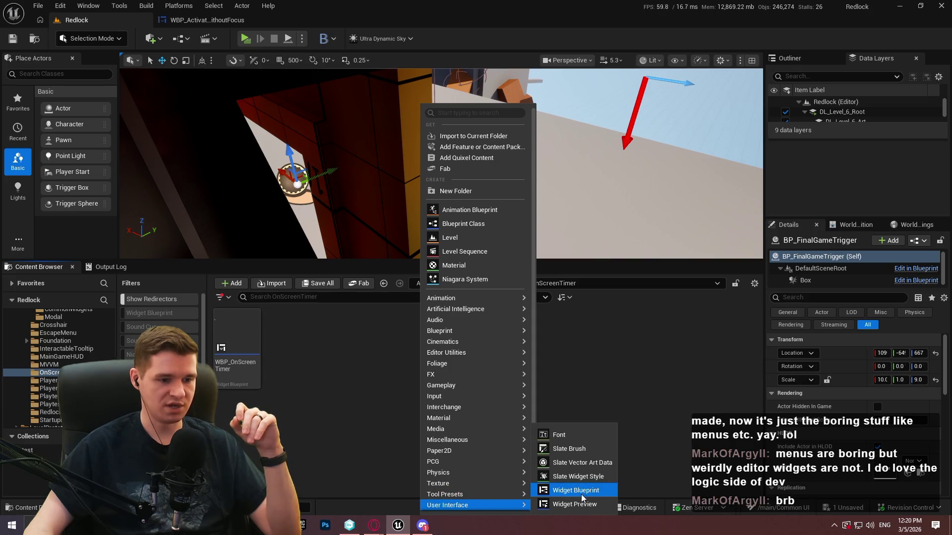
click(582, 498)
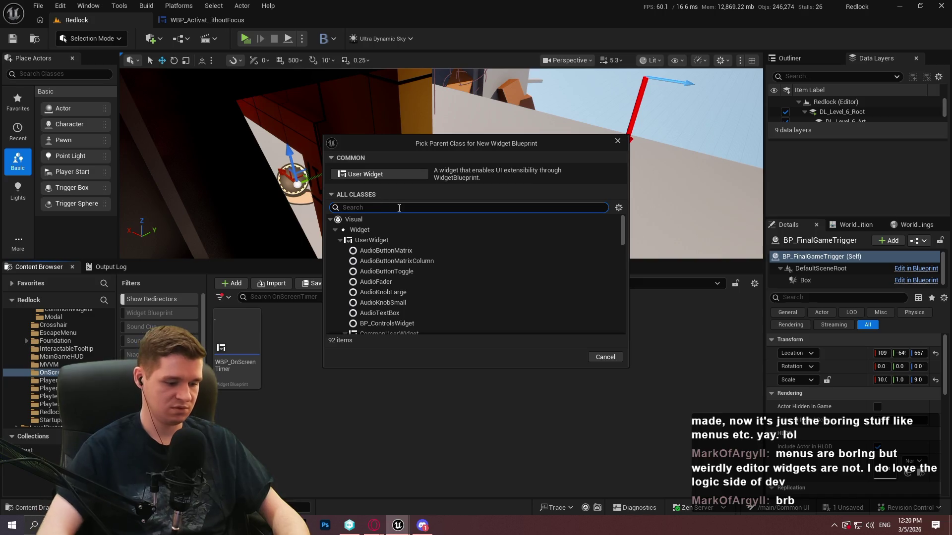
text(activ)
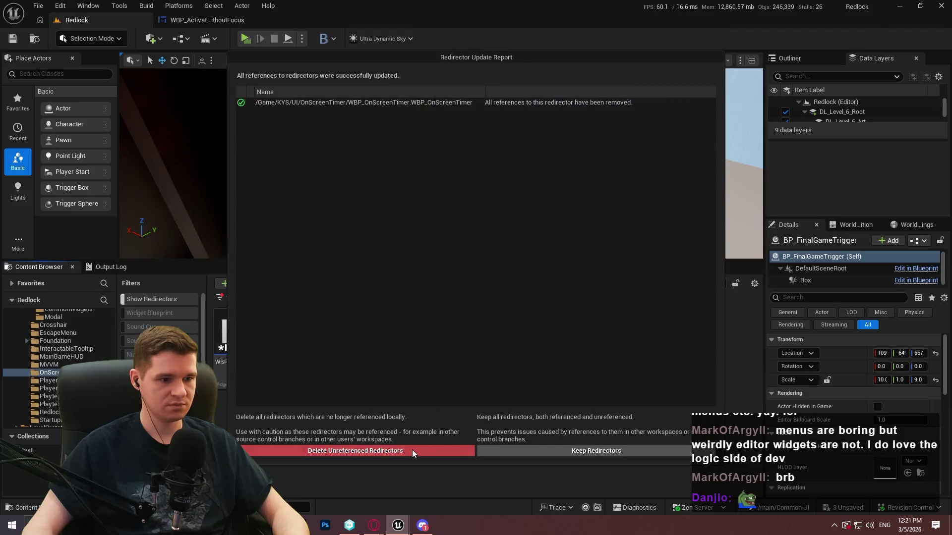
click(409, 451)
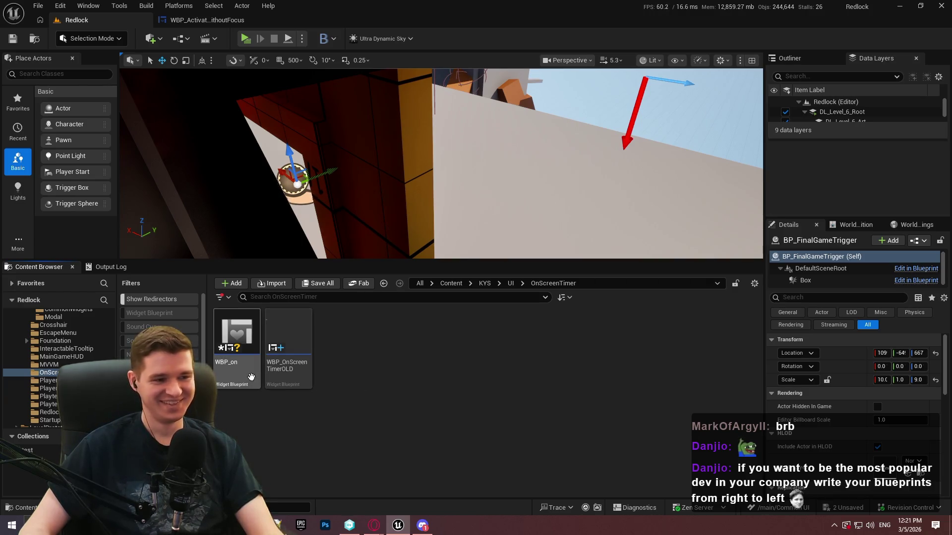
Rename WBP_on to WBP_OnScreenTimer and open it for editing.
mouse_move(254, 373)
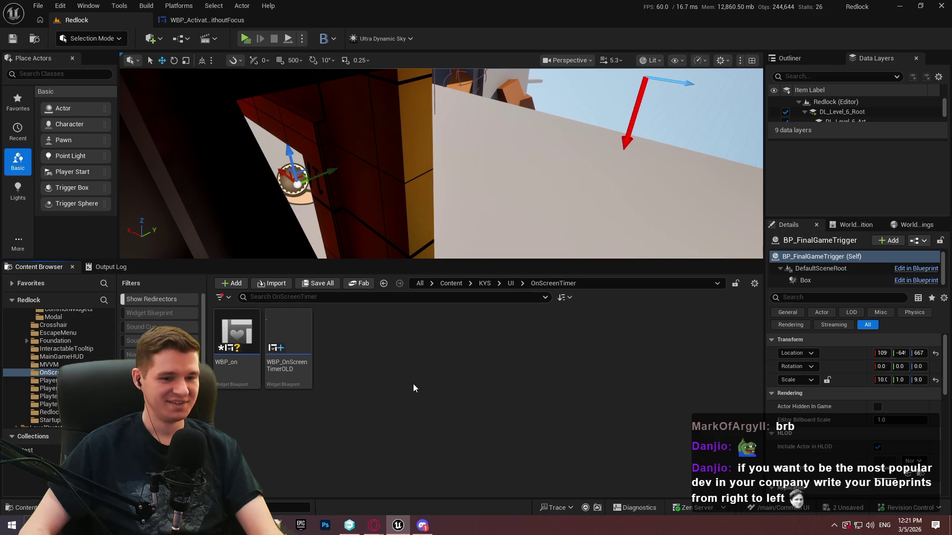
click(237, 342)
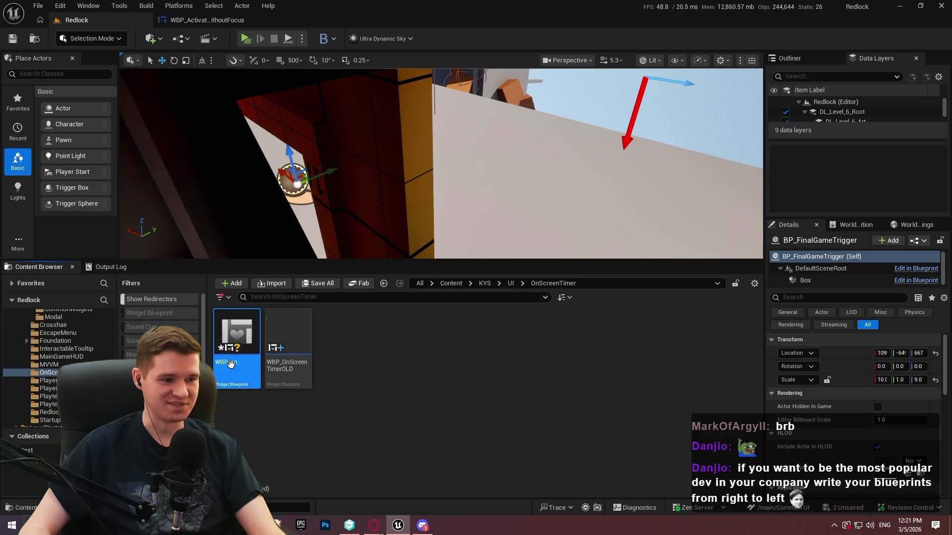
key(F2)
text(WBP_)
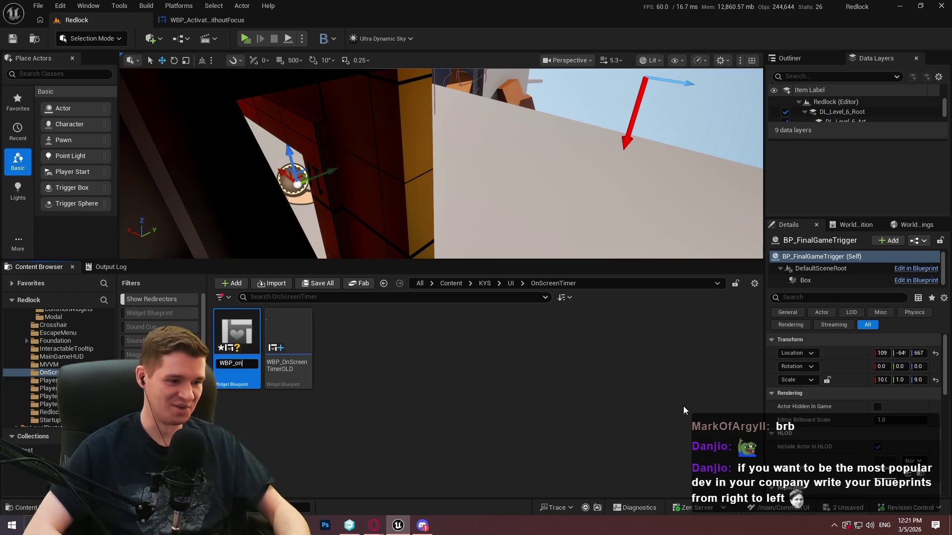
text(ONe)
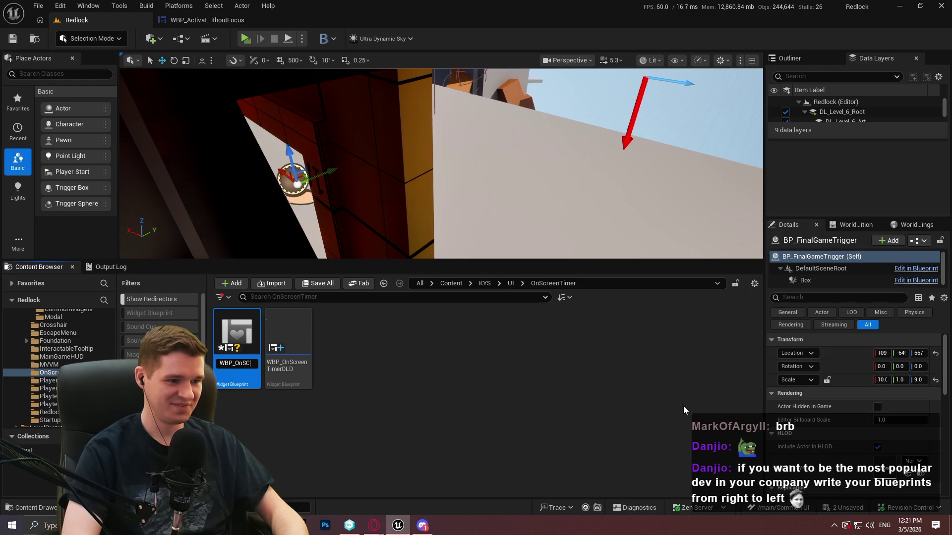
text(nTimer)
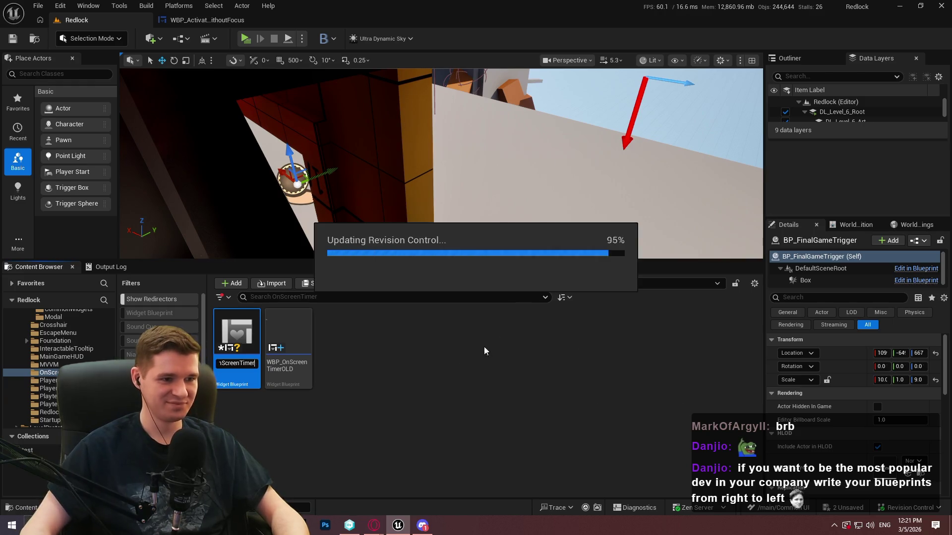
click(225, 380)
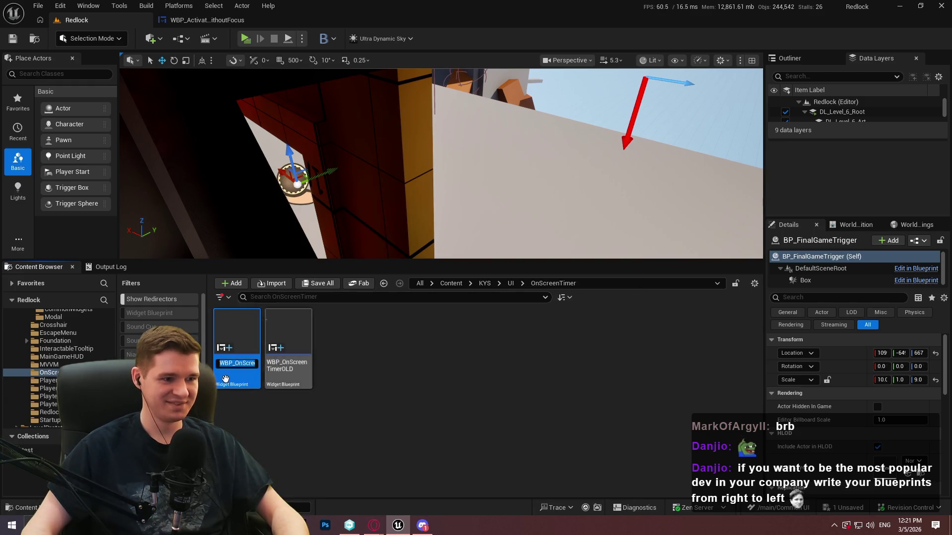
double_click(238, 379)
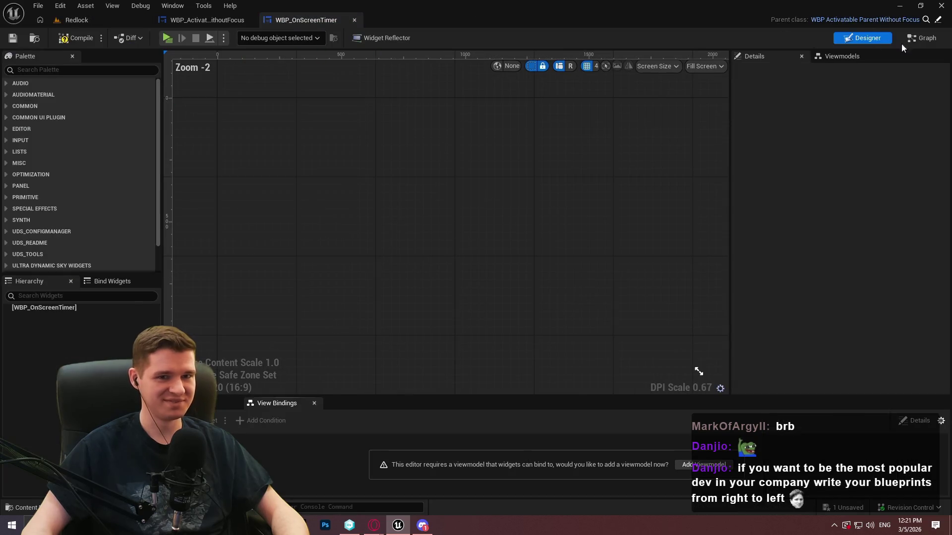
Remove the Pre Construct and Construct nodes from WBP_OnScreenTimer's graph, then return to the level.
click(922, 39)
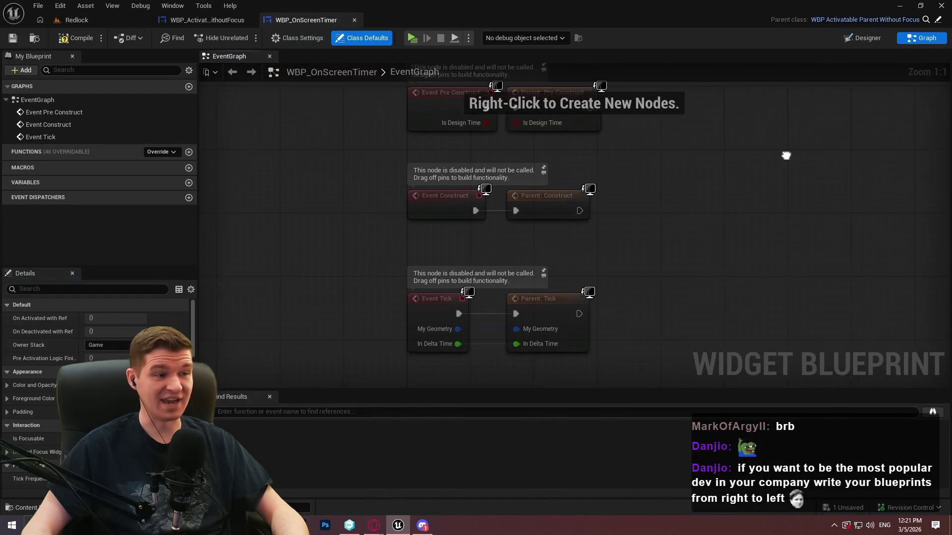
drag(791, 155, 777, 156)
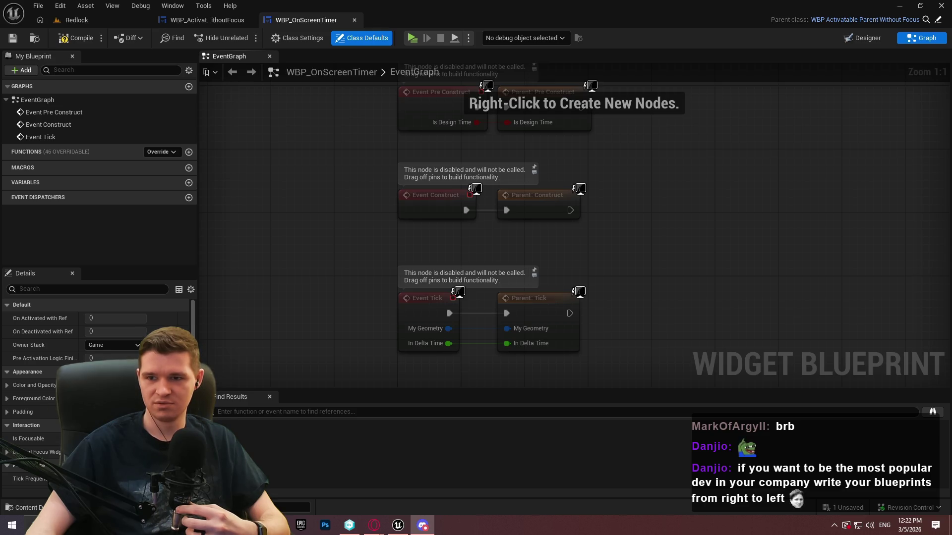
key(ctrl+z)
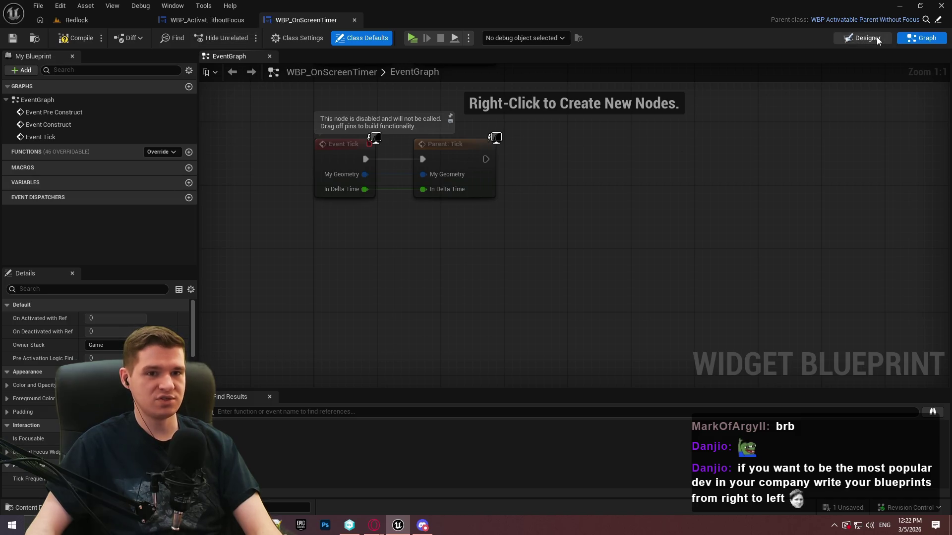
click(77, 20)
Open WBP_OnScreenTimerOLD, then select the new widget's Canvas Panel in Designer and compile it.
click(302, 380)
double_click(302, 379)
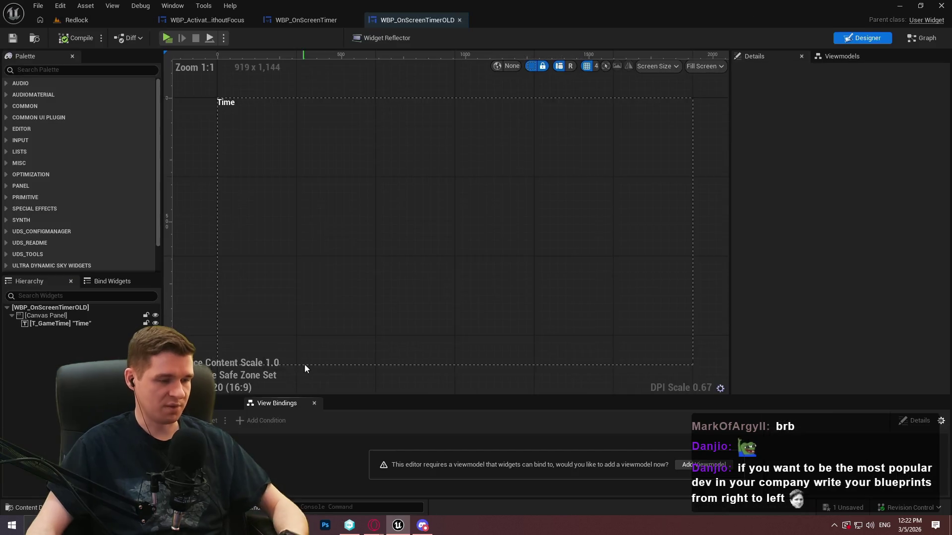
click(54, 316)
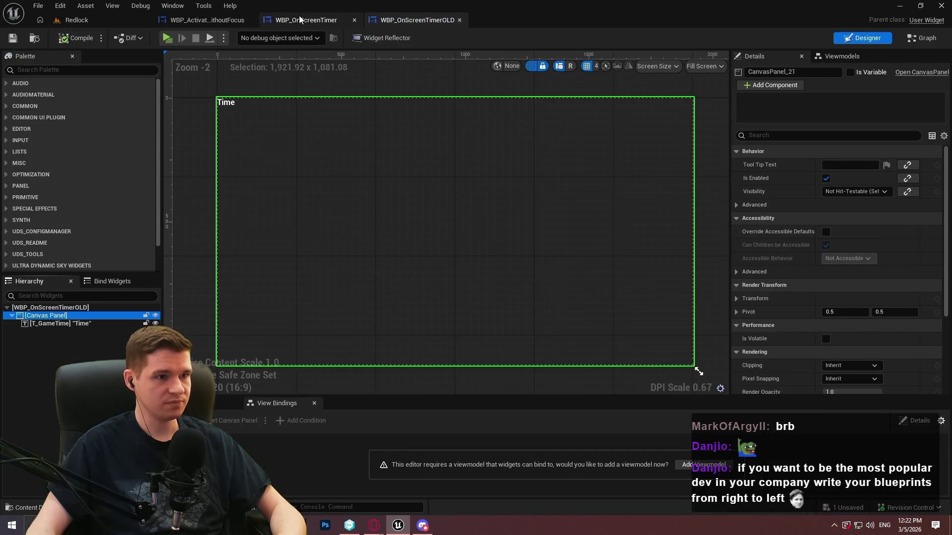
click(299, 16)
click(863, 37)
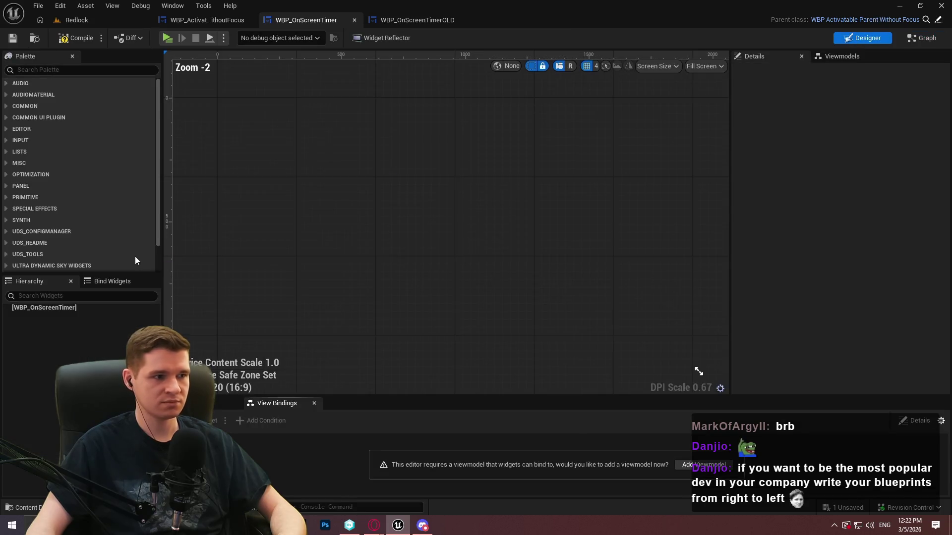
click(50, 315)
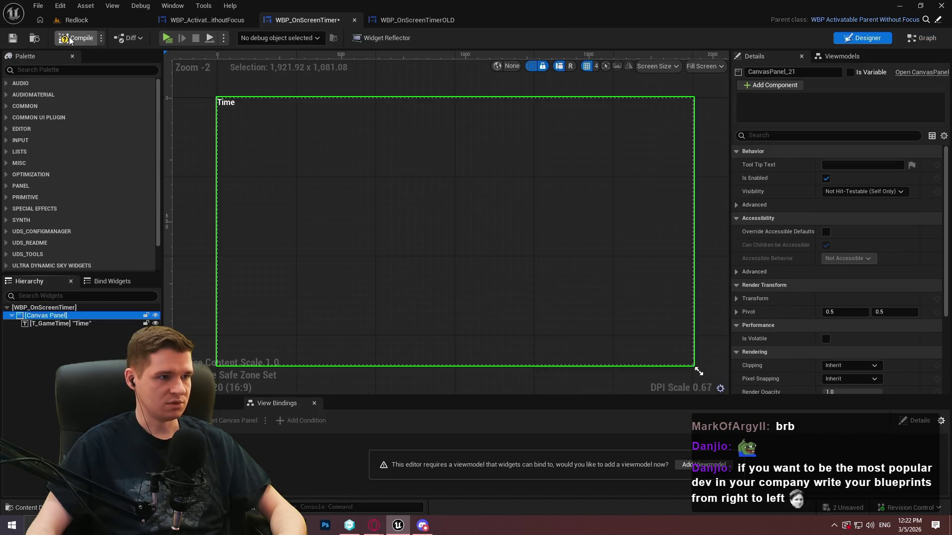
click(13, 38)
Select the three game-time conversion nodes in the old widget's graph, then return to the new widget.
click(406, 20)
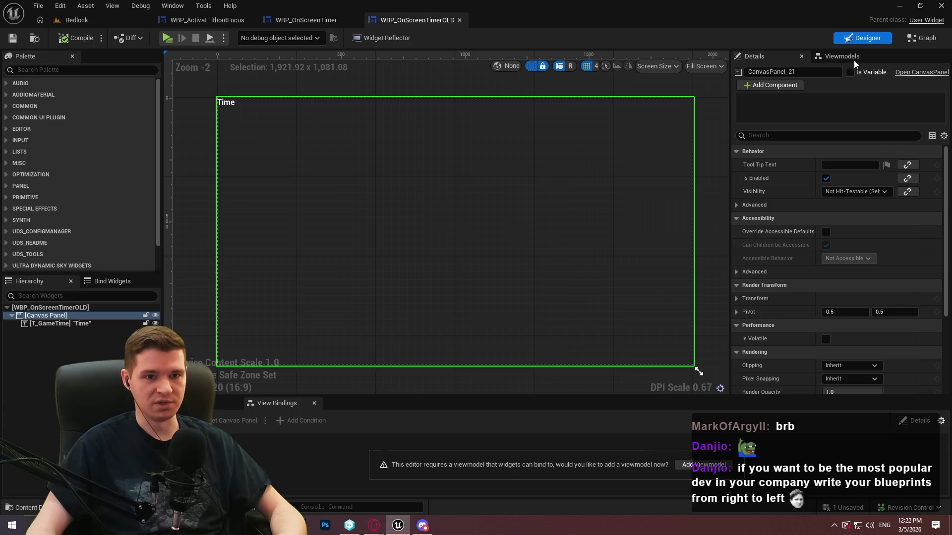
click(853, 58)
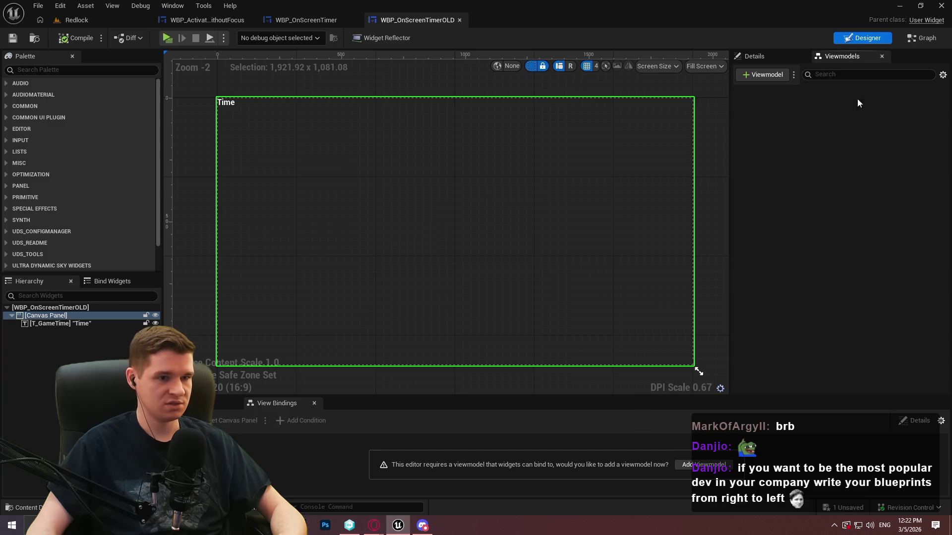
click(914, 37)
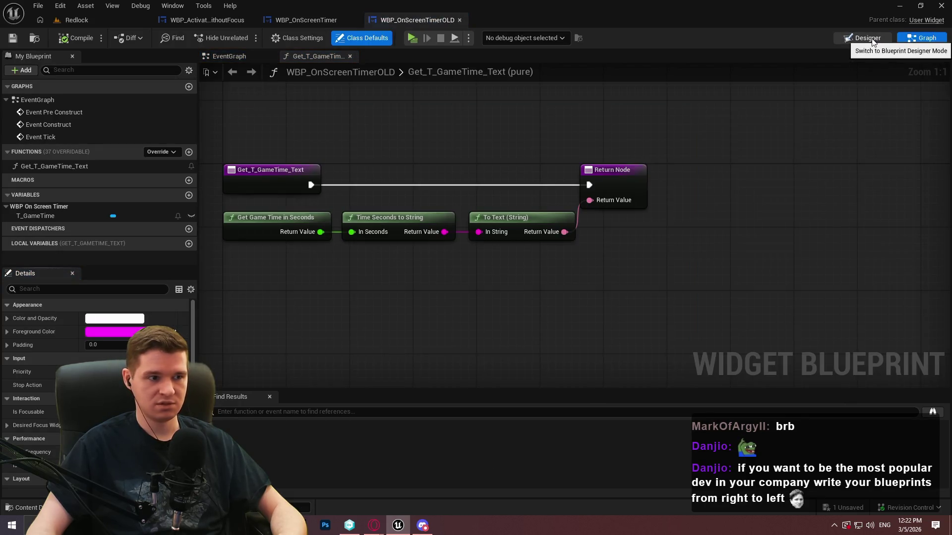
drag(529, 285, 317, 233)
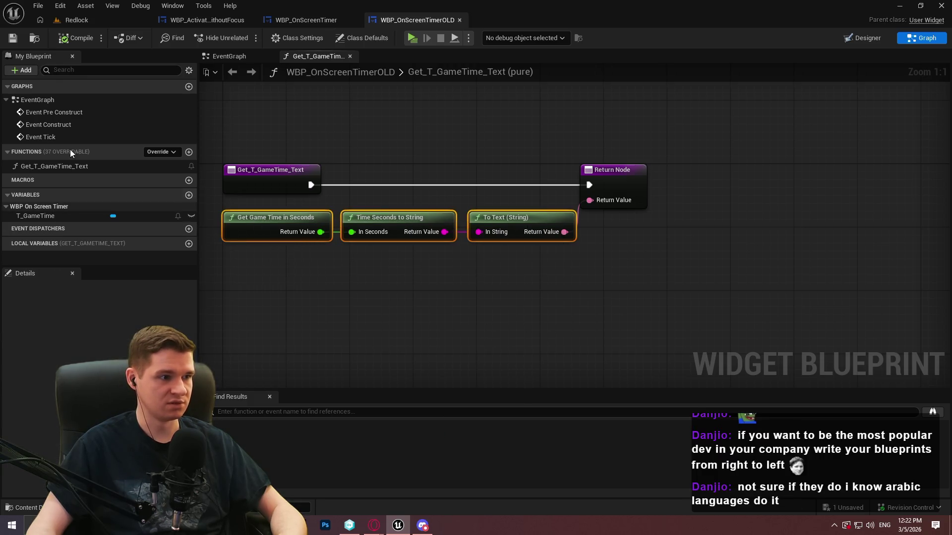
click(310, 21)
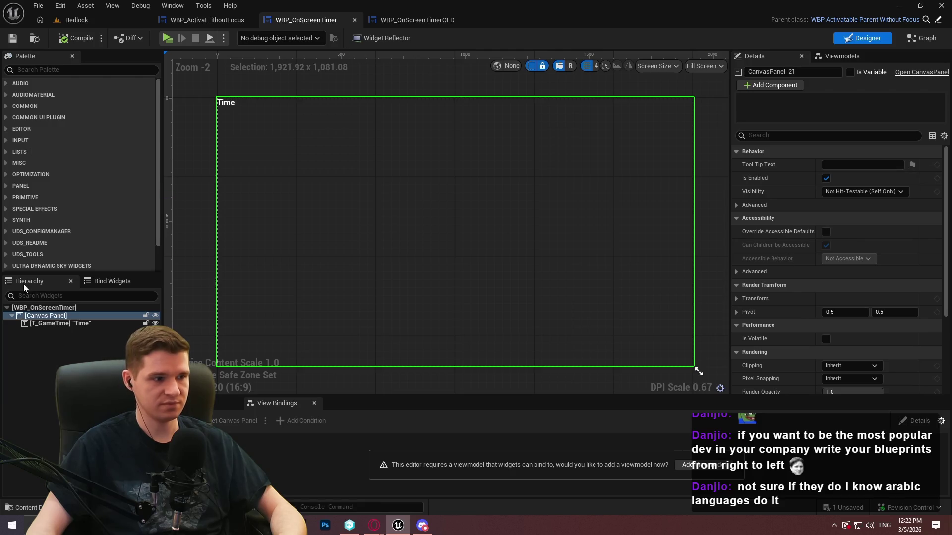
Select the T_GameTime text block and compare it with the old timer widget's layout.
click(50, 324)
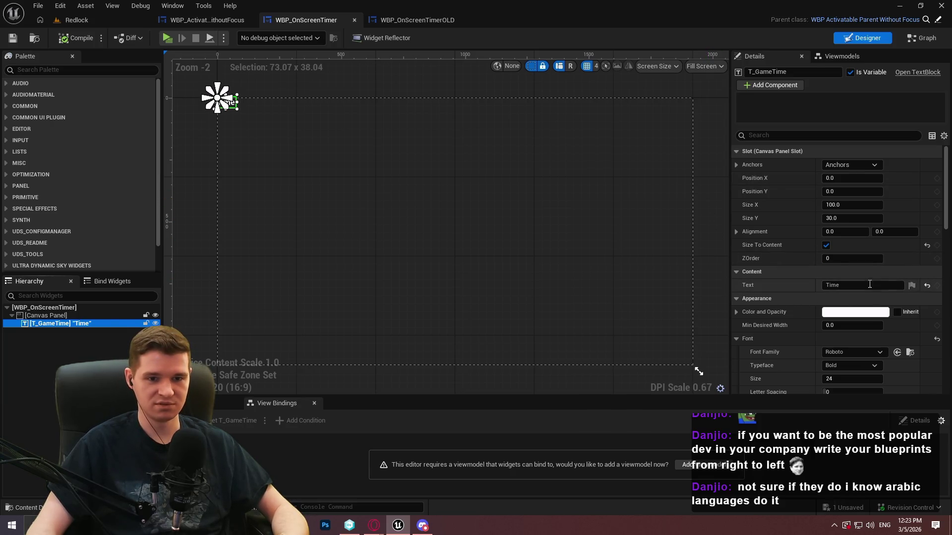
click(446, 20)
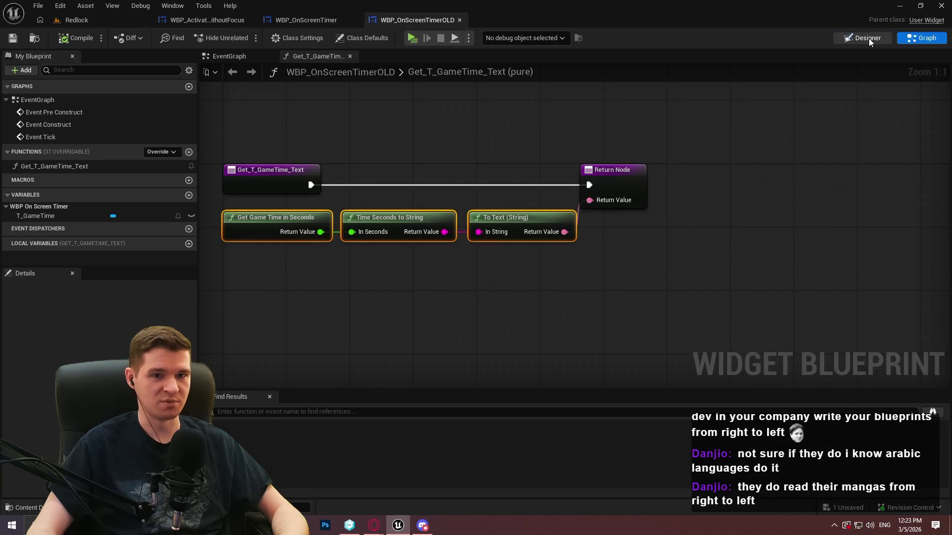
click(866, 39)
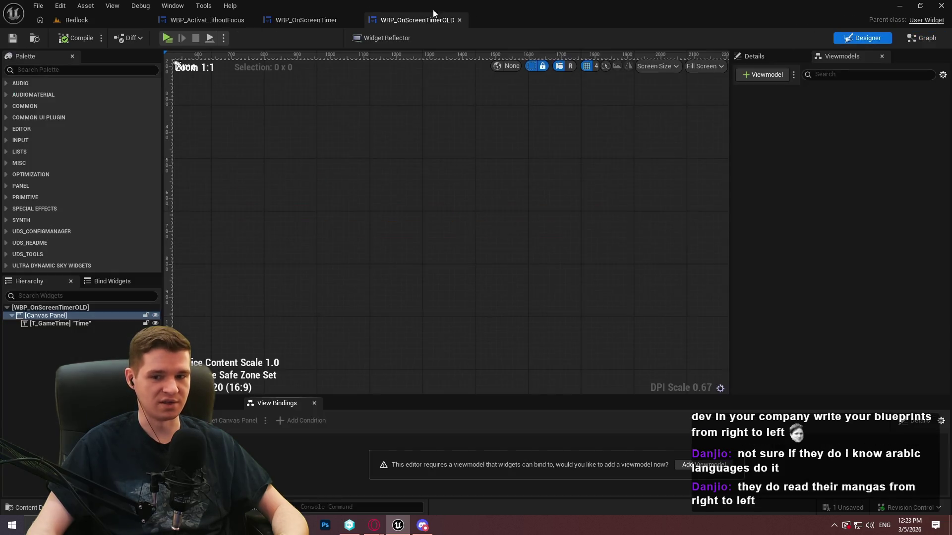
click(300, 21)
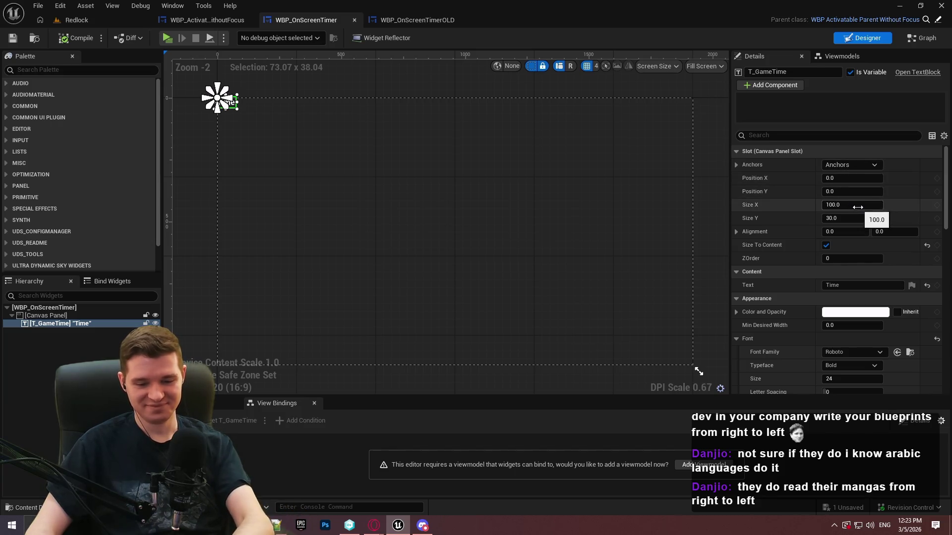
Set T_GameTime's Position X and Y to 25, then compile and save.
drag(845, 179, 850, 180)
click(839, 181)
text(25)
key(Tab)
text(25)
key(Return)
click(75, 37)
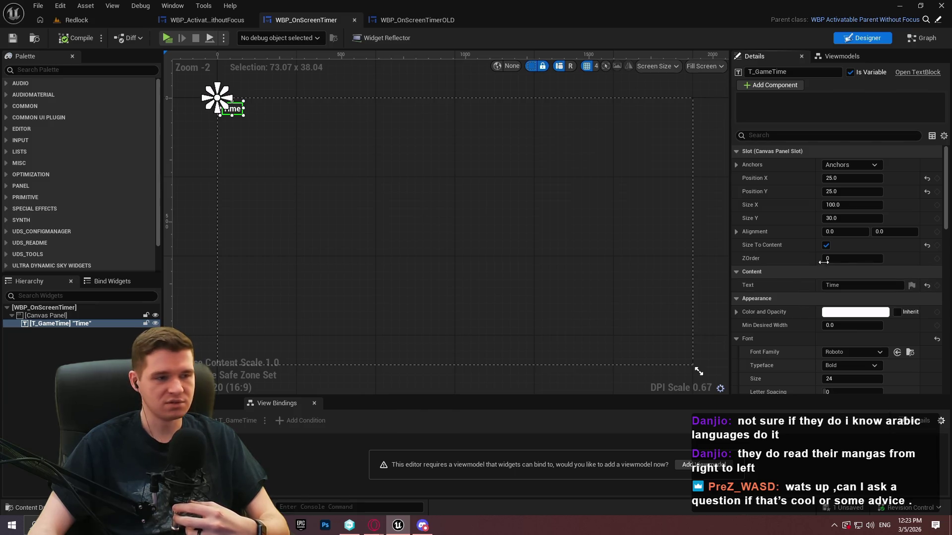
click(12, 38)
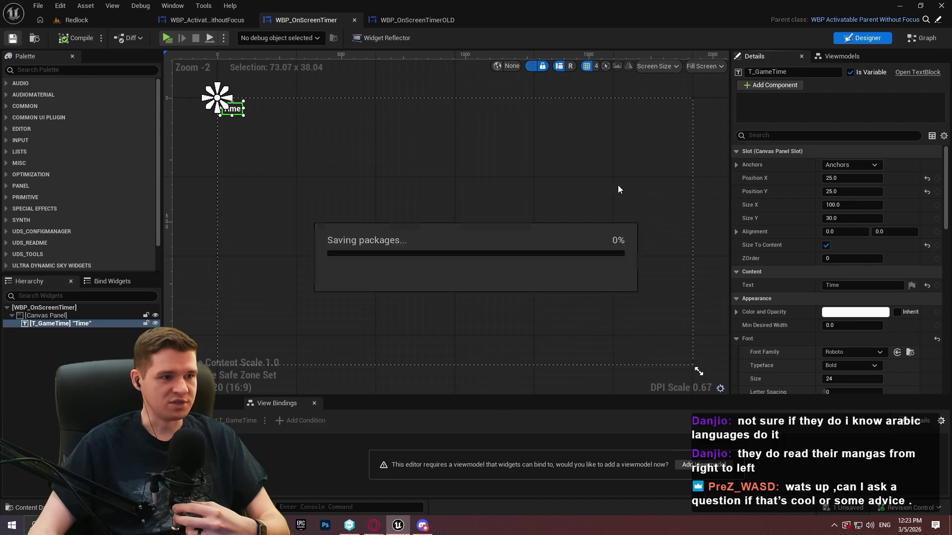
Select WBP_OnScreenTimer's root Canvas Panel, zoom into the designer, then clear the selection.
click(307, 171)
scroll(372, 159, up, 3)
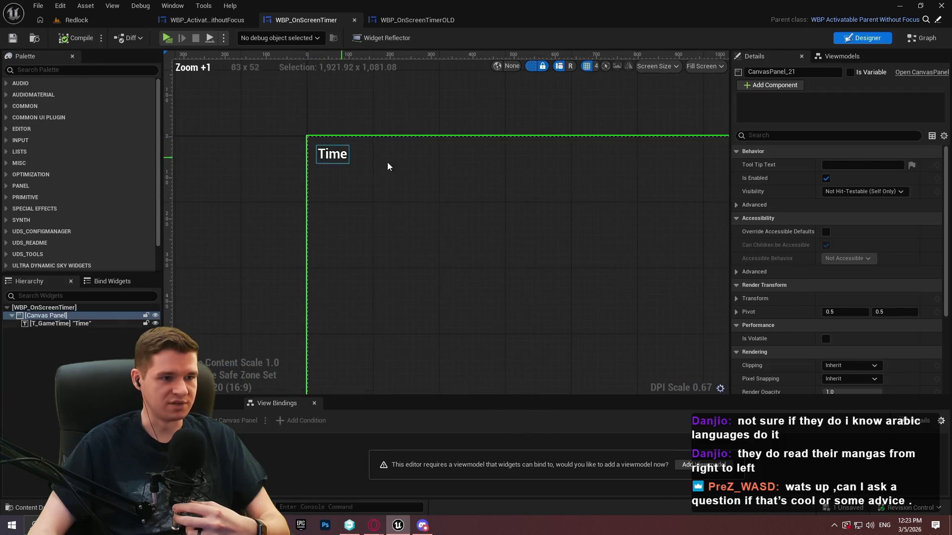
ctrl+click(85, 316)
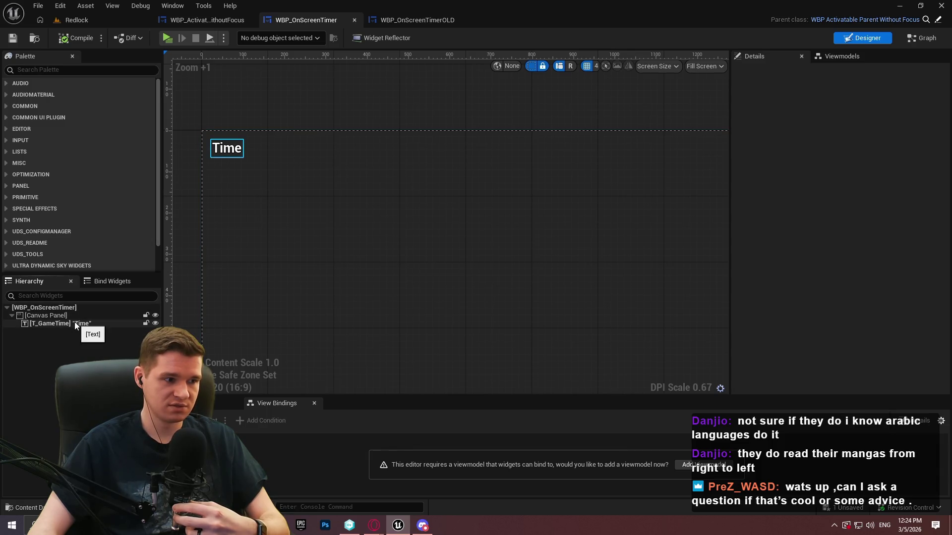
In the event graph, paste the Get Game Time → To String → To Text nodes and add a T_GameTime getter.
click(919, 45)
mouse_move(436, 266)
mouse_down()
mouse_move(400, 282)
mouse_move(373, 242)
mouse_move(369, 372)
mouse_move(355, 255)
mouse_up()
key(ctrl+v)
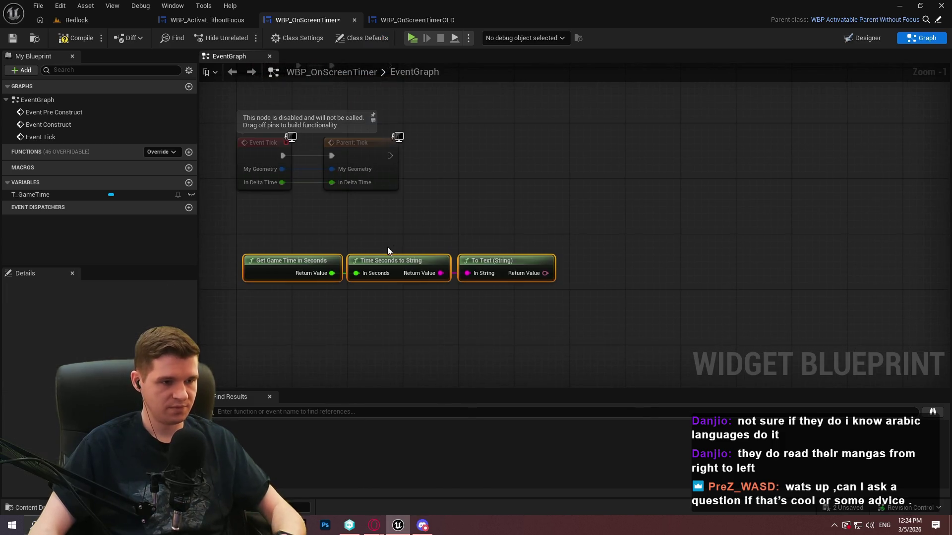
mouse_move(31, 194)
mouse_down()
mouse_move(464, 220)
mouse_move(580, 207)
mouse_move(392, 157)
mouse_up()
click(496, 240)
Run SetText on T_GameTime after Parent Tick with the game-time text, then save and return to Redlock.
text(set text)
click(623, 400)
mouse_move(613, 205)
mouse_down()
mouse_move(670, 155)
mouse_move(676, 135)
mouse_up()
mouse_move(515, 229)
mouse_down()
mouse_move(637, 175)
mouse_move(632, 181)
mouse_up()
drag(265, 248, 641, 270)
mouse_move(546, 273)
mouse_down()
mouse_move(638, 220)
mouse_move(655, 184)
mouse_up()
mouse_move(662, 302)
mouse_down()
mouse_move(241, 260)
mouse_move(305, 260)
mouse_move(438, 224)
mouse_move(376, 245)
mouse_up()
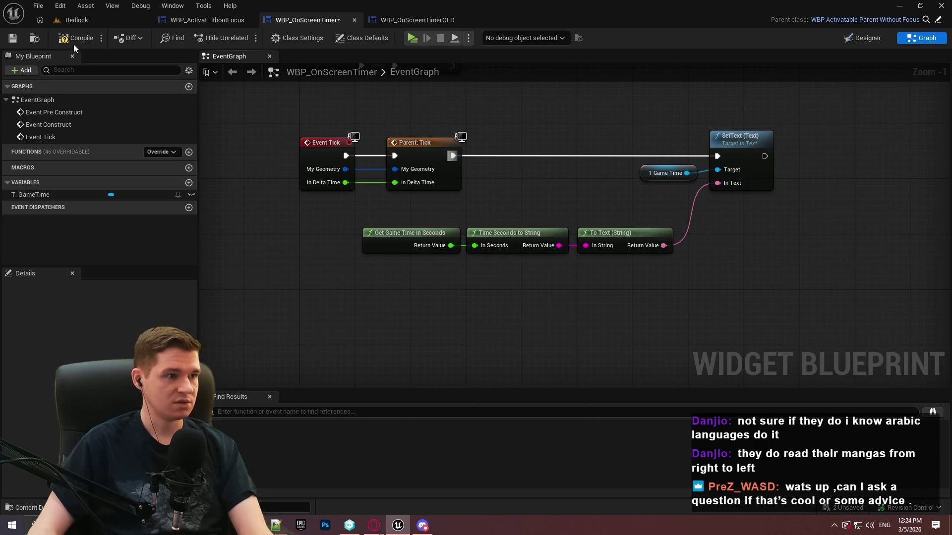
click(13, 38)
click(103, 22)
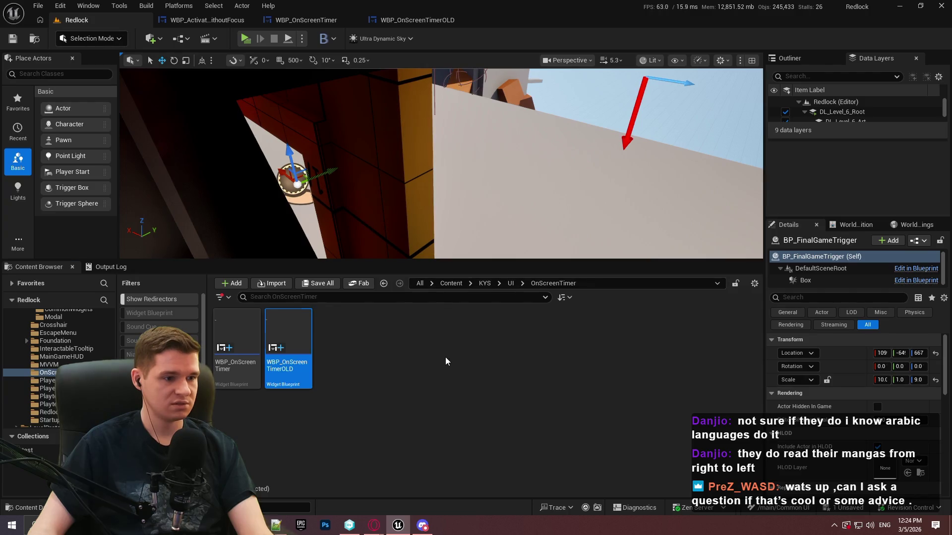
Open the MVVM_Timescale viewmodel from the UI > MVVM content folder.
click(511, 283)
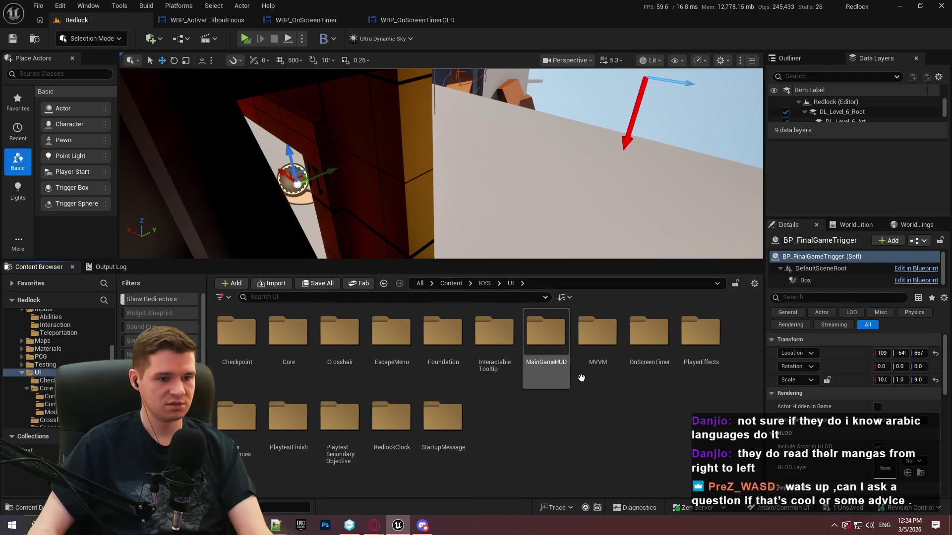
double_click(599, 346)
double_click(334, 385)
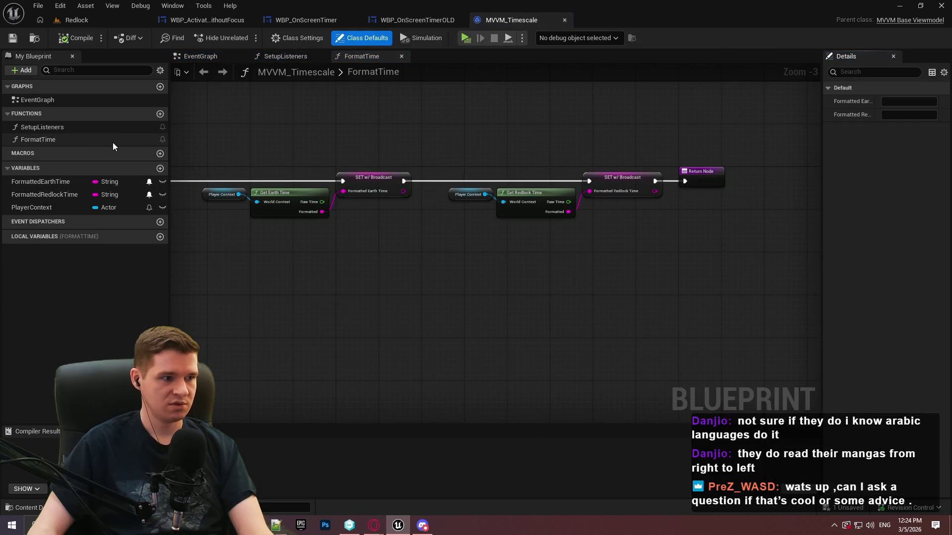
key(Home)
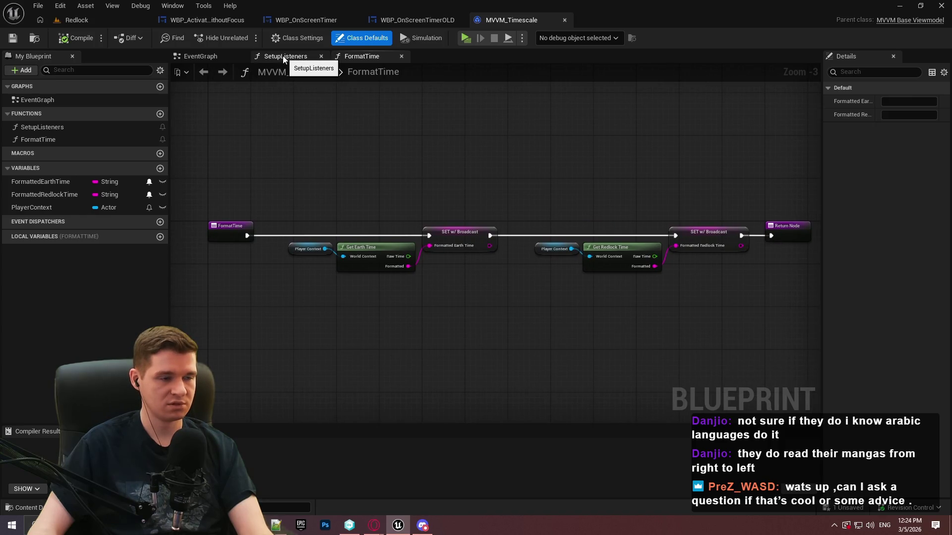
Review the EventGraph, SetupListeners and FormatTime graphs, then open Get Earth Time's definition.
click(192, 54)
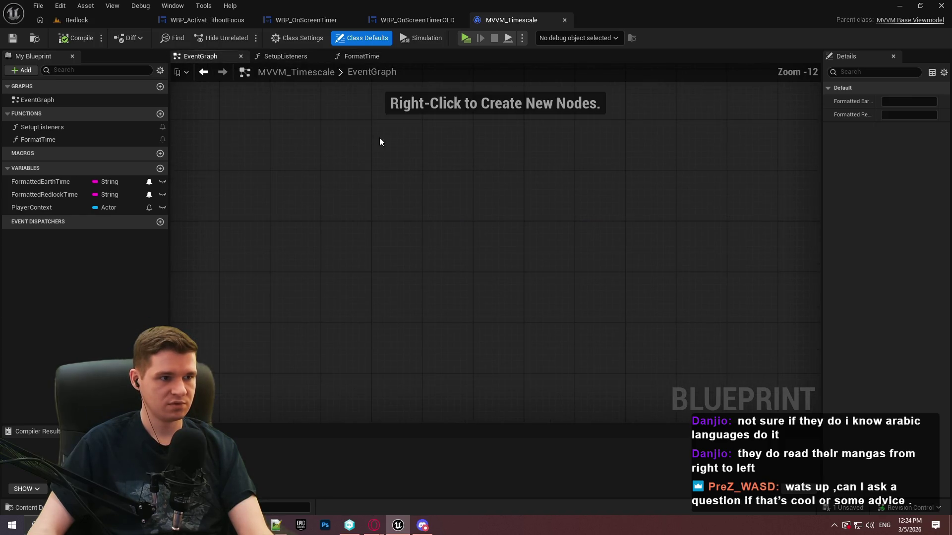
click(286, 56)
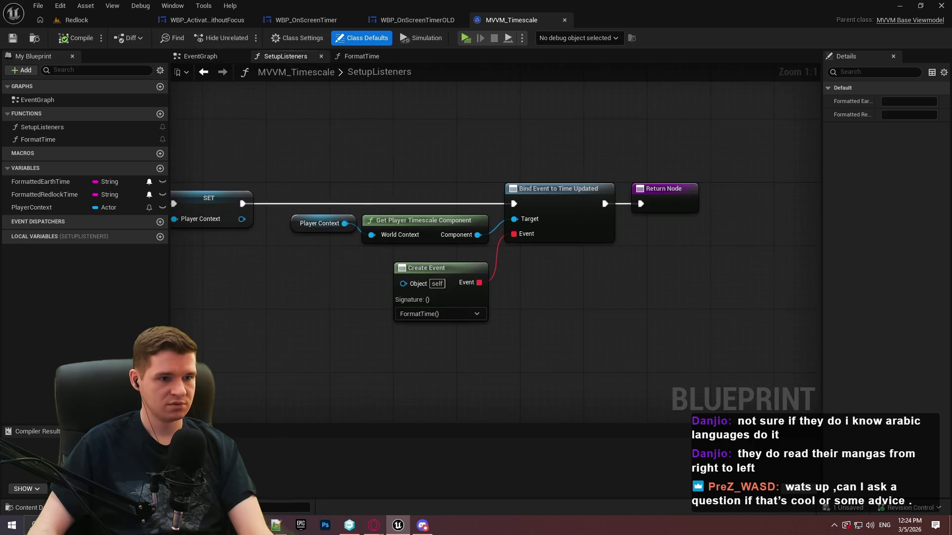
click(362, 56)
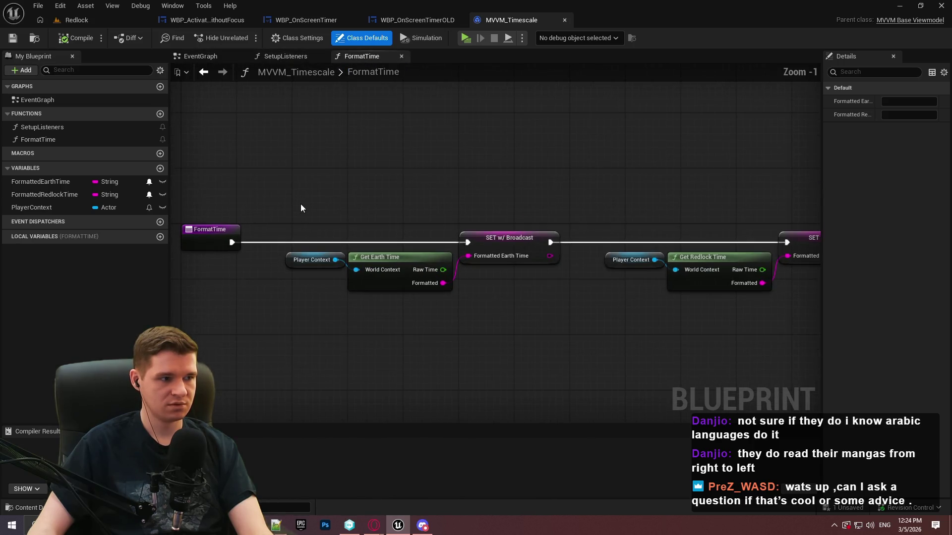
mouse_move(627, 202)
mouse_down()
mouse_move(351, 174)
mouse_move(627, 186)
mouse_move(612, 183)
mouse_up()
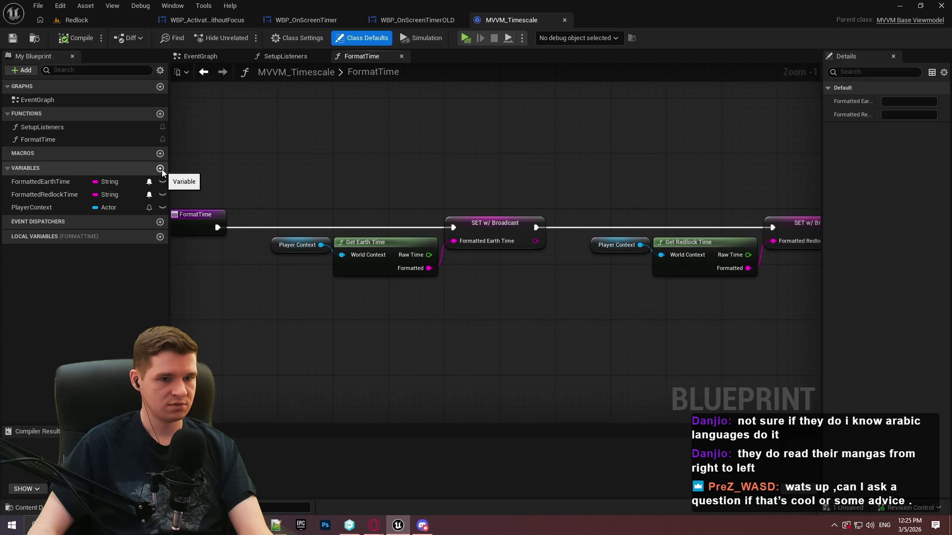
double_click(387, 247)
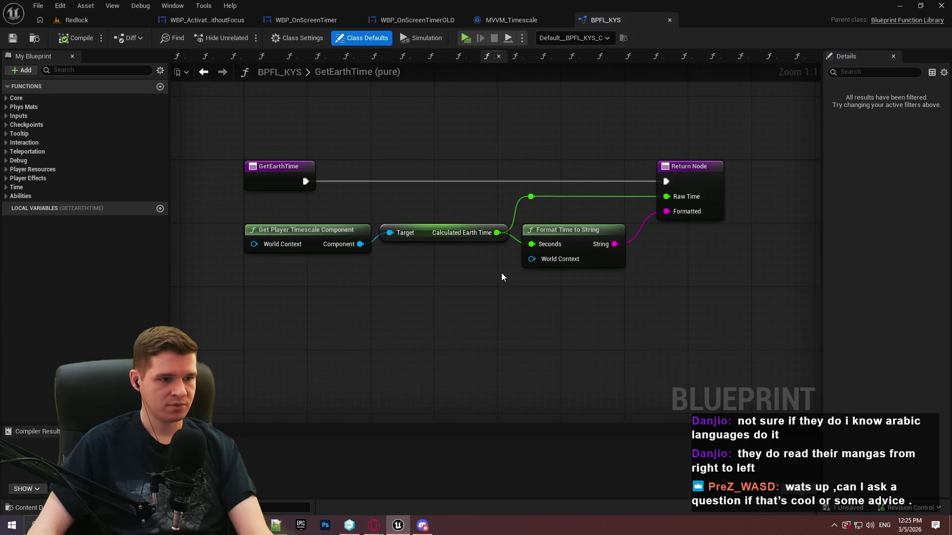
Open BPC_TimescaleComponent from KYS > Blueprints > Timescale Component.
click(75, 20)
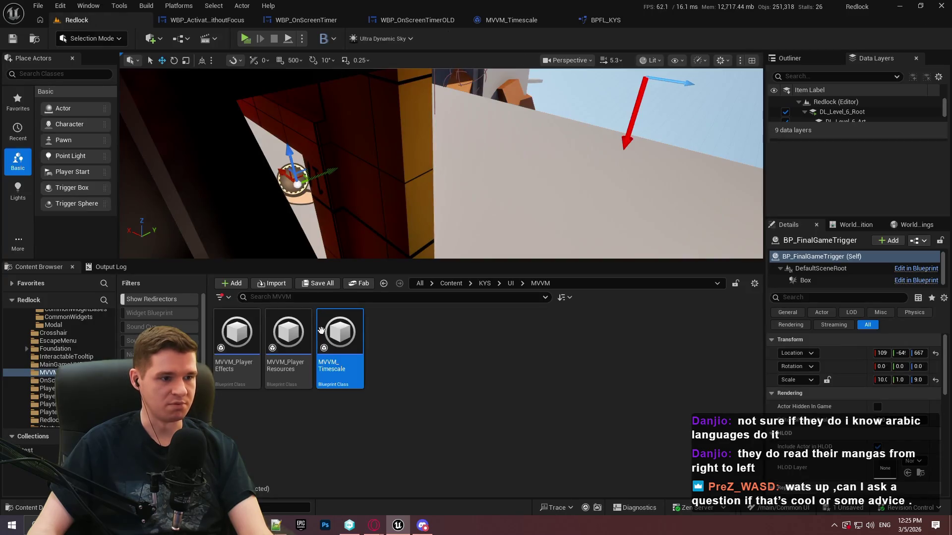
click(471, 284)
click(484, 347)
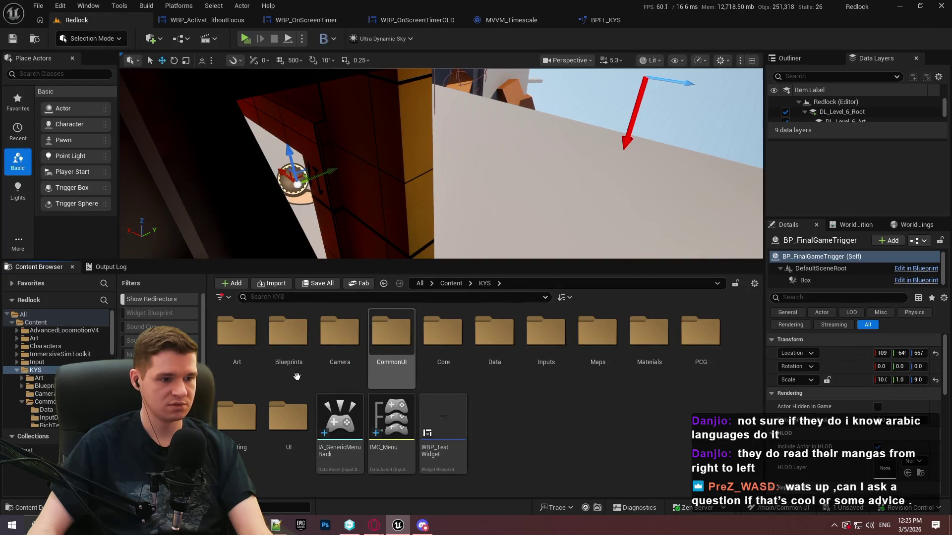
double_click(291, 350)
click(636, 422)
double_click(637, 422)
double_click(237, 343)
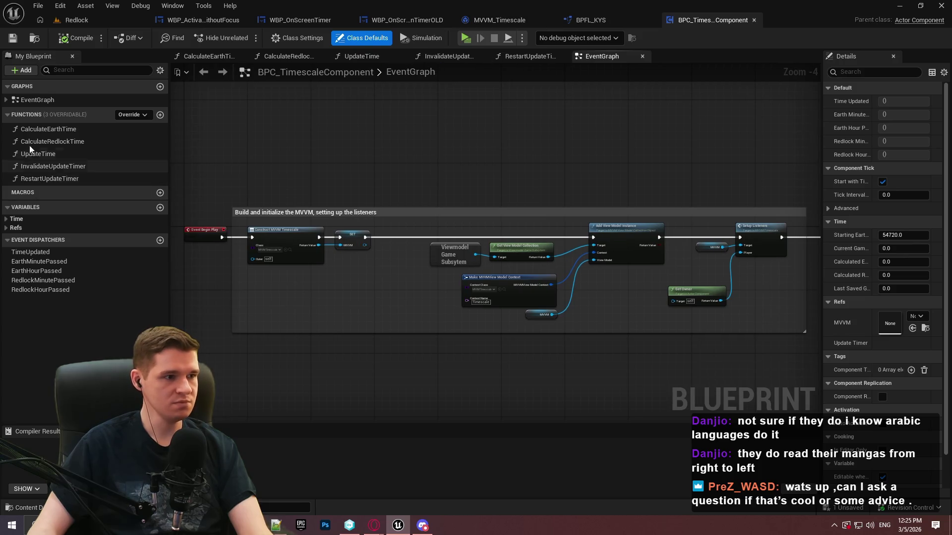
Inspect the UpdateTime function, examining its SET node and the Call Time Updated and return nodes.
double_click(59, 154)
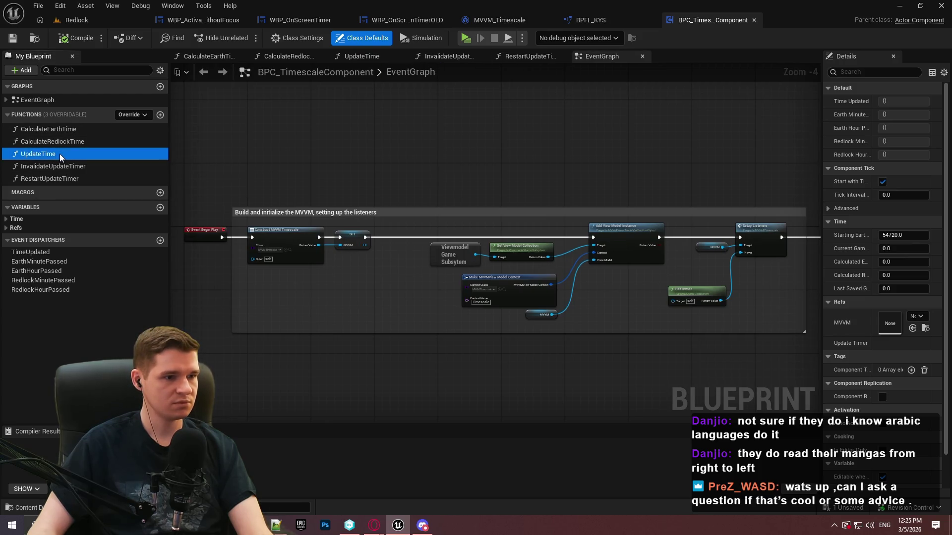
scroll(744, 243, up, 4)
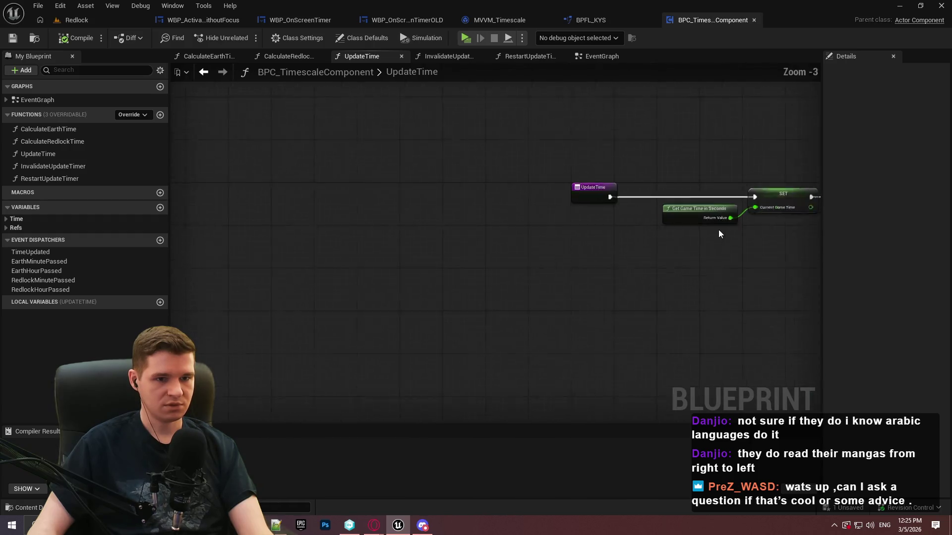
mouse_move(591, 165)
mouse_down()
mouse_move(663, 333)
mouse_move(536, 346)
mouse_up()
click(536, 347)
drag(593, 197, 605, 286)
mouse_move(496, 101)
mouse_down()
mouse_move(480, 271)
mouse_move(549, 255)
mouse_up()
click(556, 275)
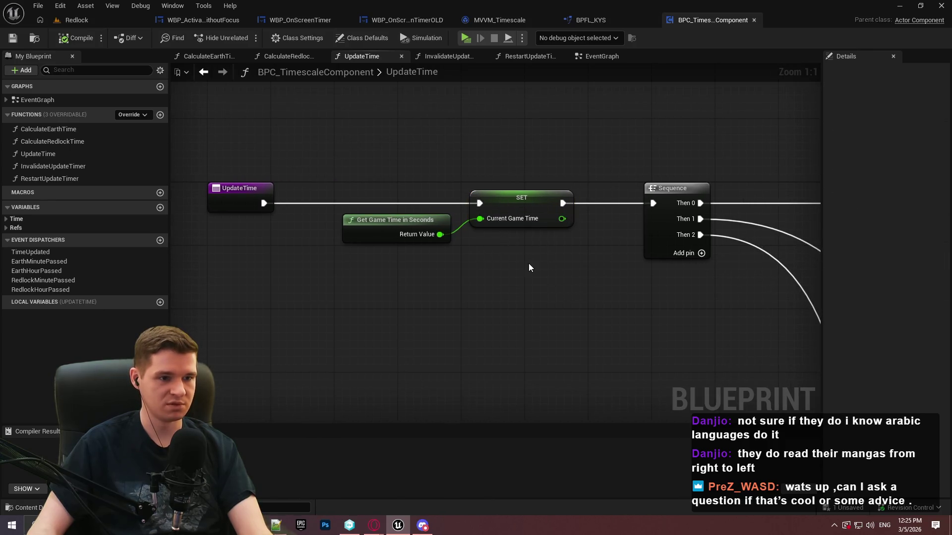
scroll(529, 267, down, 3)
drag(639, 343, 433, 124)
drag(431, 366, 240, 225)
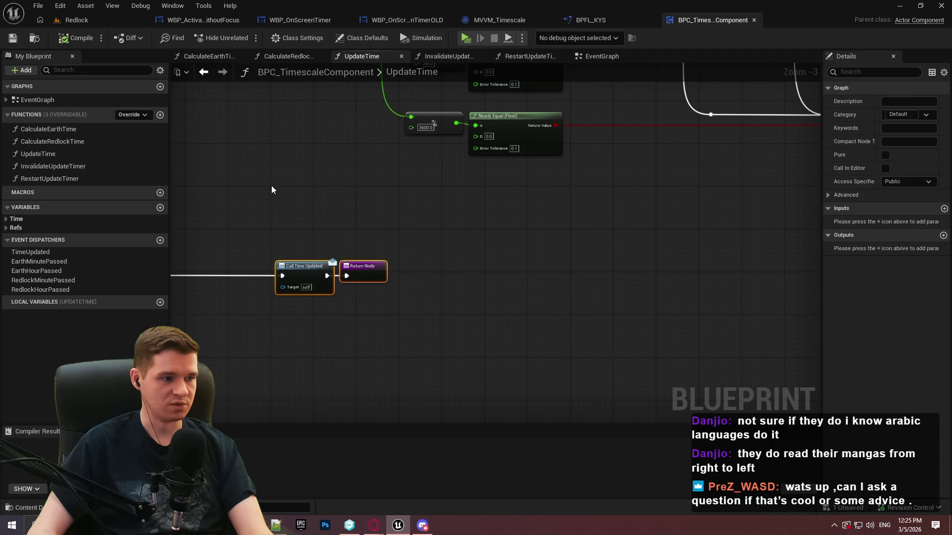
Return to MVVM_Timescale's SetupListeners graph and view its Bind Event, SET and Player Context nodes.
click(499, 20)
double_click(42, 127)
mouse_move(622, 319)
mouse_down()
mouse_move(85, 325)
mouse_move(240, 255)
mouse_up()
drag(546, 326, 618, 346)
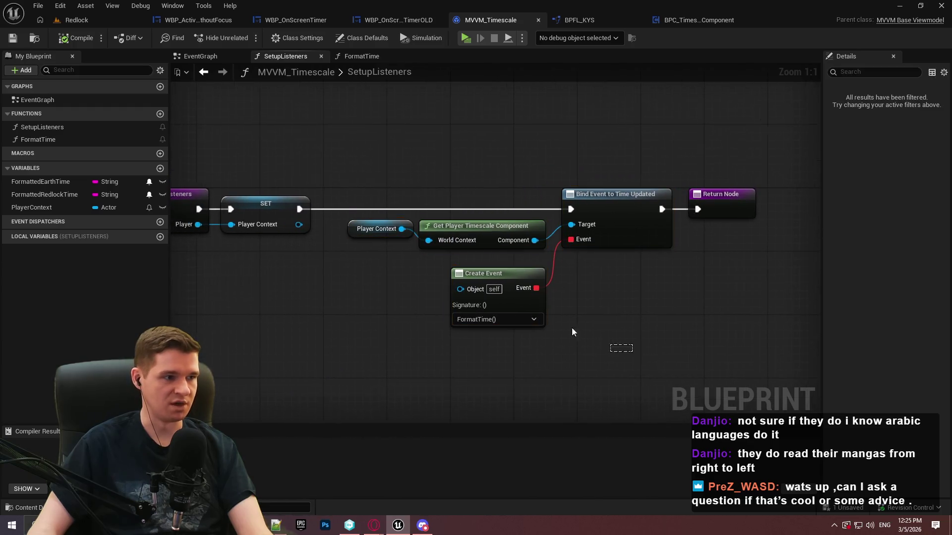
Pan through MVVM_Timescale's FormatTime graph and open Get Earth Time's definition in BPFL_KYS.
double_click(35, 139)
drag(445, 332, 796, 339)
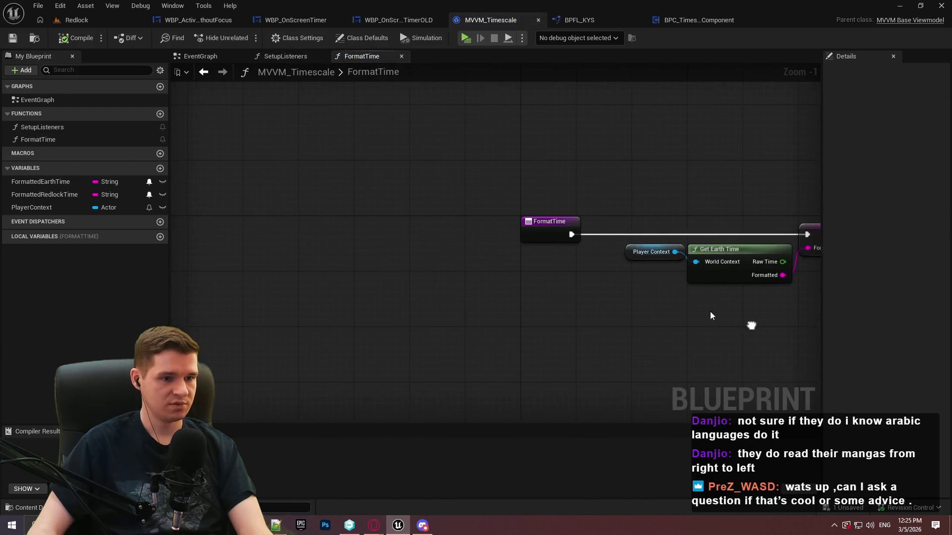
drag(647, 274, 338, 226)
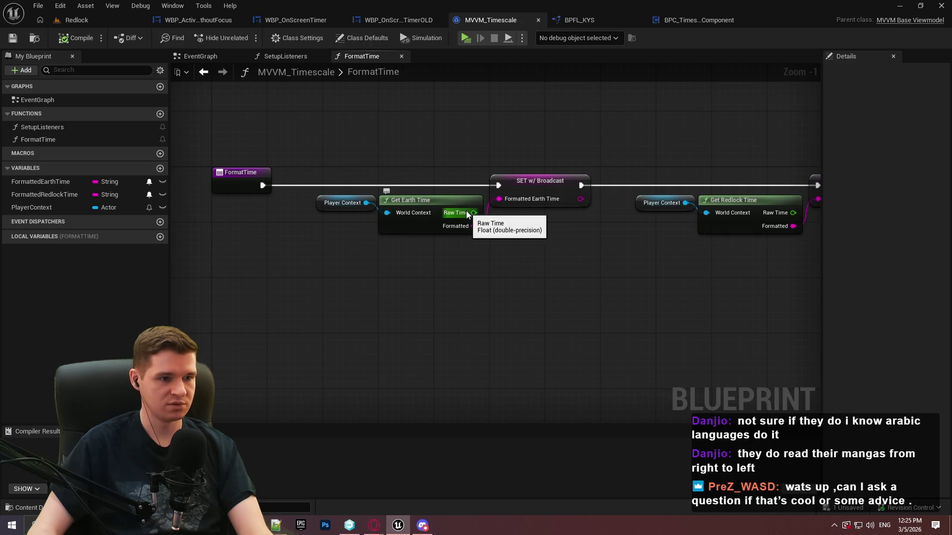
drag(537, 238, 783, 287)
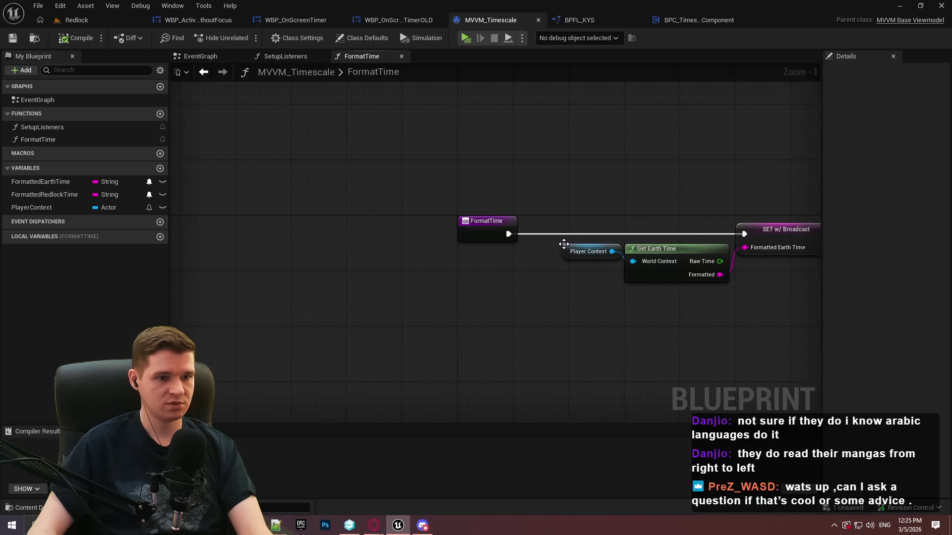
drag(549, 227, 271, 229)
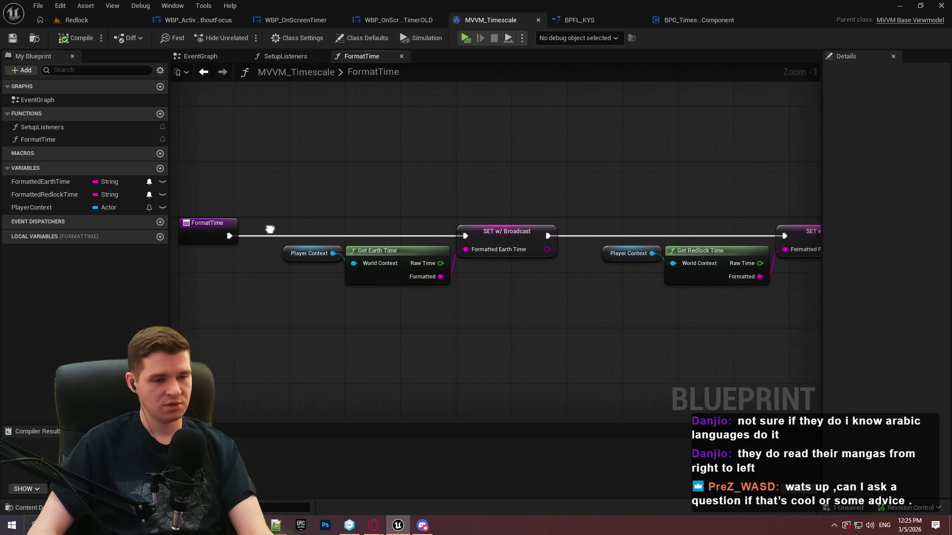
double_click(397, 248)
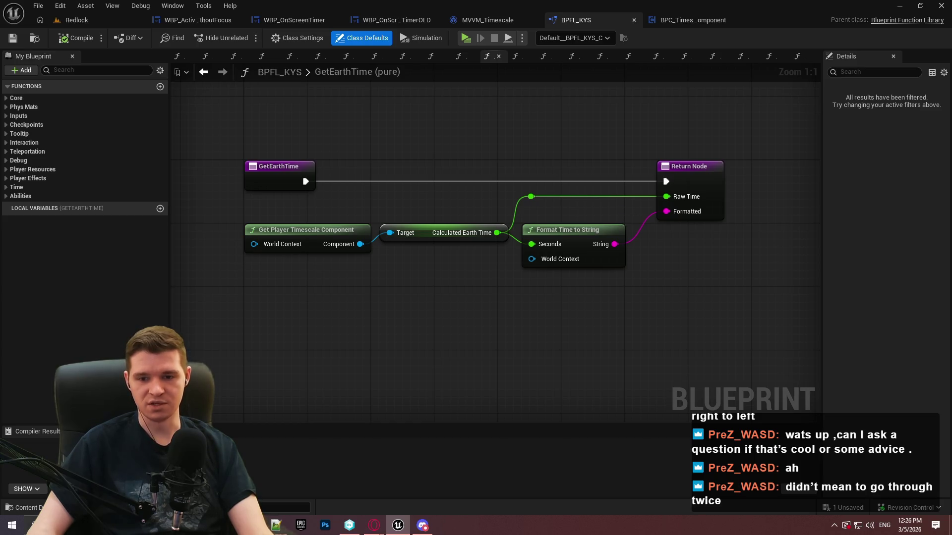
click(373, 525)
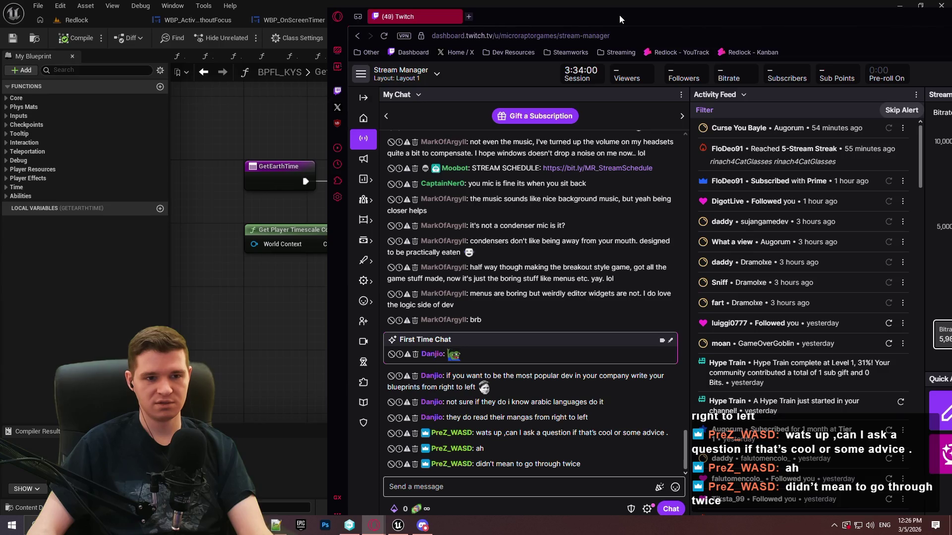
key(alt+Tab)
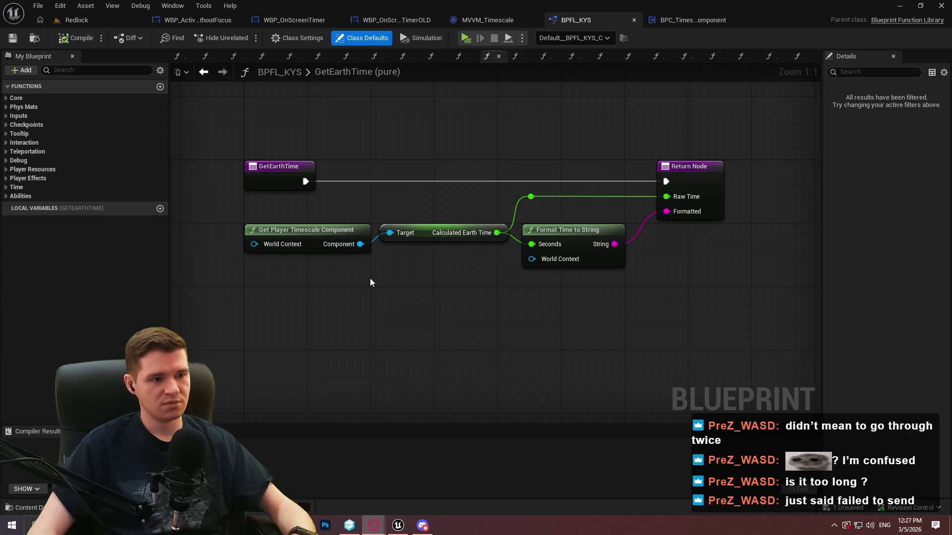
click(7, 188)
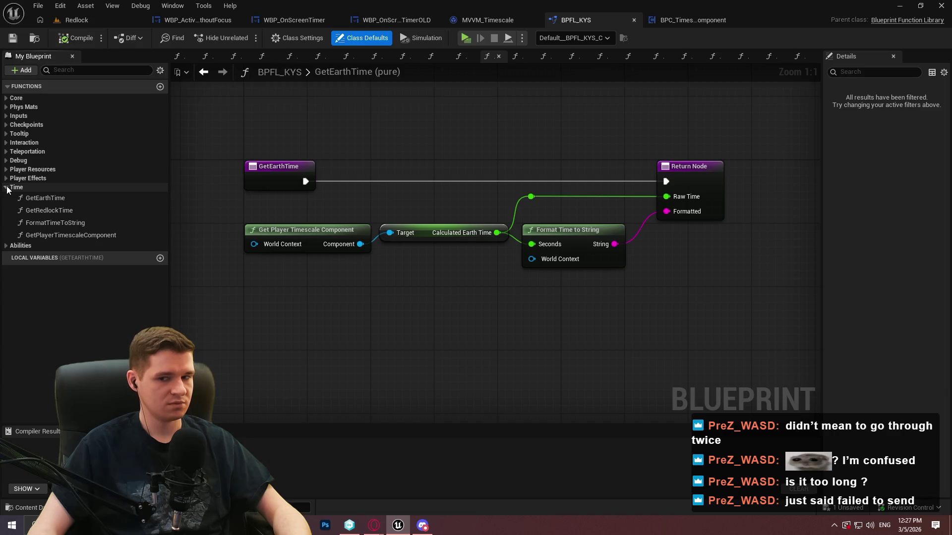
Create a new GetCurrentGameTime function in BPFL_KYS and file it under the Time category.
click(160, 88)
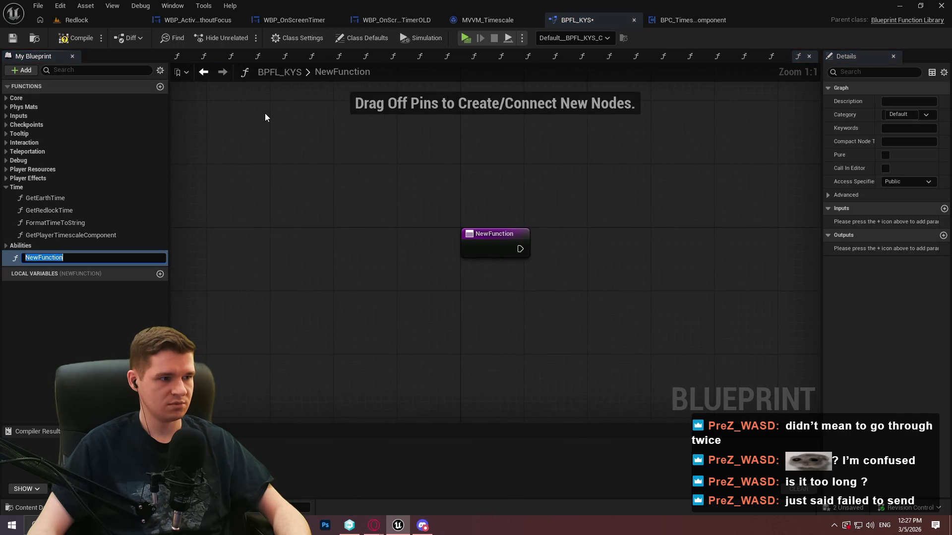
text(GetCurrentGameTime)
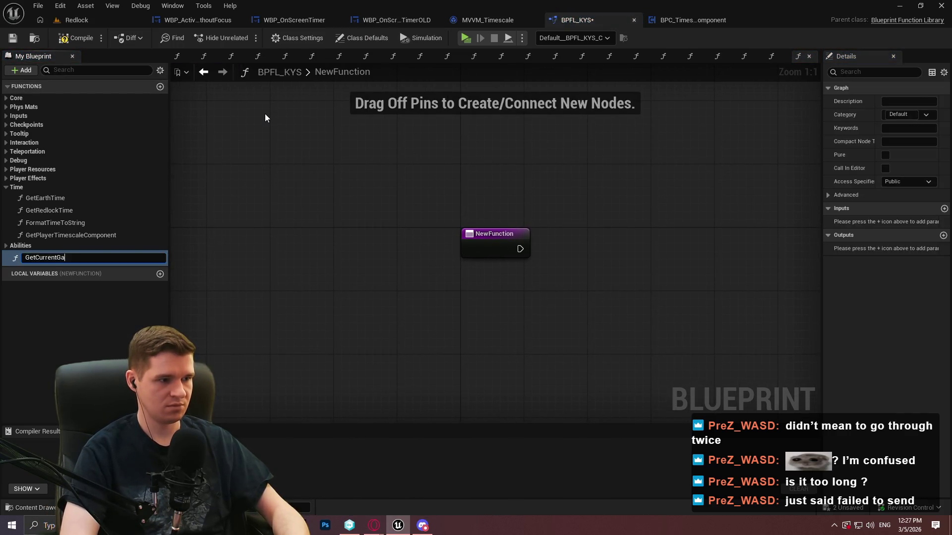
key(Return)
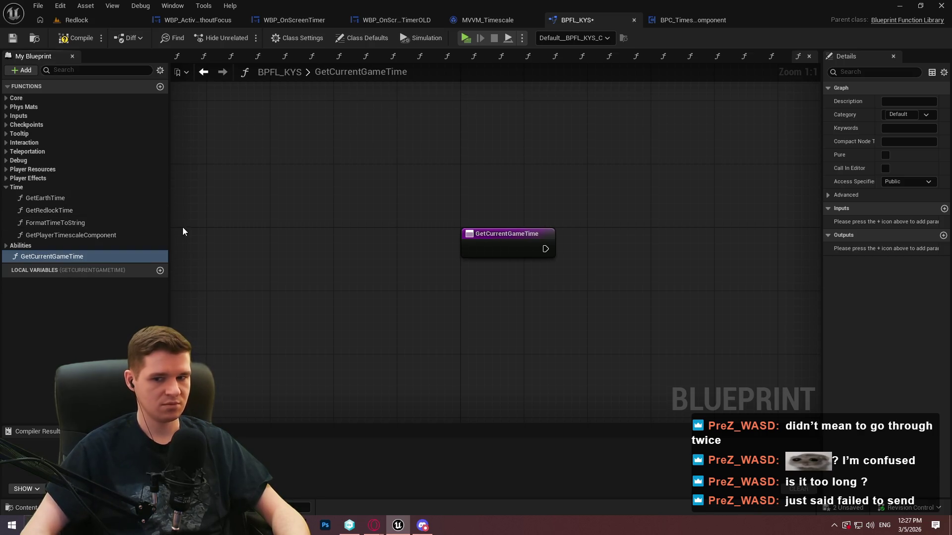
drag(50, 256, 20, 190)
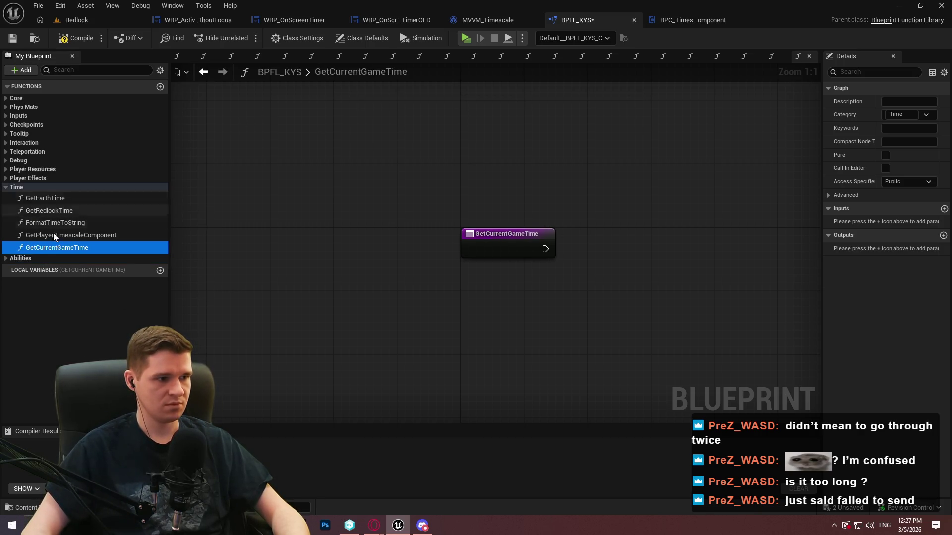
Add a Get Player Timescale Component node with a Current Game Time getter beside it.
mouse_move(56, 237)
mouse_down()
mouse_move(654, 297)
mouse_move(495, 295)
mouse_up()
drag(359, 287, 437, 259)
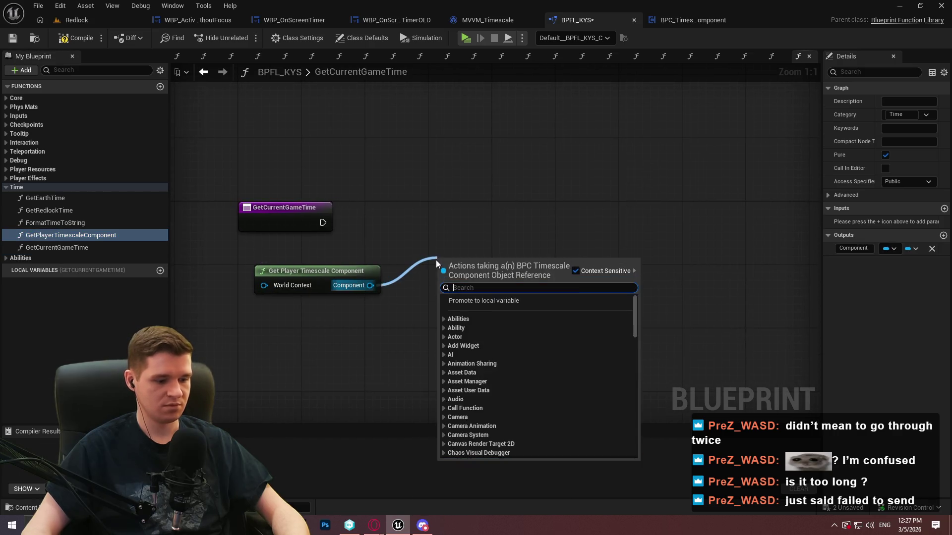
text(time)
drag(635, 347, 634, 426)
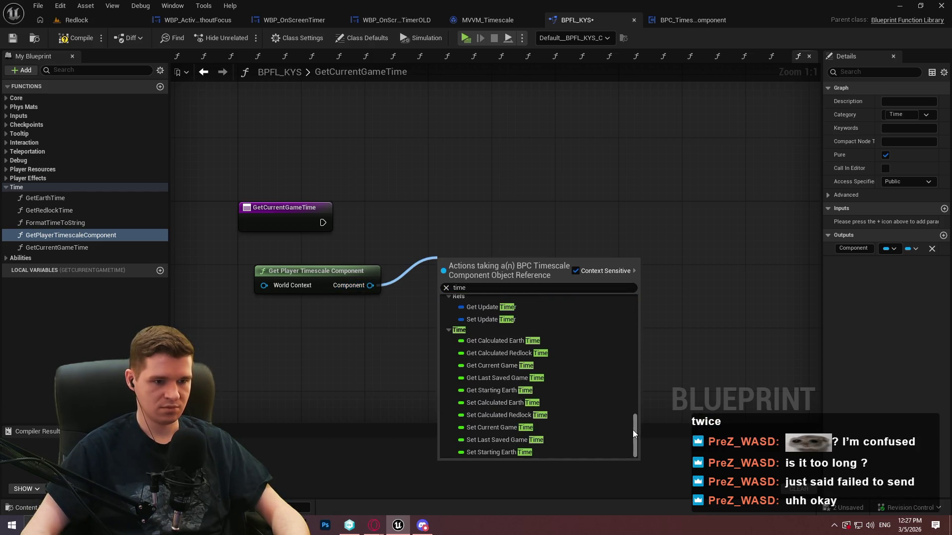
click(501, 365)
drag(473, 275, 436, 268)
Add a Return Node, wire Current Game Time into it, tidy the nodes and compile.
drag(323, 223, 552, 227)
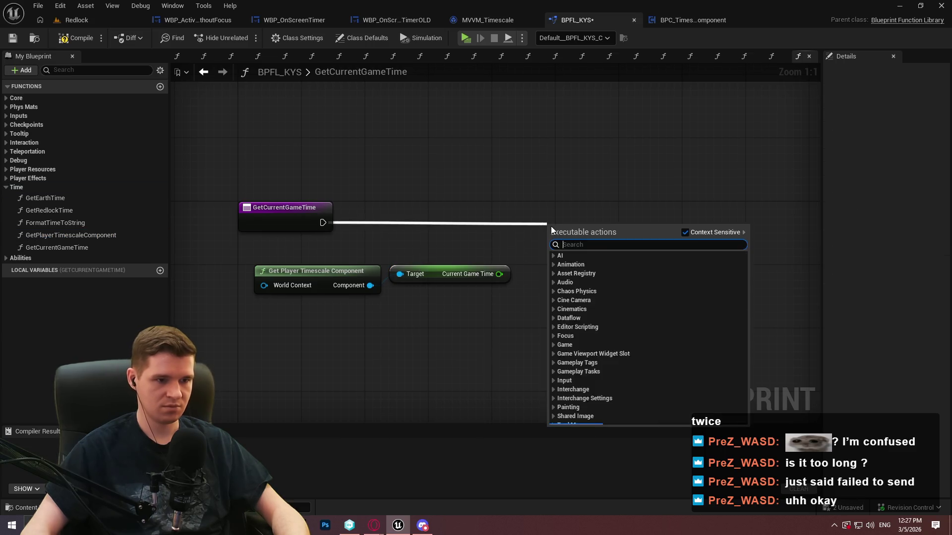
text(return)
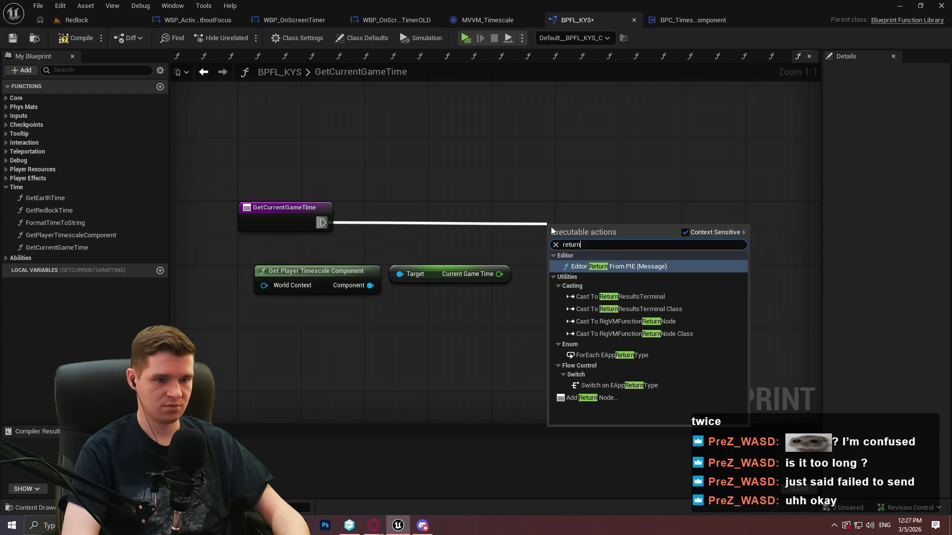
click(634, 397)
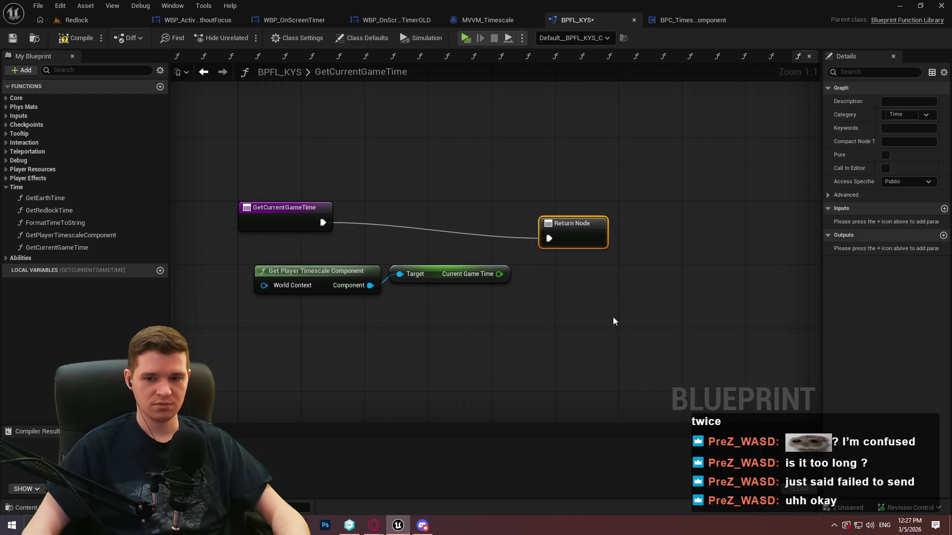
drag(588, 217, 604, 220)
mouse_move(499, 273)
mouse_down()
mouse_move(608, 219)
mouse_move(583, 220)
mouse_up()
mouse_move(489, 326)
mouse_down()
mouse_move(251, 259)
mouse_move(282, 264)
mouse_up()
drag(568, 223, 551, 222)
click(568, 347)
click(77, 37)
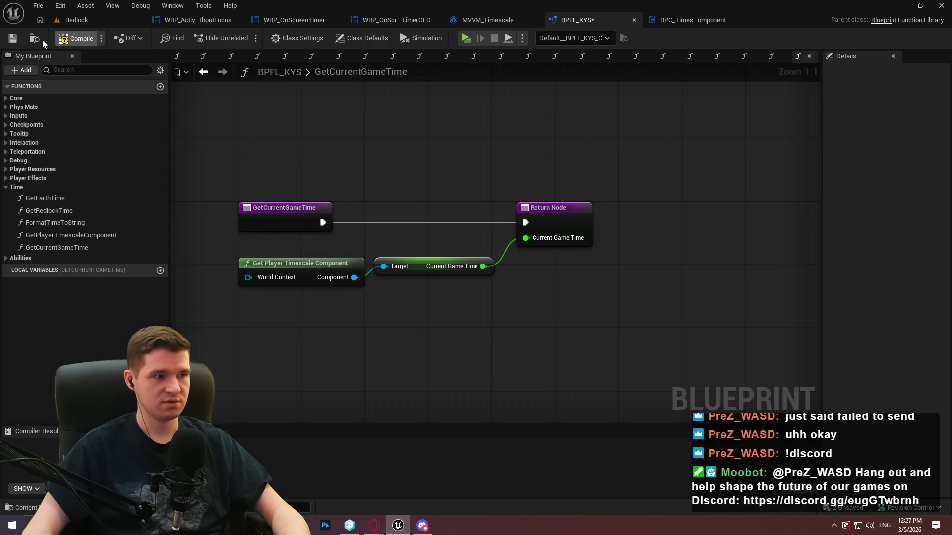
Check out and save BPFL_KYS, then collapse its Time function category.
key(ctrl+s)
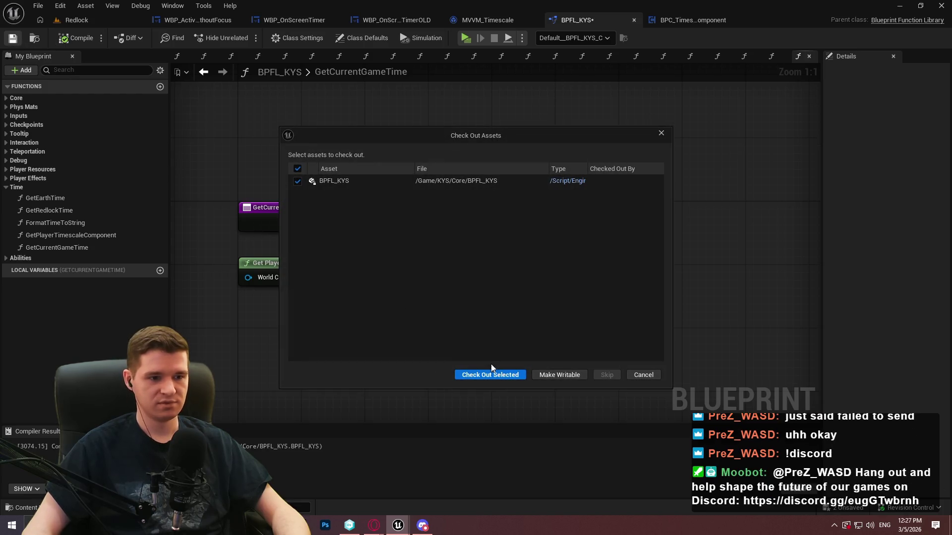
click(490, 375)
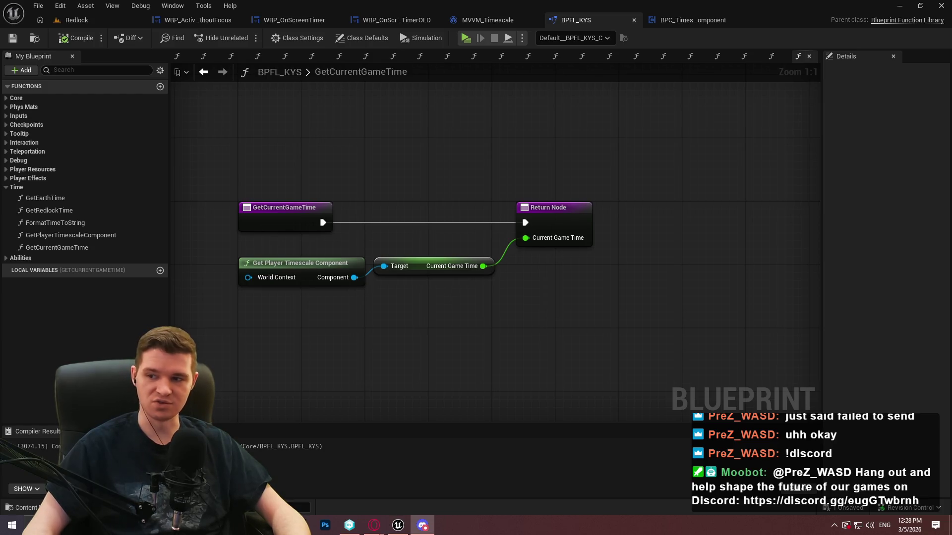
click(6, 189)
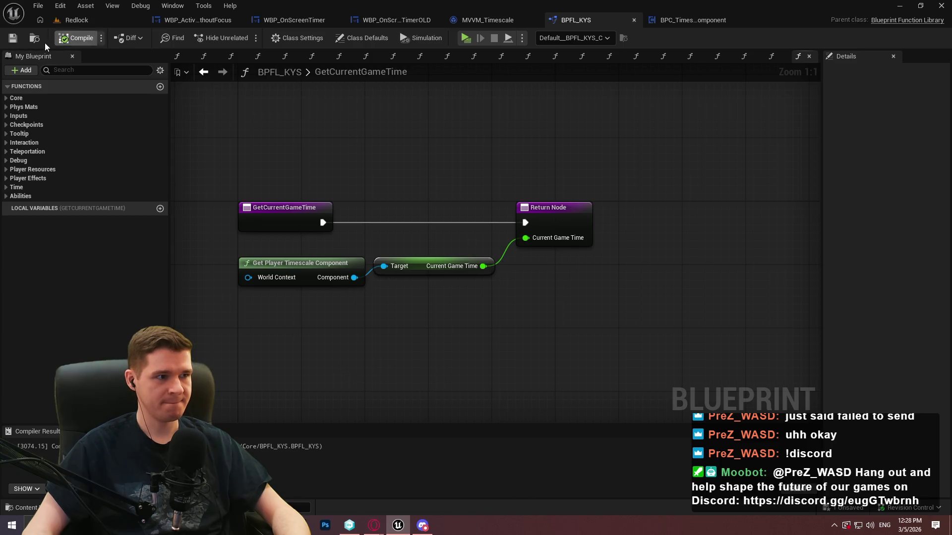
click(688, 18)
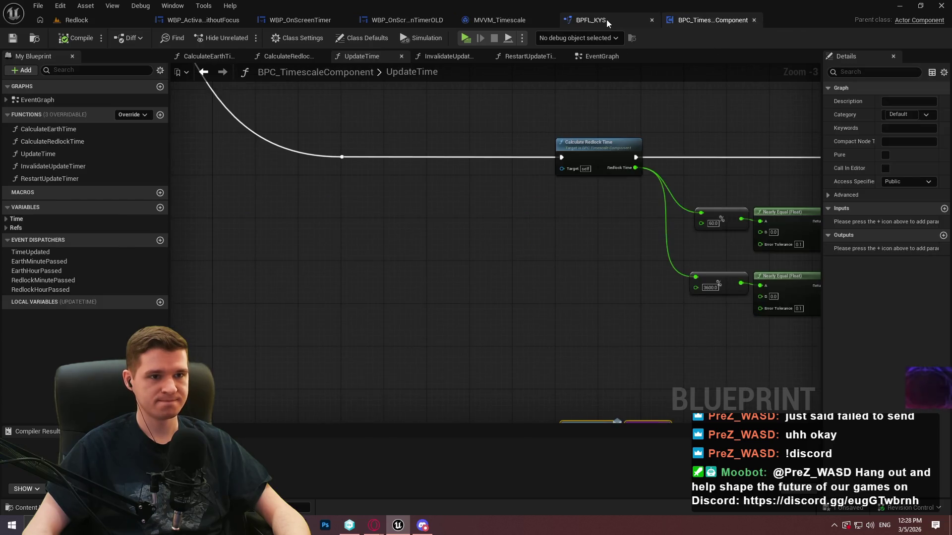
Switch back to BPFL_KYS, then over to BPC_TimescaleComponent's UpdateTime graph.
click(608, 19)
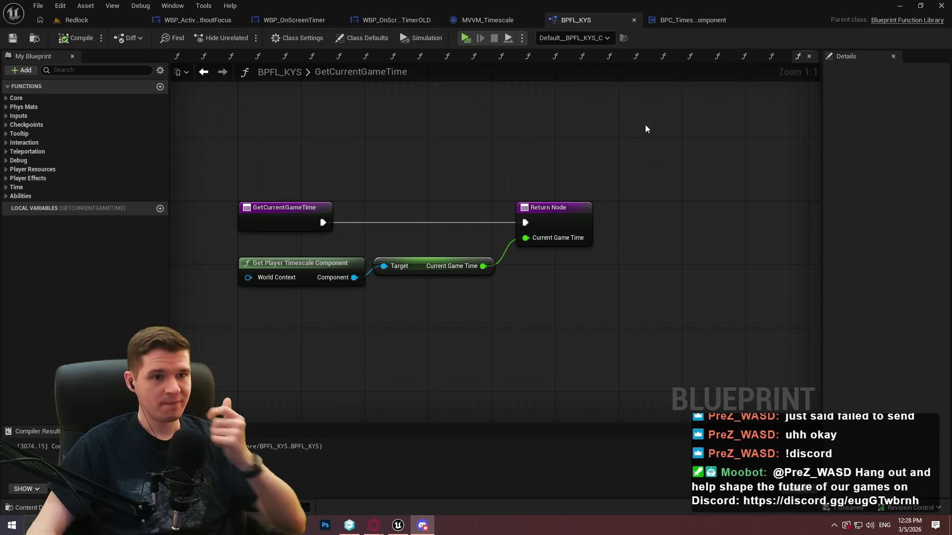
click(680, 20)
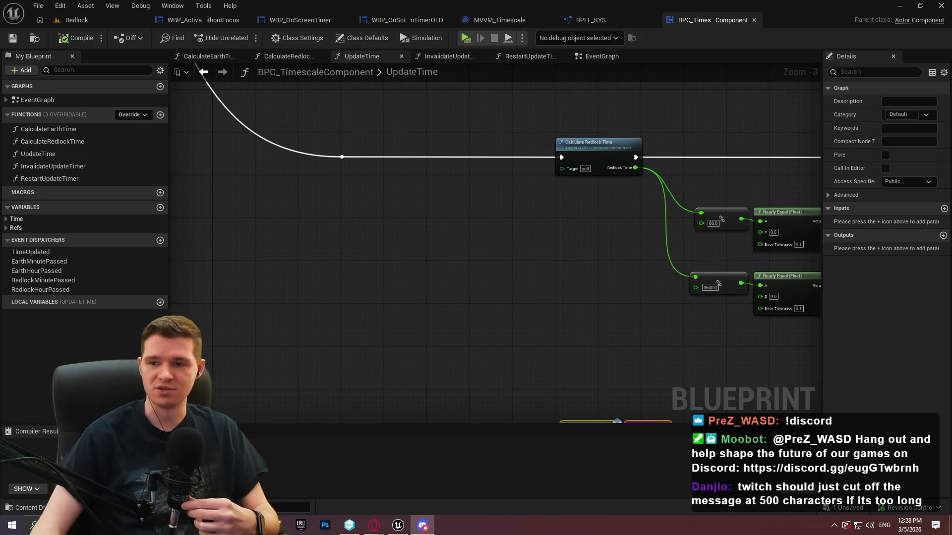
key(alt+Tab)
drag(313, 62, 352, 66)
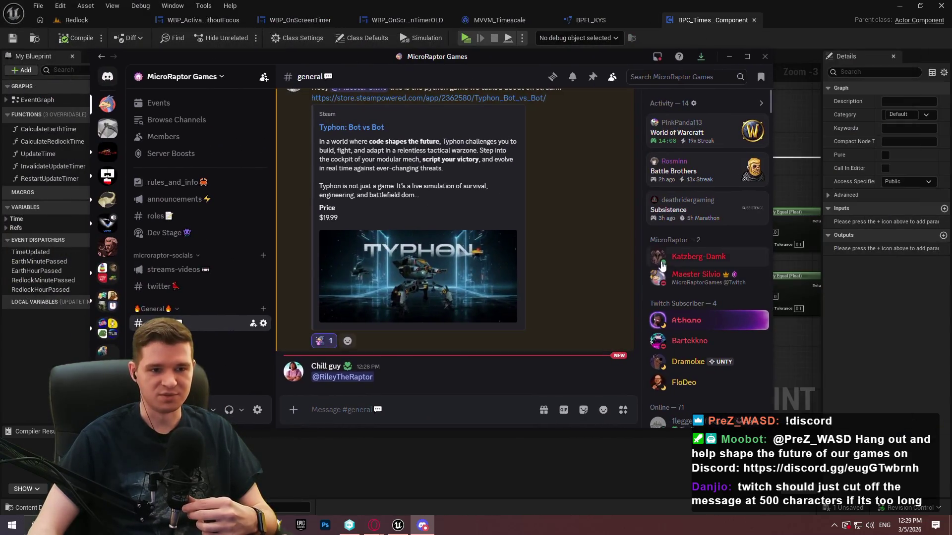
click(696, 276)
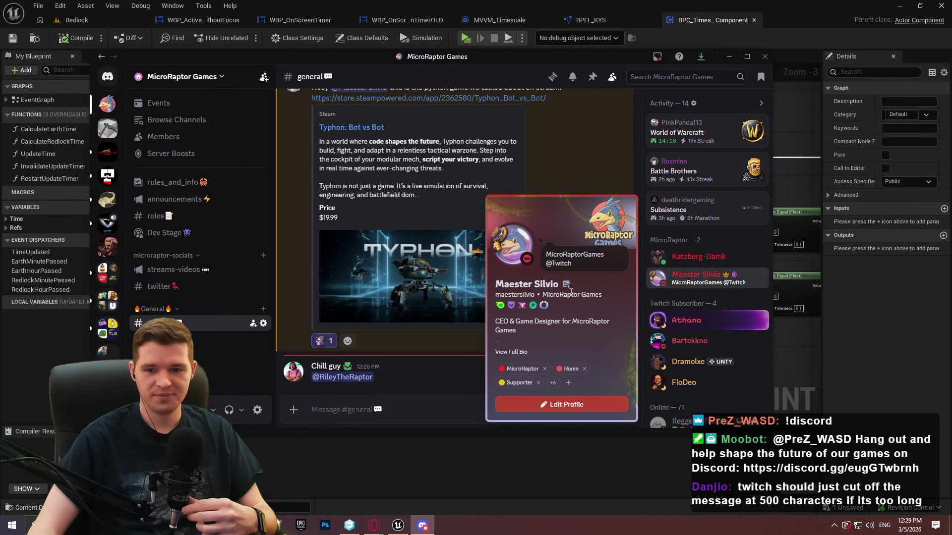
click(451, 377)
key(alt+Tab)
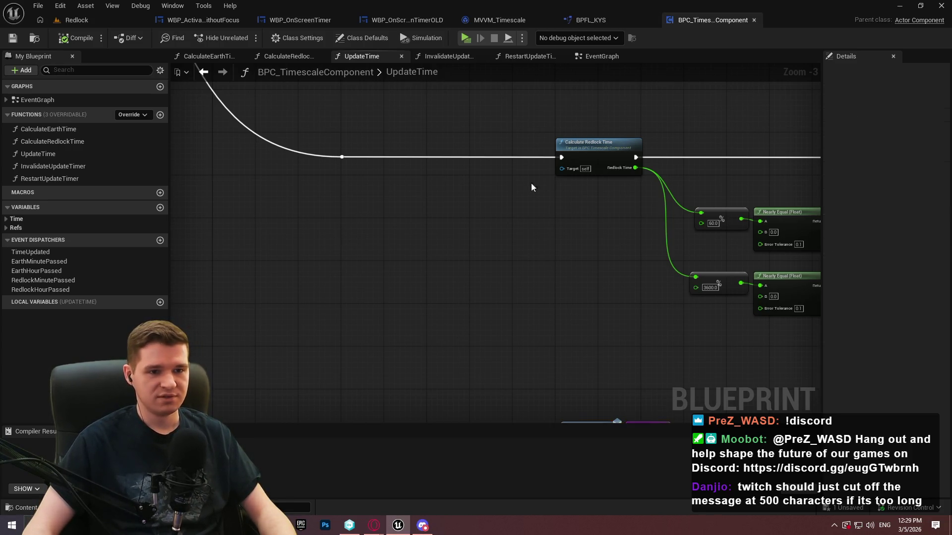
drag(546, 180, 290, 229)
scroll(293, 228, down, 1)
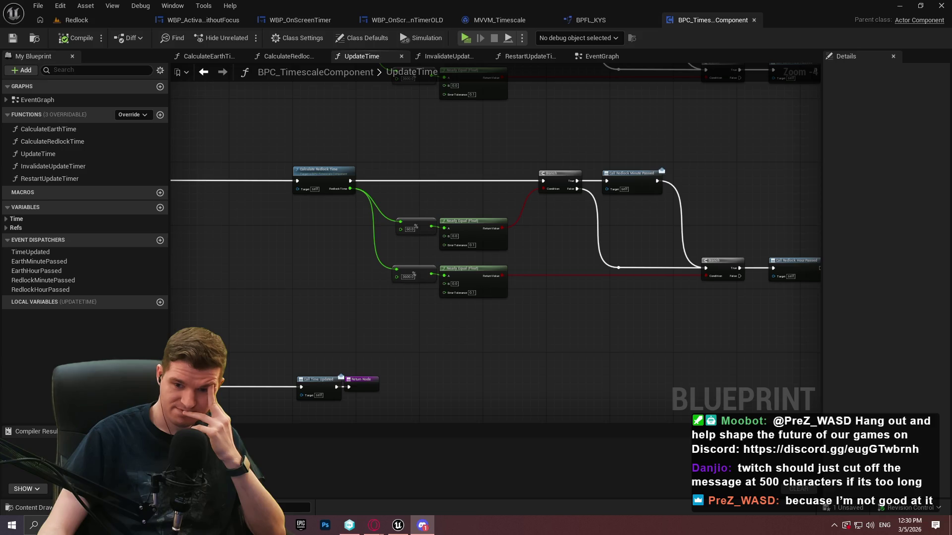
key(alt+Tab)
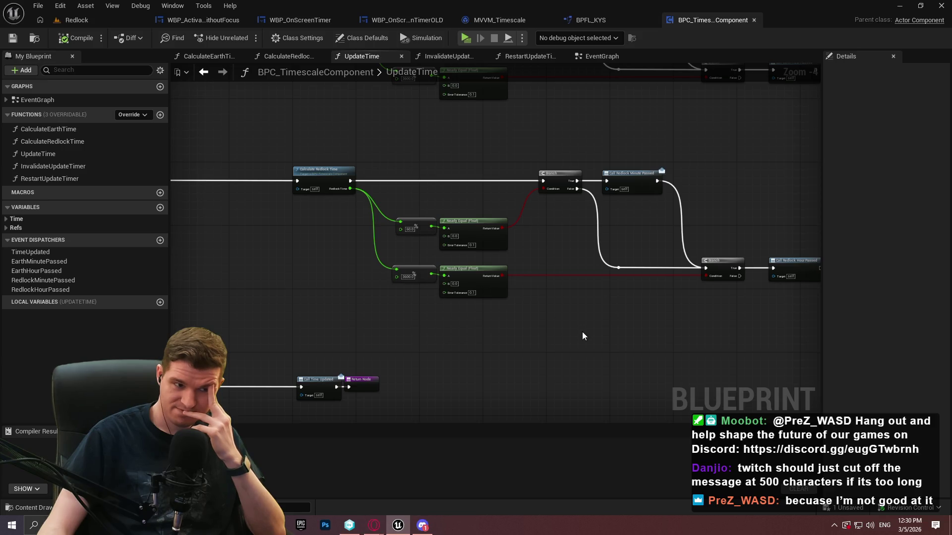
scroll(582, 336, down, 4)
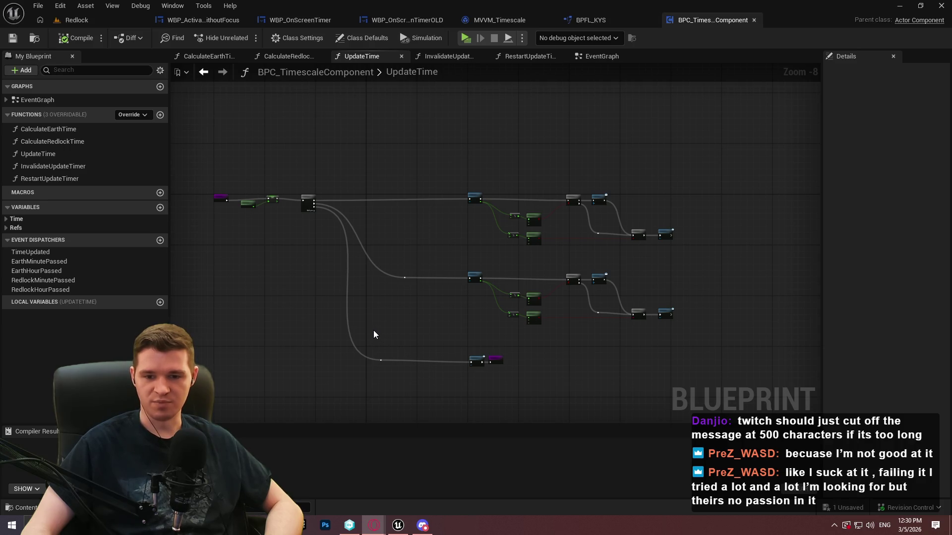
scroll(248, 204, up, 8)
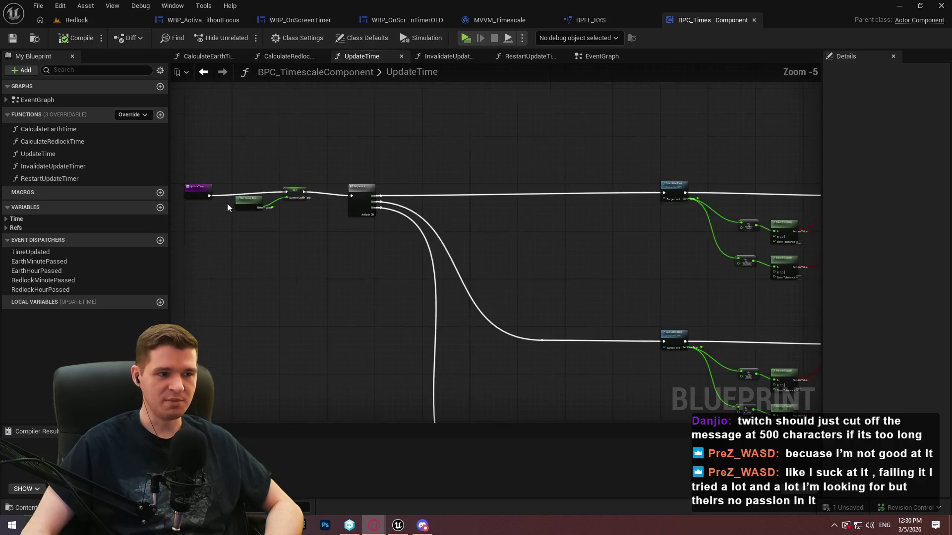
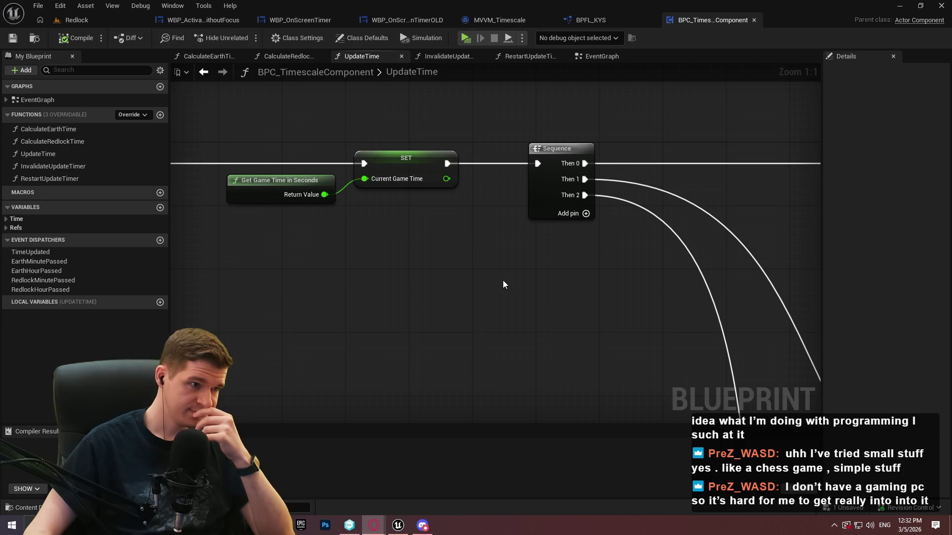
Add a Float variable named CurrentGameTime to MVVM_Timescale, placed above PlayerContext.
mouse_move(541, 282)
mouse_down()
mouse_move(751, 305)
mouse_move(428, 245)
mouse_up()
scroll(427, 245, down, 2)
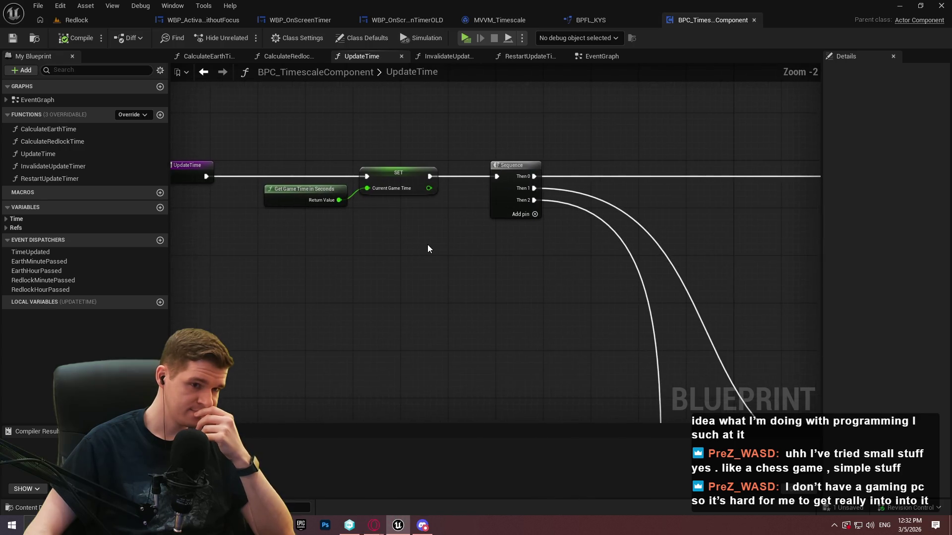
click(599, 19)
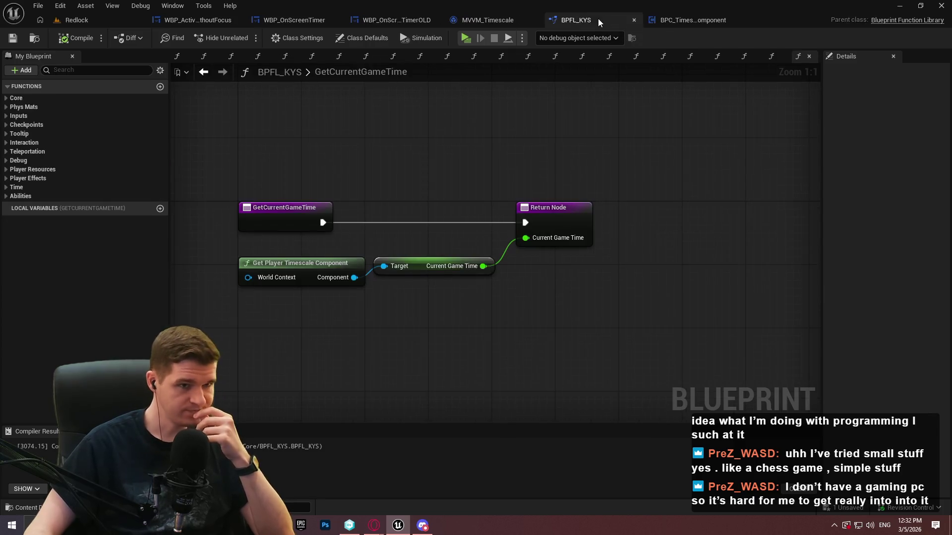
click(484, 20)
drag(695, 307, 623, 282)
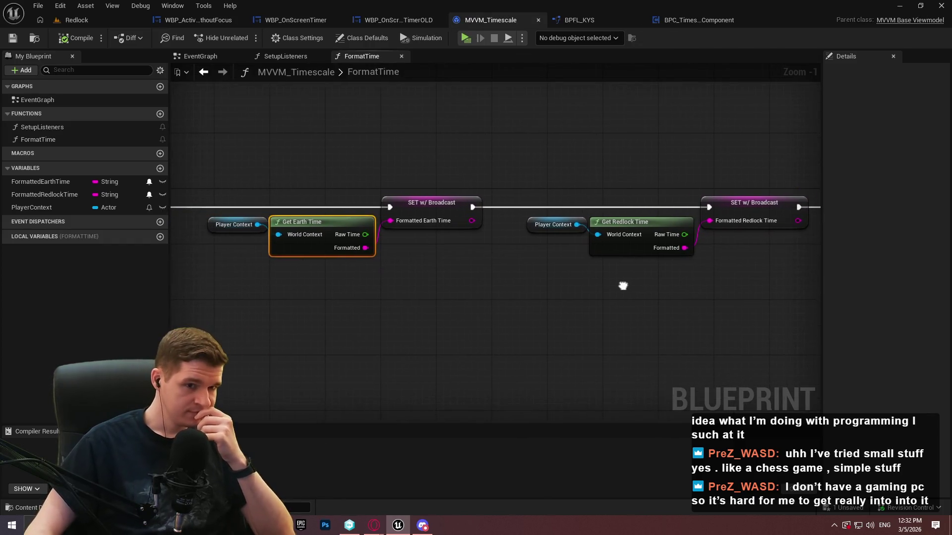
click(160, 170)
text(Curren)
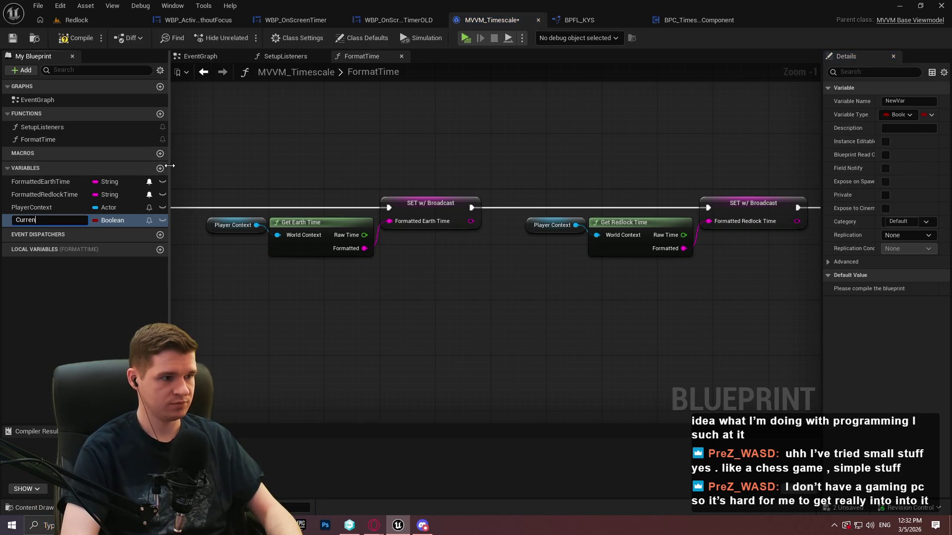
text(tGameTime)
key(Return)
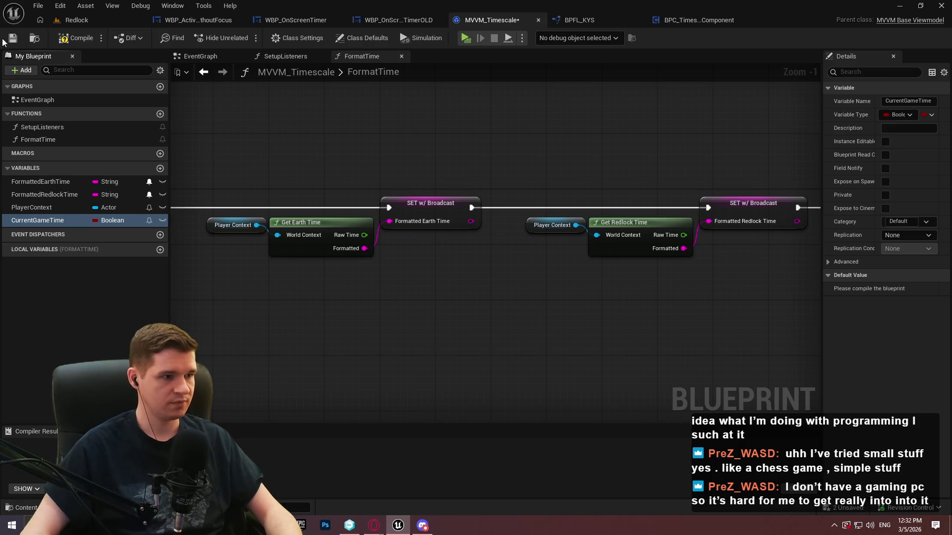
click(108, 224)
click(126, 288)
drag(33, 220, 36, 207)
In FormatTime, add a Player Context getter feeding a Get Current Game Time node.
mouse_move(353, 325)
mouse_down()
mouse_move(369, 339)
mouse_move(478, 344)
mouse_up()
click(396, 355)
text(currentgame)
key(Return)
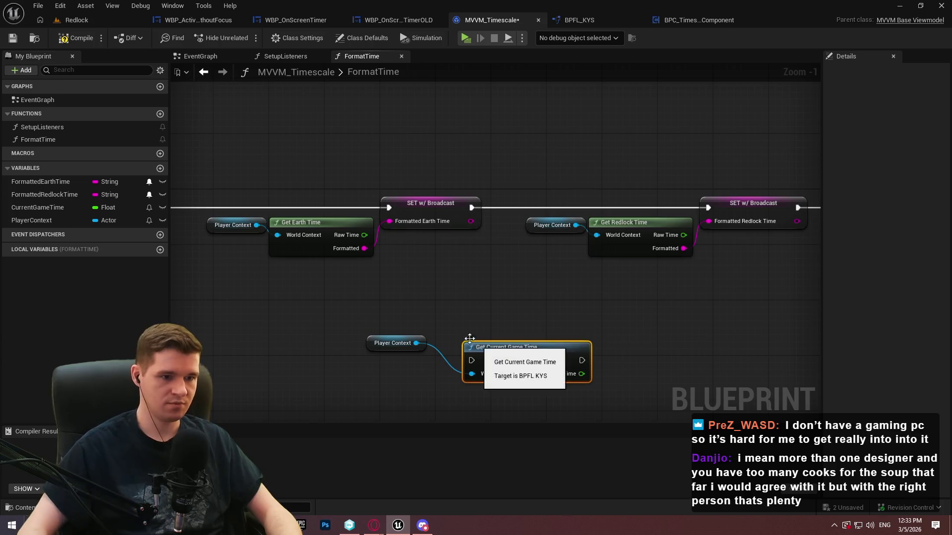
drag(477, 343, 464, 303)
click(537, 365)
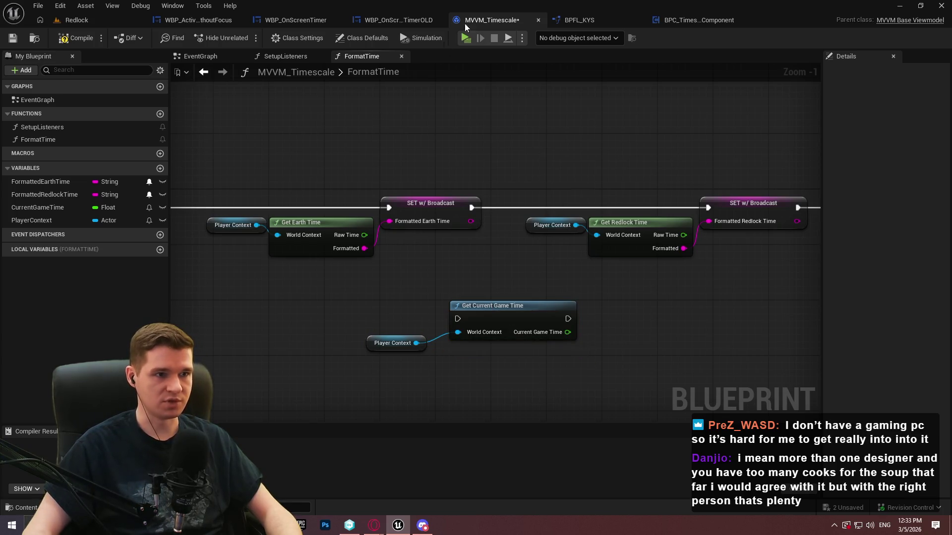
Mark GetCurrentGameTime in BPFL_KYS as a pure function and save the library.
click(597, 17)
click(557, 208)
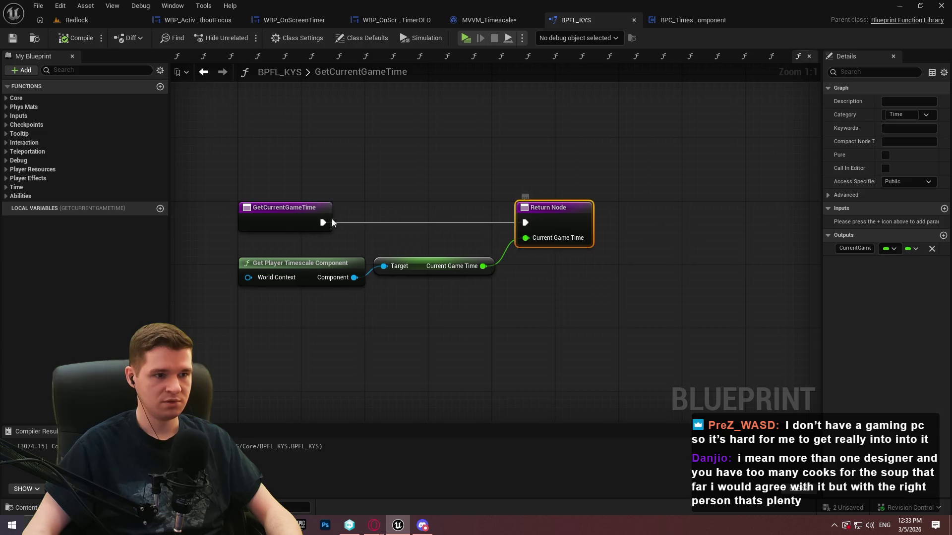
click(328, 221)
click(886, 181)
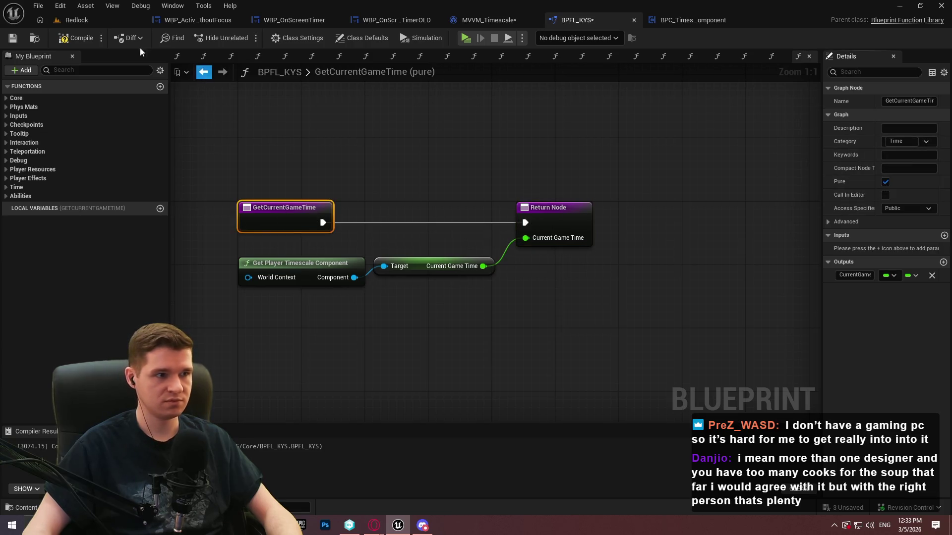
click(13, 38)
click(486, 20)
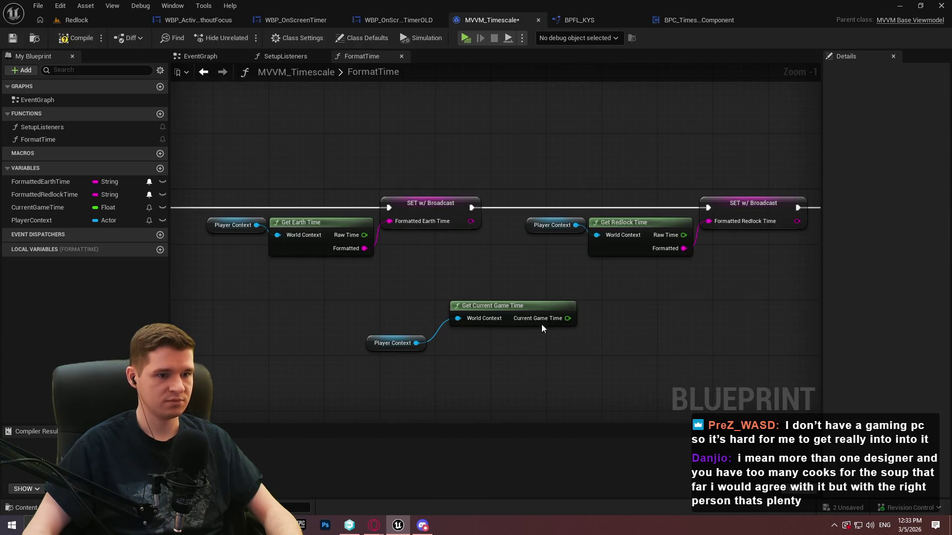
drag(498, 306, 485, 341)
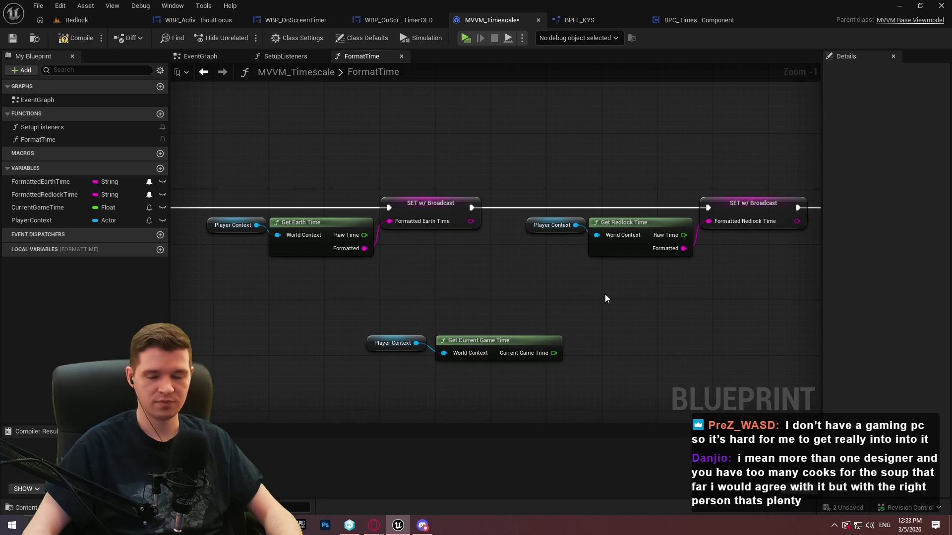
drag(608, 293, 600, 293)
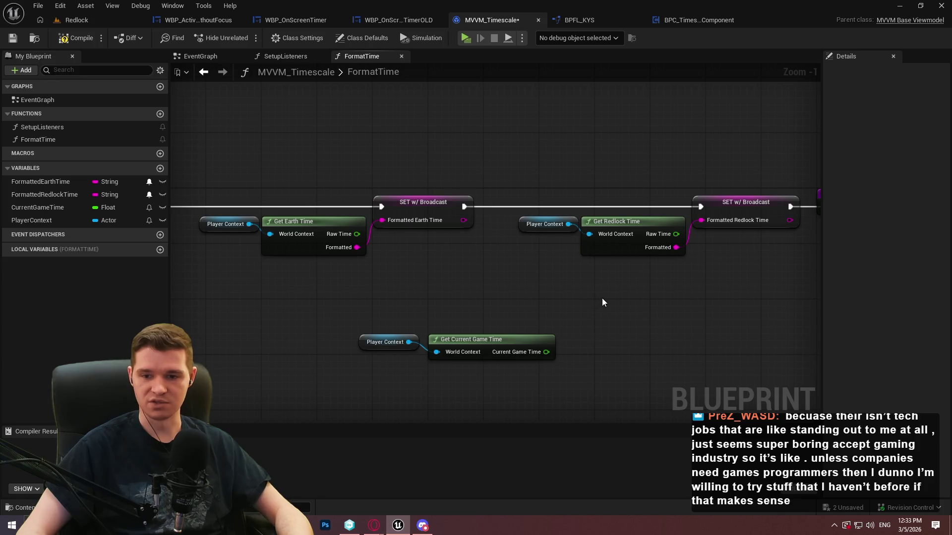
mouse_move(602, 298)
mouse_down()
mouse_move(692, 276)
mouse_move(585, 226)
mouse_up()
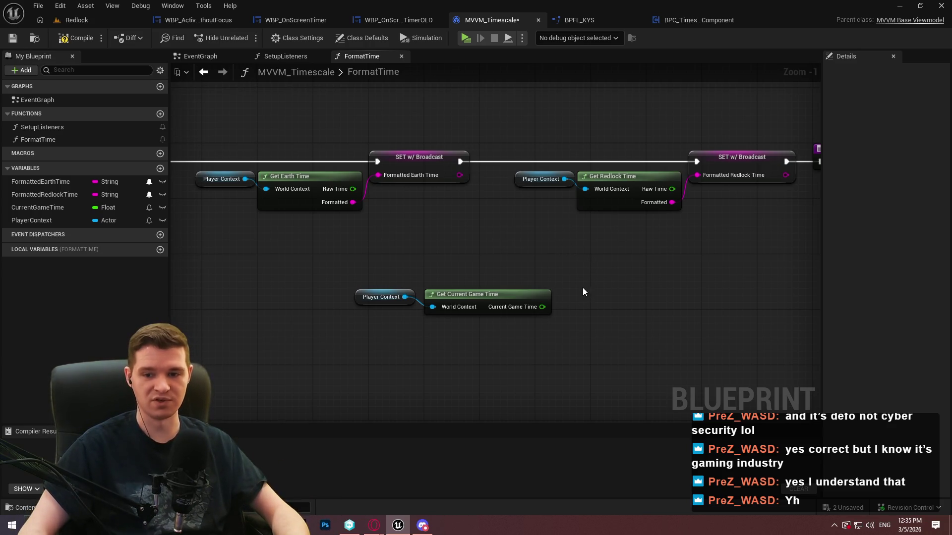
drag(536, 308, 600, 257)
Add a CurrentGameTime Set w/ Broadcast node and link it into the FormatTime chain.
mouse_move(37, 207)
mouse_down()
mouse_move(704, 282)
mouse_move(595, 271)
mouse_up()
key(Escape)
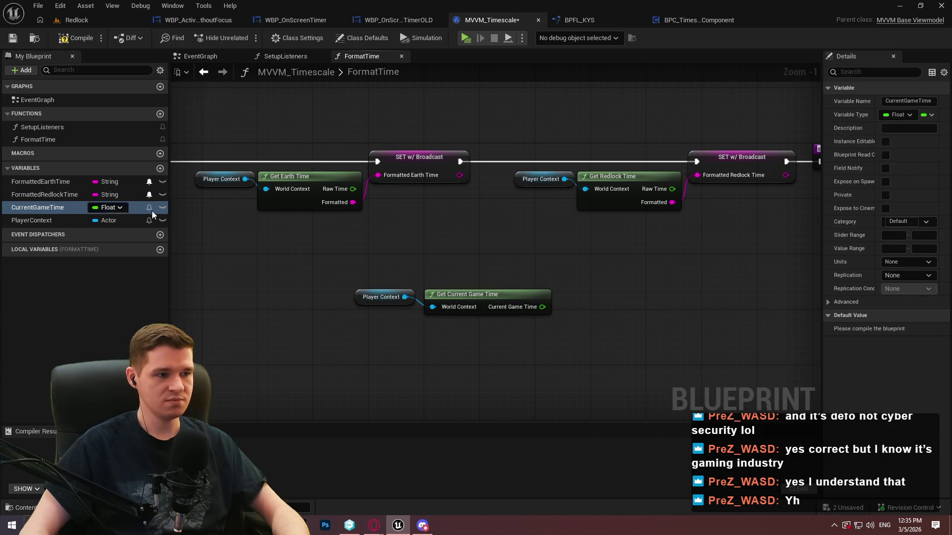
mouse_move(49, 210)
mouse_down()
mouse_move(575, 251)
mouse_move(542, 310)
mouse_up()
click(595, 271)
mouse_move(623, 254)
mouse_down()
mouse_move(617, 281)
mouse_move(174, 241)
mouse_move(392, 197)
mouse_move(466, 170)
mouse_move(608, 276)
mouse_up()
drag(752, 358, 364, 258)
mouse_move(22, 155)
mouse_down()
mouse_move(266, 176)
mouse_move(843, 184)
mouse_move(609, 176)
mouse_up()
drag(296, 177, 171, 154)
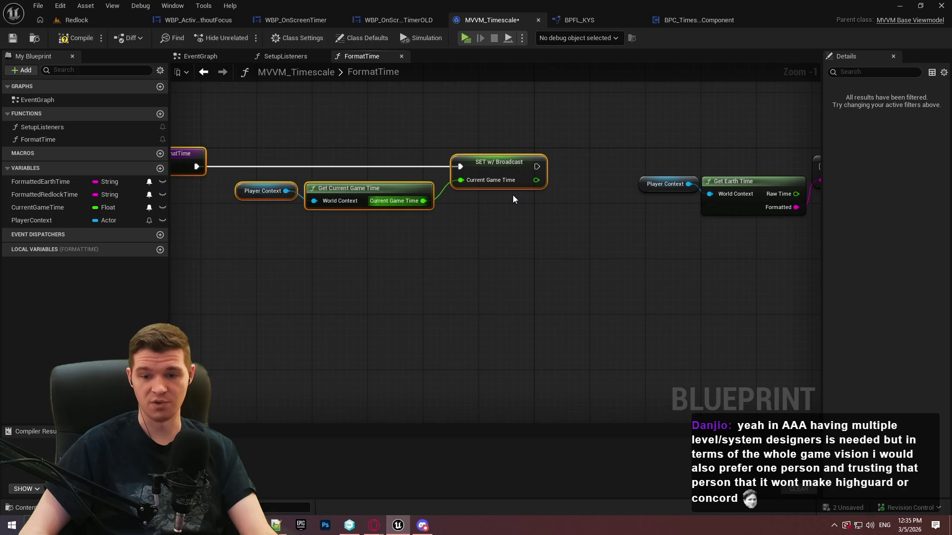
mouse_move(533, 169)
mouse_down()
mouse_move(818, 164)
mouse_move(511, 168)
mouse_up()
Rearrange the FormatTime node chain, shifting it right clear of Get Earth Time.
drag(571, 314, 242, 222)
drag(602, 222, 630, 223)
scroll(629, 223, down, 1)
scroll(644, 314, down, 2)
scroll(803, 326, down, 1)
click(803, 325)
drag(803, 326, 223, 202)
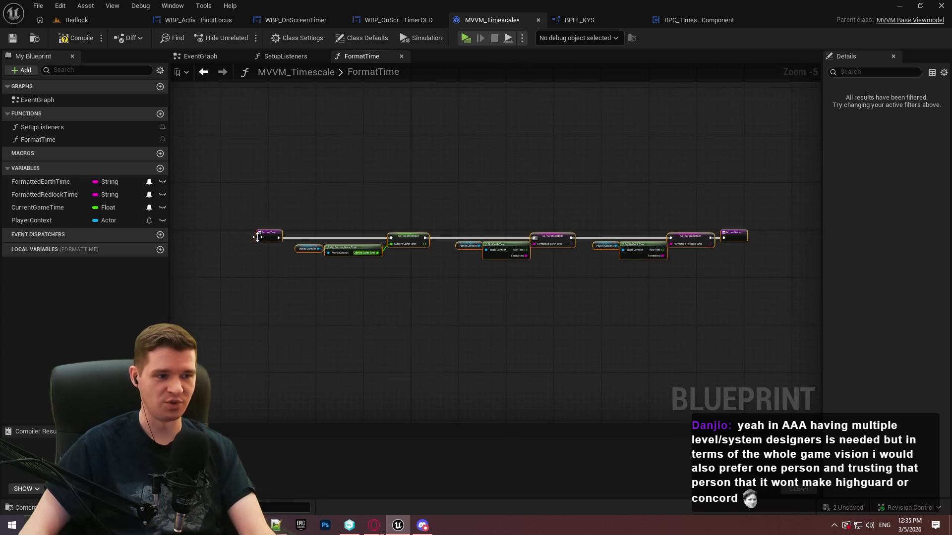
scroll(270, 236, up, 2)
mouse_move(270, 235)
mouse_down()
mouse_move(546, 235)
mouse_move(547, 245)
mouse_up()
click(612, 183)
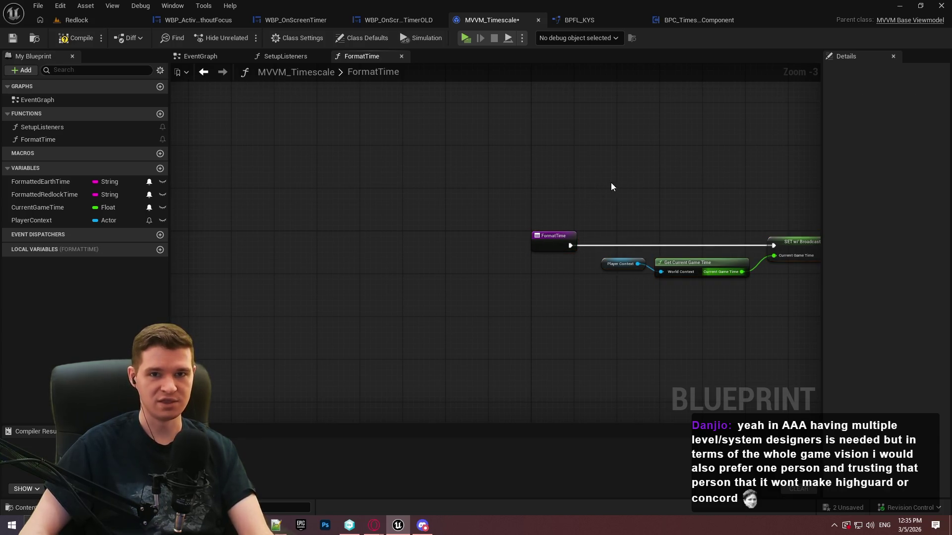
Compile, save and check out MVVM_Timescale, then open WBP_OnScreenTimerOLD.
click(77, 45)
key(ctrl+s)
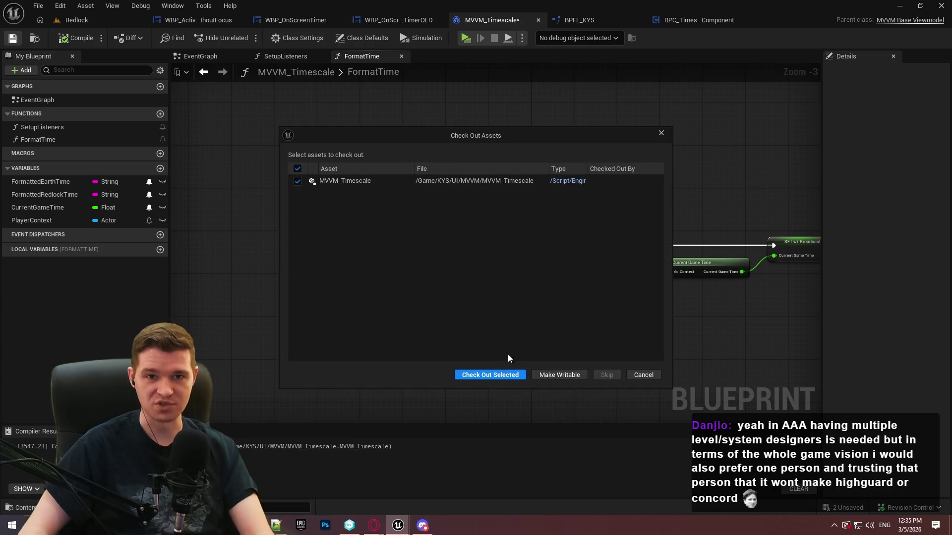
click(498, 376)
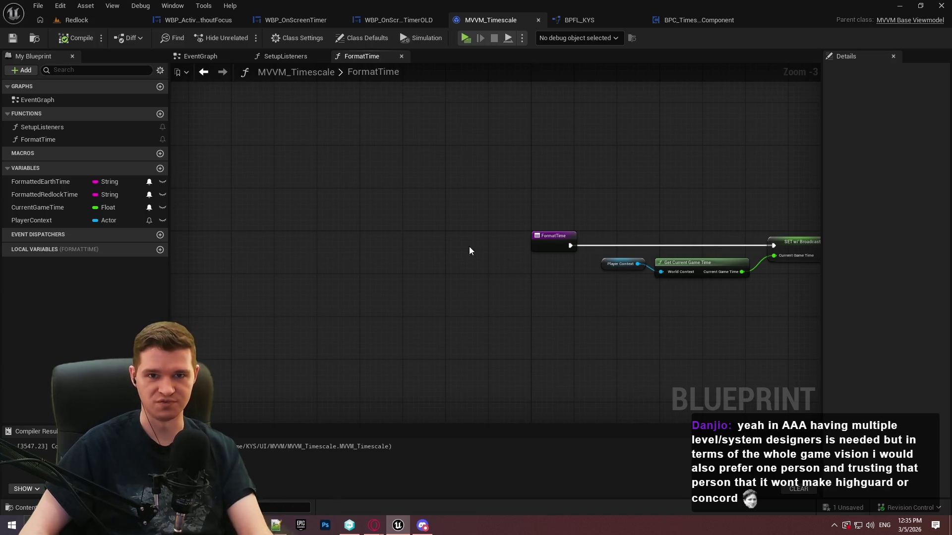
drag(604, 204, 475, 183)
click(697, 20)
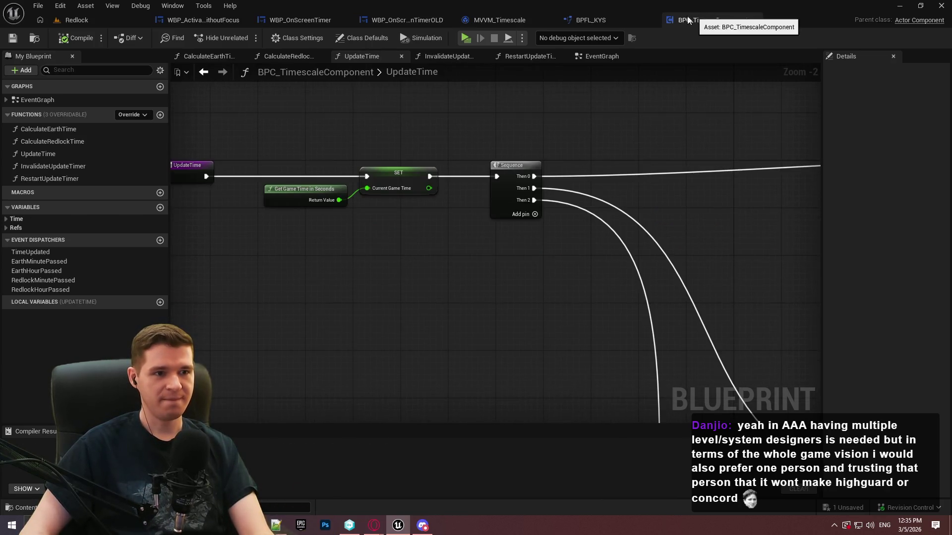
mouse_move(735, 206)
mouse_down()
mouse_move(403, 200)
mouse_move(325, 178)
mouse_up()
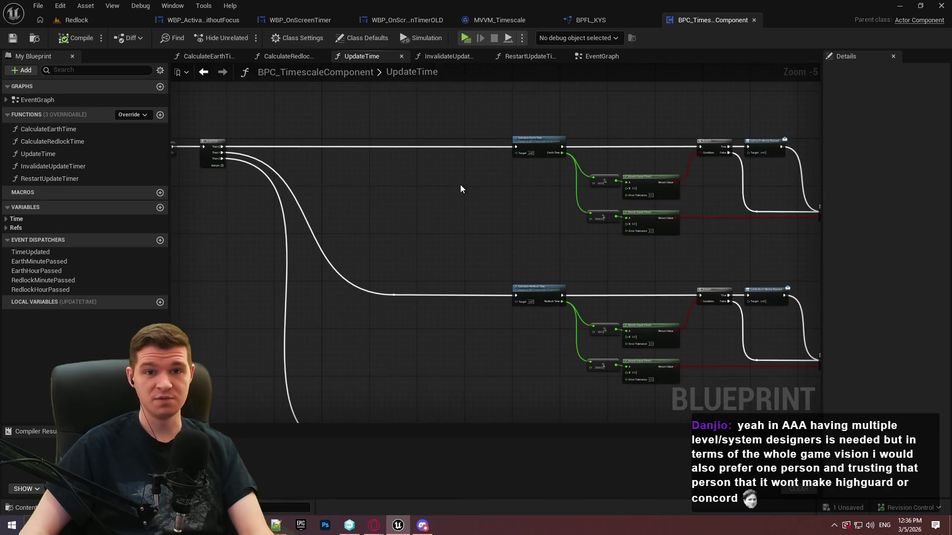
mouse_move(501, 230)
mouse_down()
mouse_move(238, 144)
mouse_move(377, 192)
mouse_move(355, 61)
mouse_move(418, 76)
mouse_up()
click(619, 19)
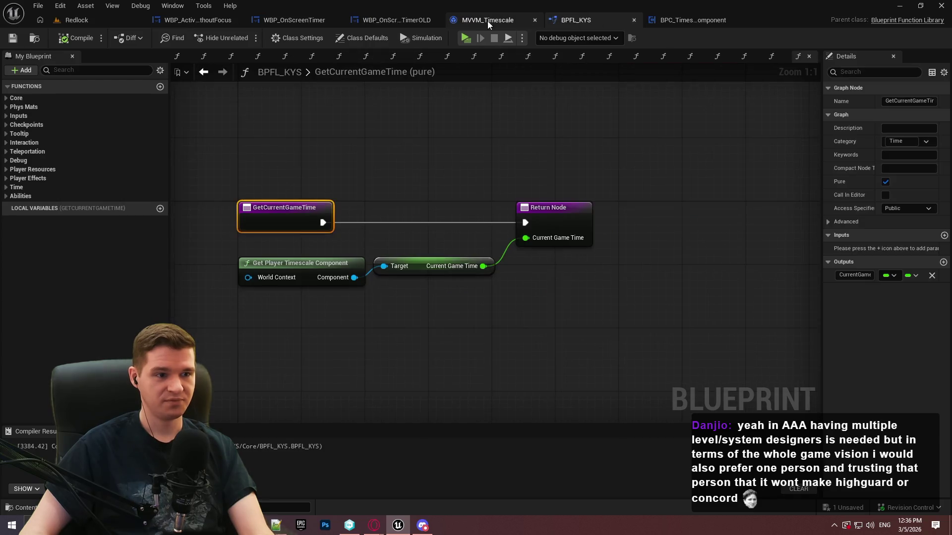
click(379, 22)
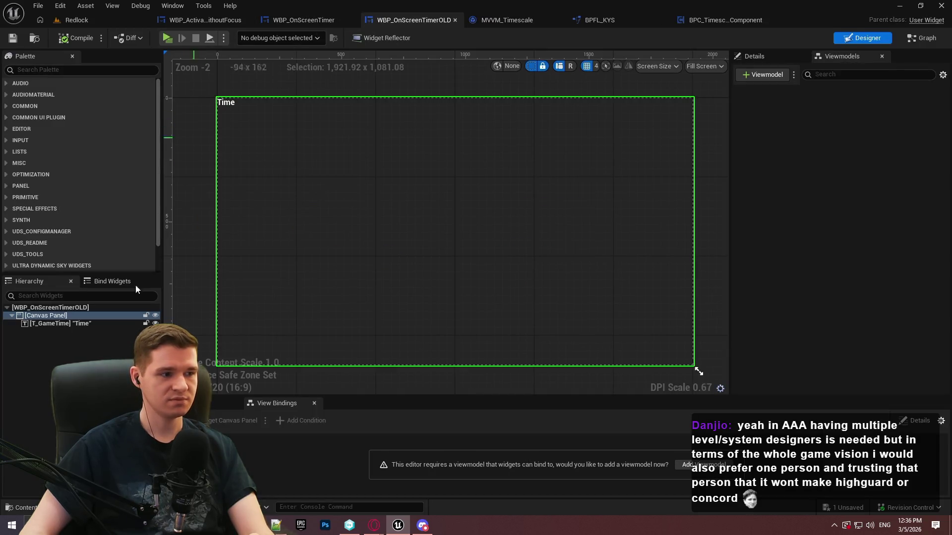
Delete all nodes from the timer widget's event graph, then compile and save.
click(290, 18)
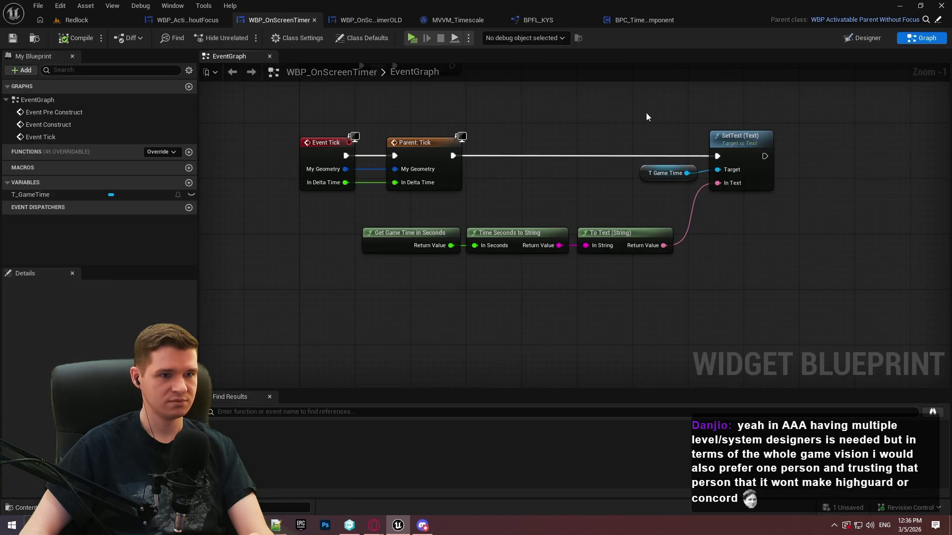
drag(395, 218, 701, 297)
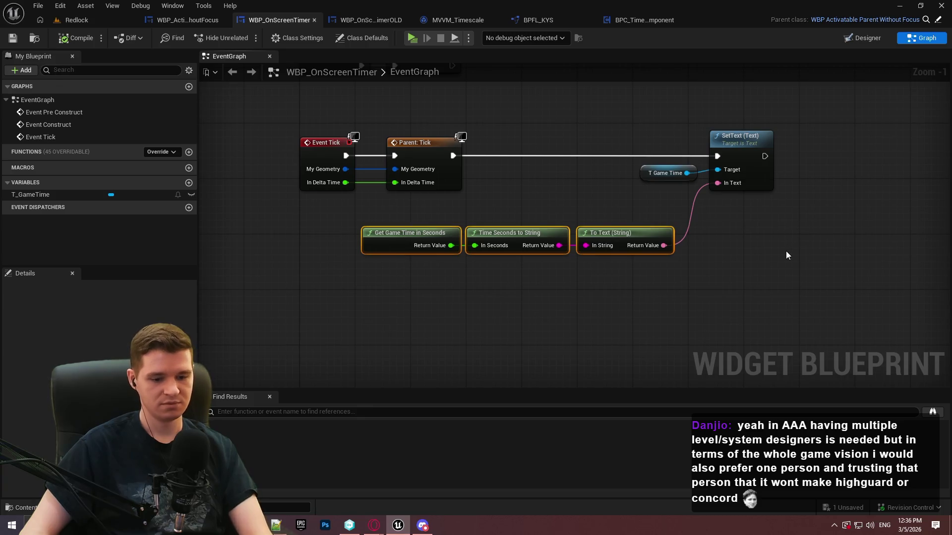
key(Delete)
drag(772, 248, 585, 145)
key(Delete)
scroll(605, 299, down, 2)
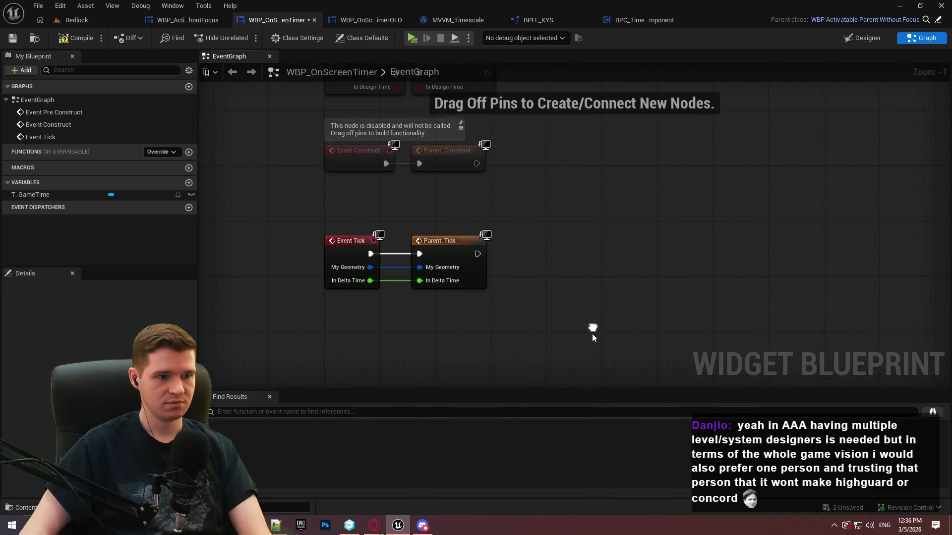
drag(596, 332, 486, 246)
key(ctrl+a)
key(Delete)
click(87, 40)
key(ctrl+s)
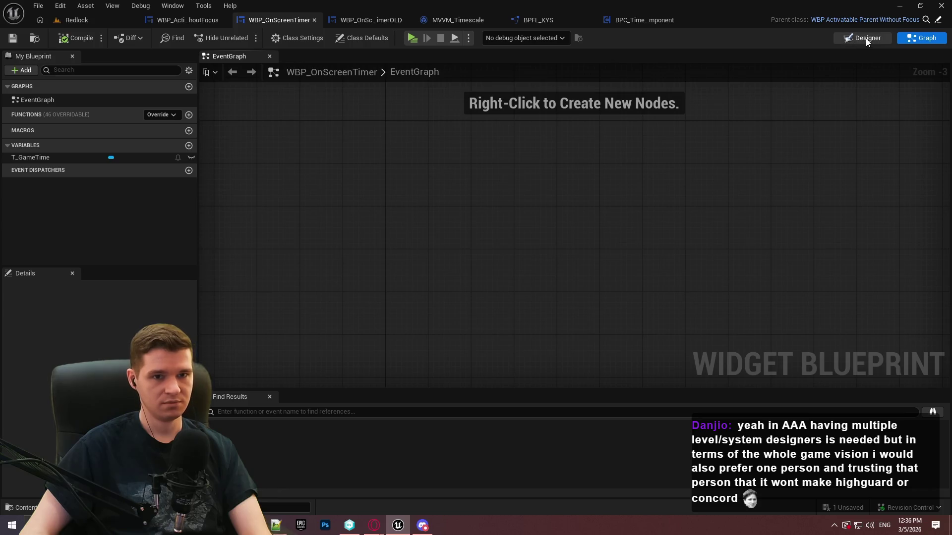
Add the MVVM_Timescale viewmodel to the timer widget.
click(866, 37)
click(785, 79)
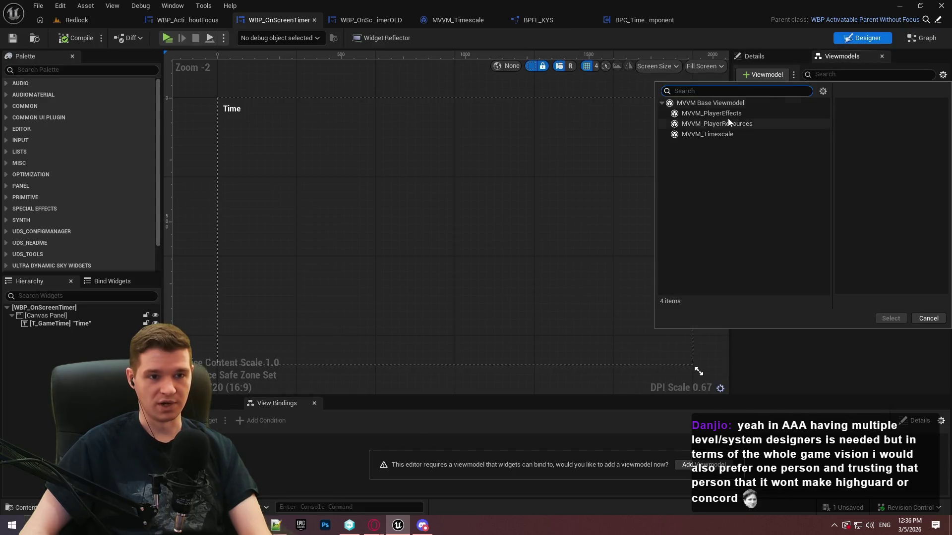
click(707, 134)
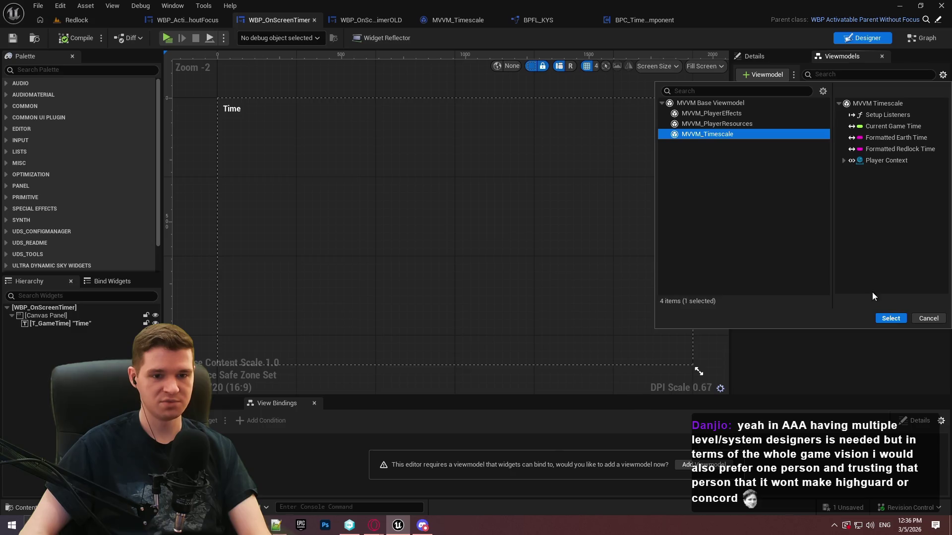
click(891, 319)
Set its Creation Type to Global View Model Collection, identifier MVVM_Timescale, then compile and save.
click(805, 94)
click(775, 58)
click(846, 130)
click(860, 167)
click(856, 141)
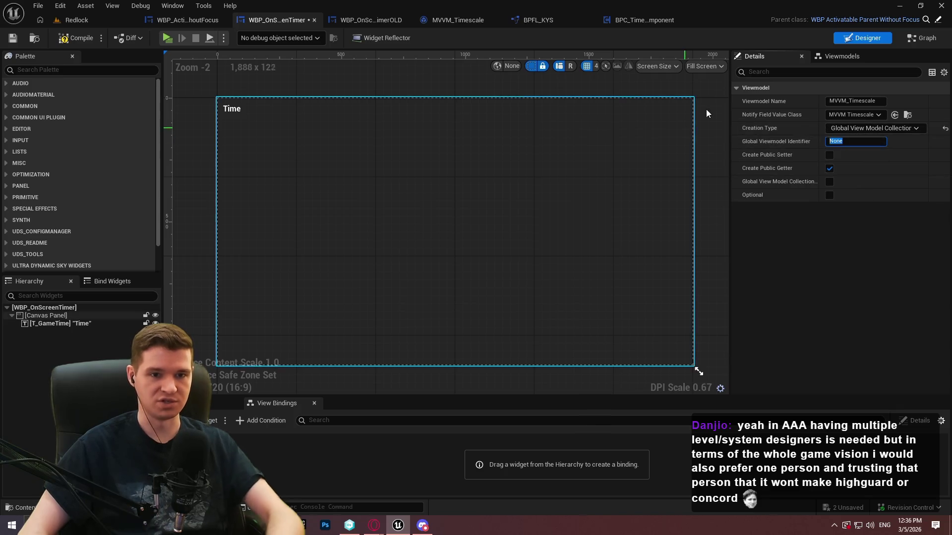
text(MVVM_Timescale)
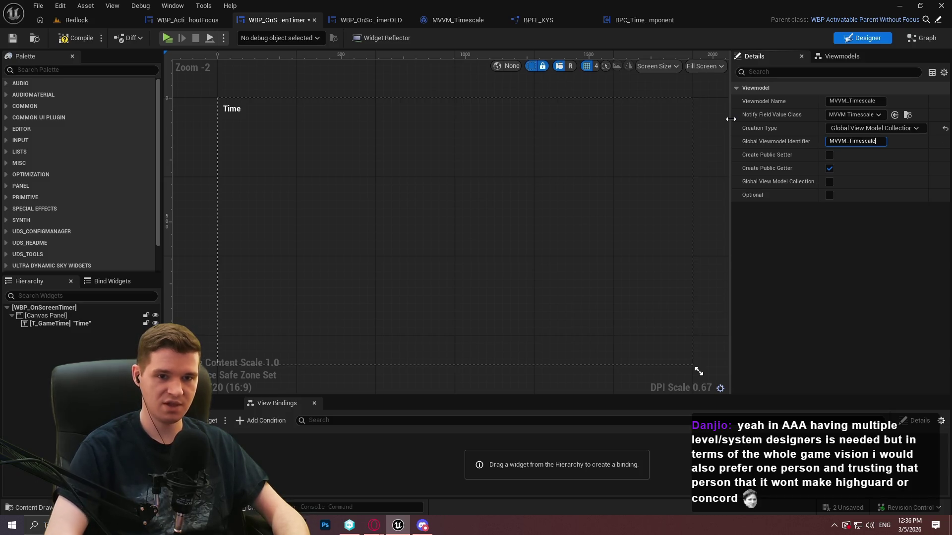
key(Return)
click(77, 38)
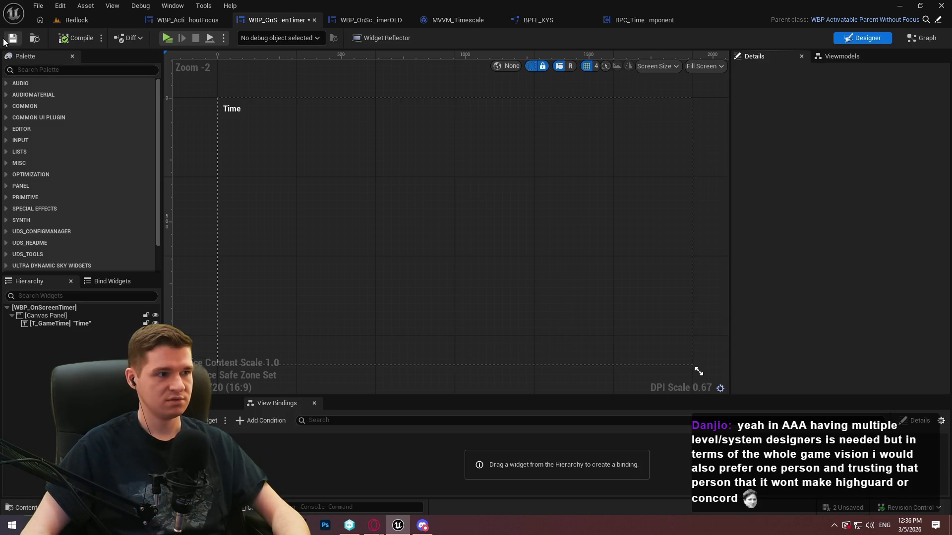
click(11, 40)
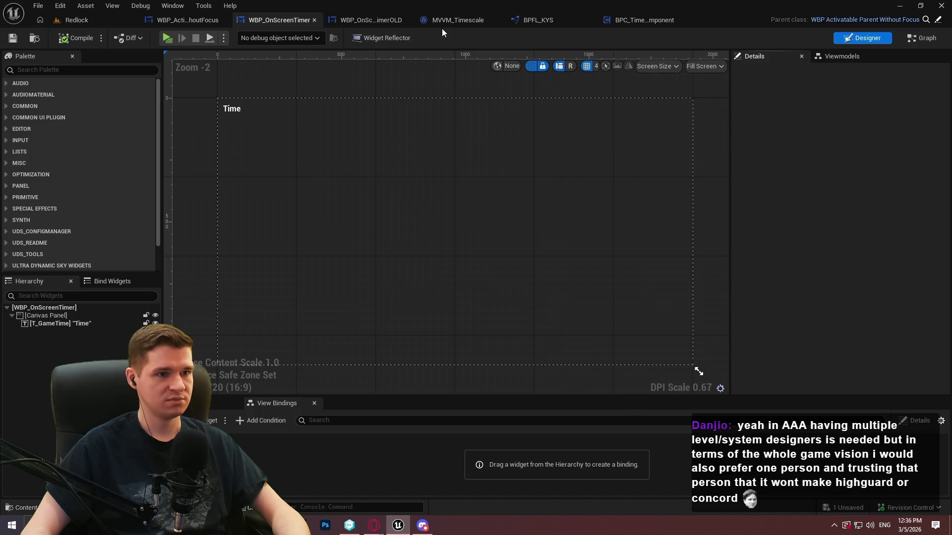
Back in the Designer, pick the viewmodel's Current Game Time property.
click(904, 38)
click(863, 38)
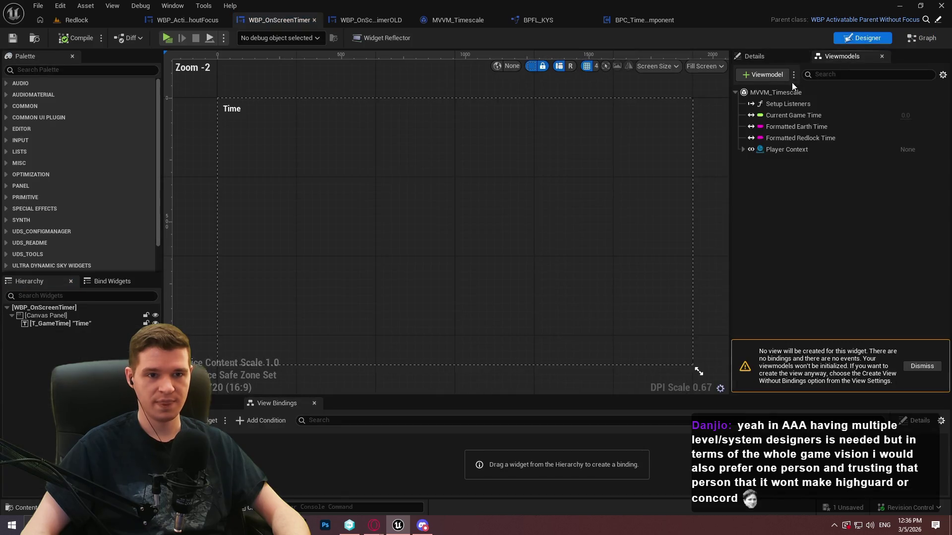
click(778, 116)
Add a view binding targeting the Text property of T_GameTime.
click(60, 324)
click(218, 421)
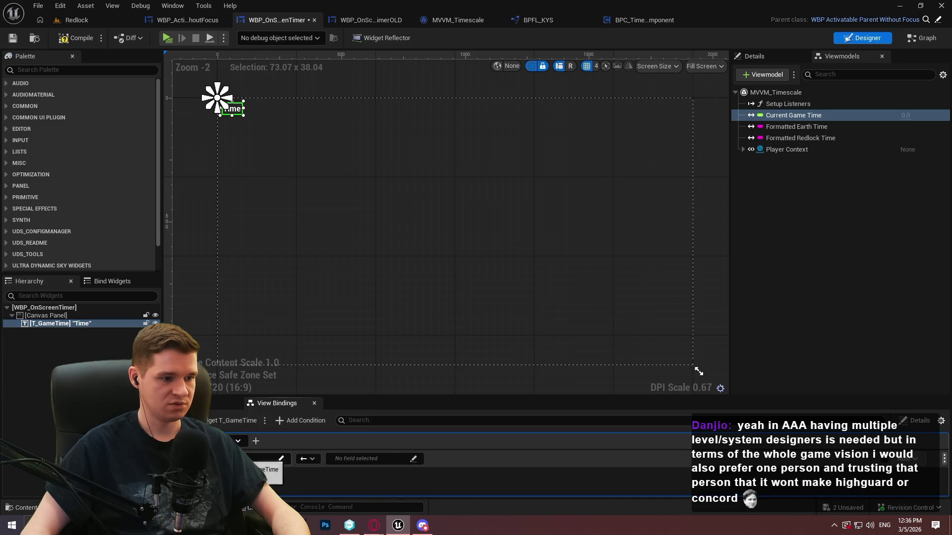
click(263, 459)
drag(419, 78, 413, 344)
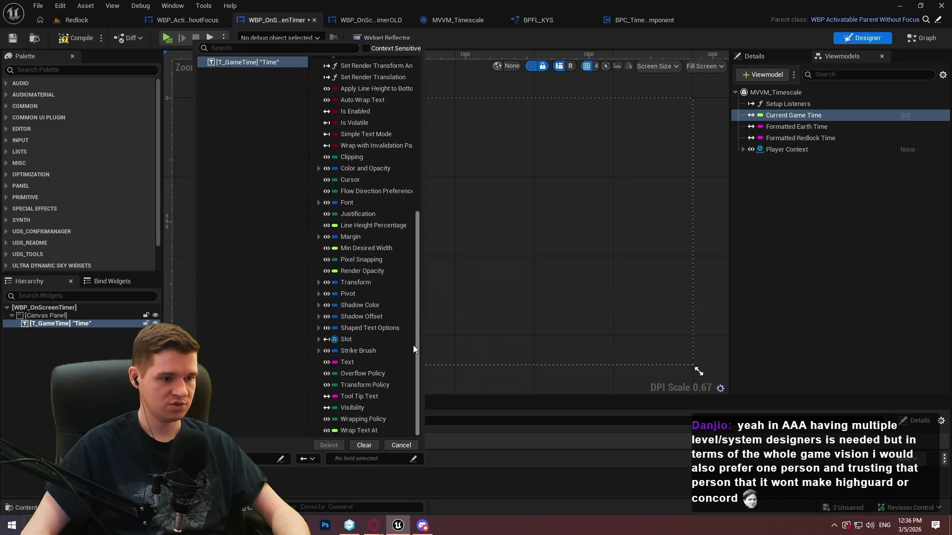
click(346, 362)
click(329, 445)
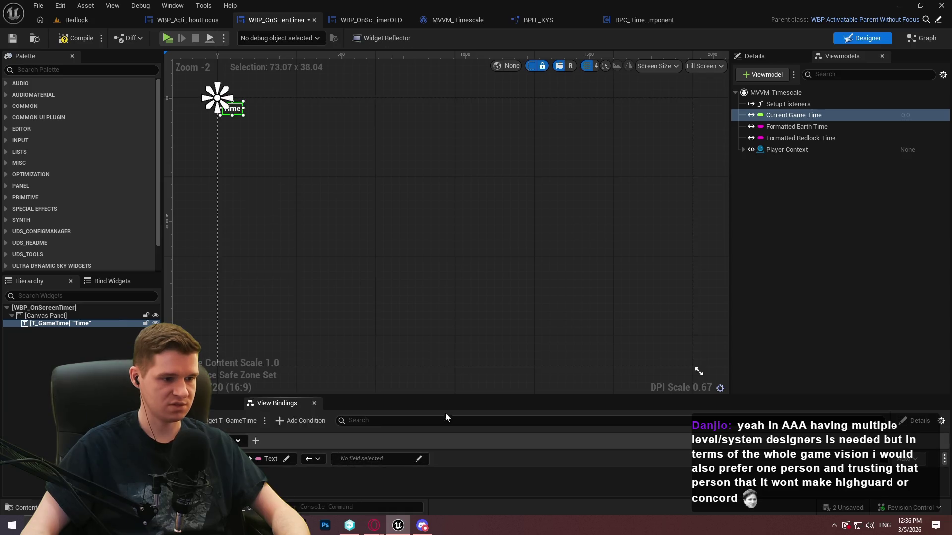
drag(429, 398, 414, 224)
Use To Text (Float) as the binding's conversion function.
click(414, 226)
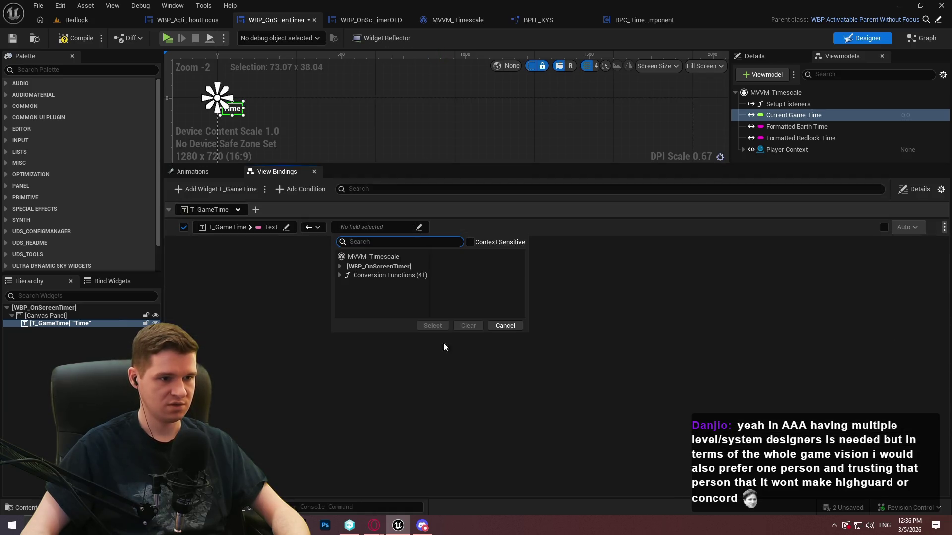
click(340, 275)
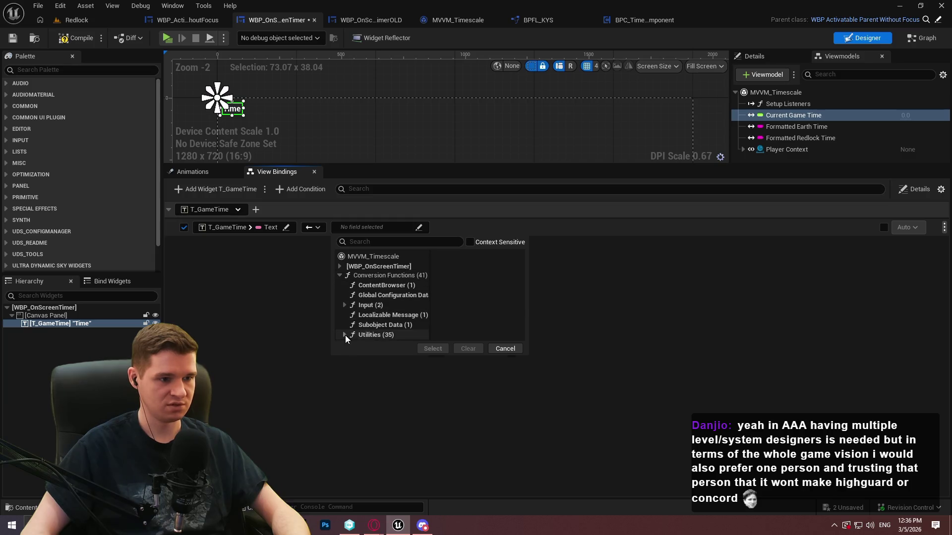
click(345, 335)
click(350, 355)
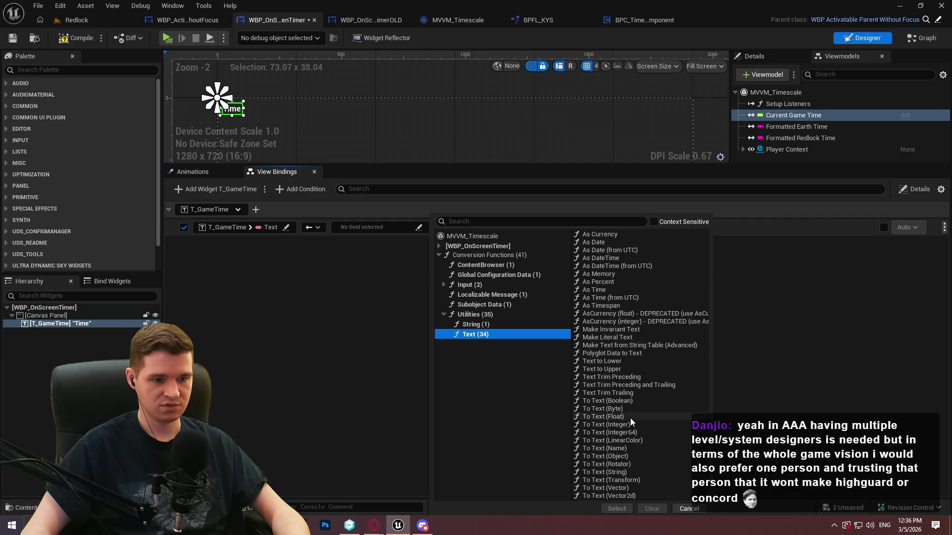
click(603, 417)
click(617, 509)
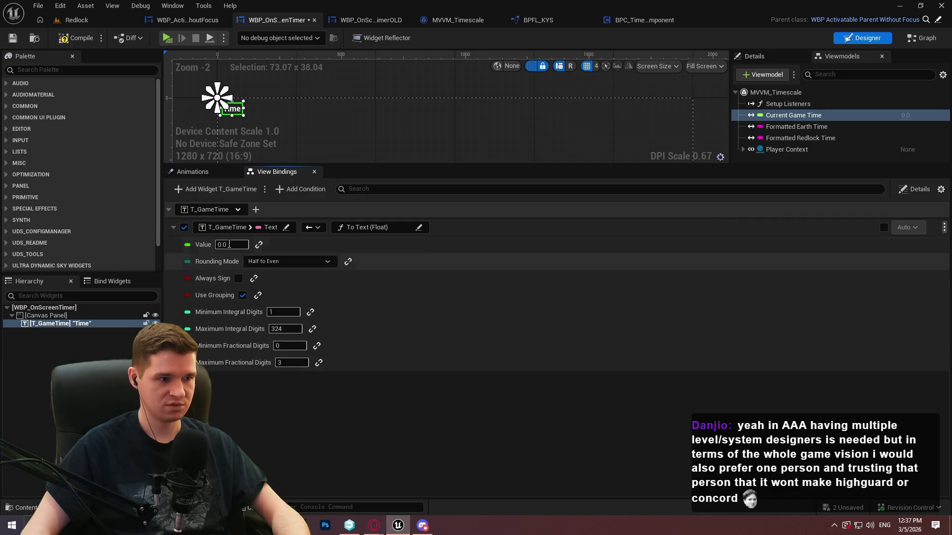
Bind the conversion's Value input to MVVM_Timescale's Current Game Time.
click(259, 245)
click(303, 244)
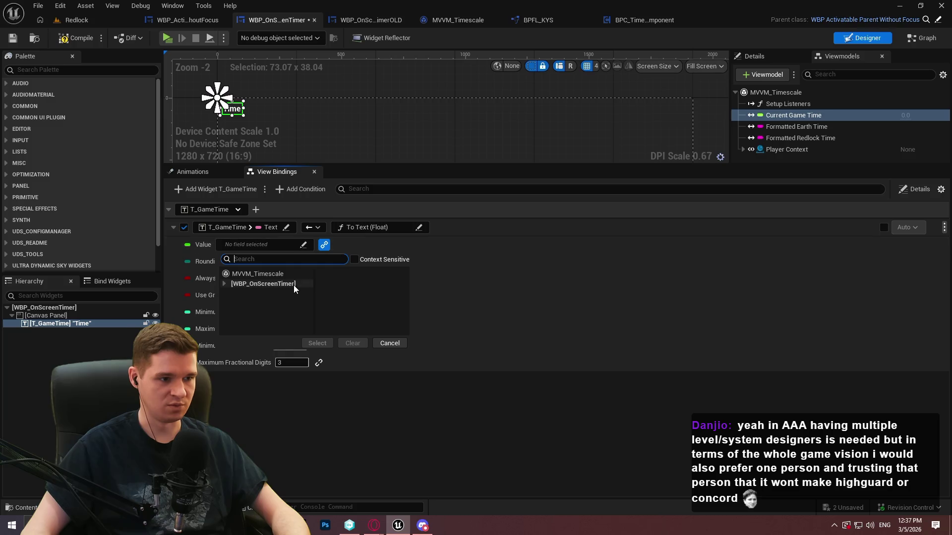
click(255, 274)
click(352, 297)
click(318, 343)
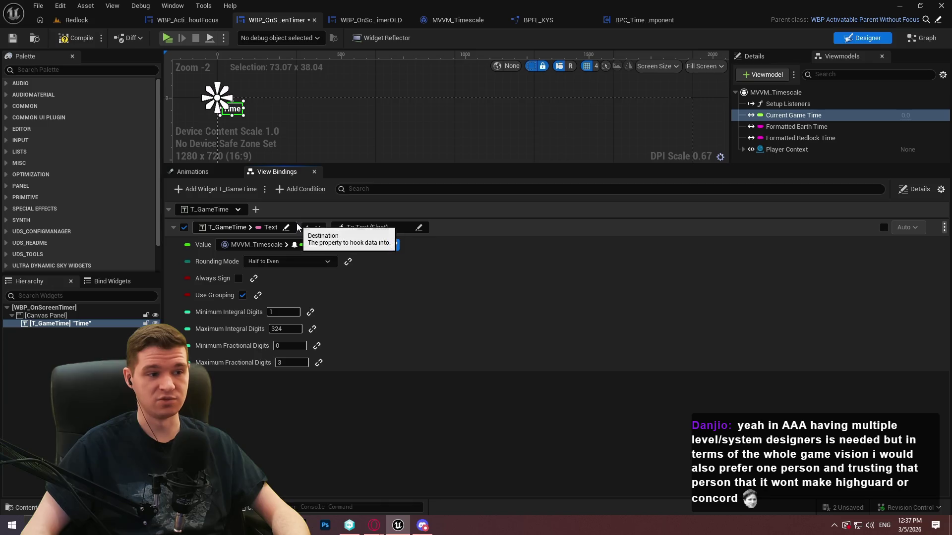
click(922, 38)
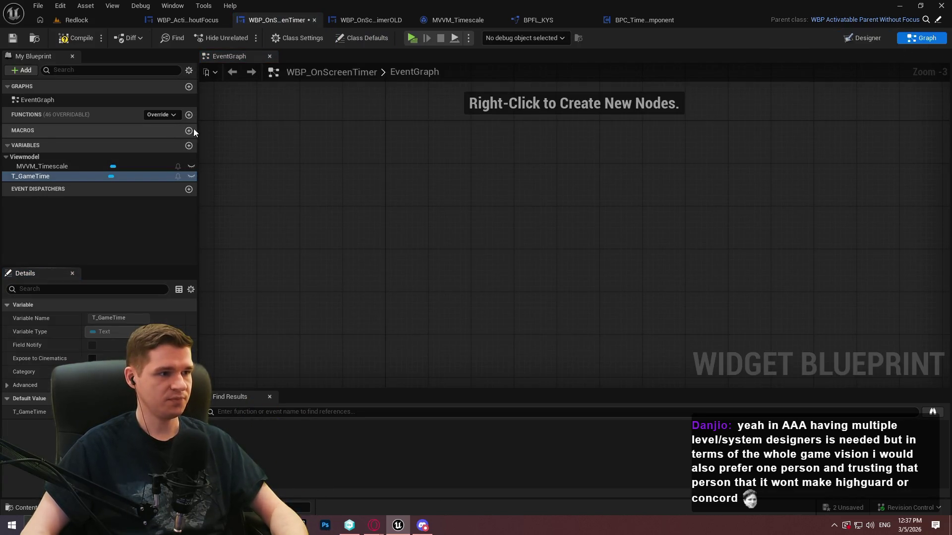
Place a Format Time to String node in the event graph by searching 'format'.
click(465, 197)
right_click(466, 197)
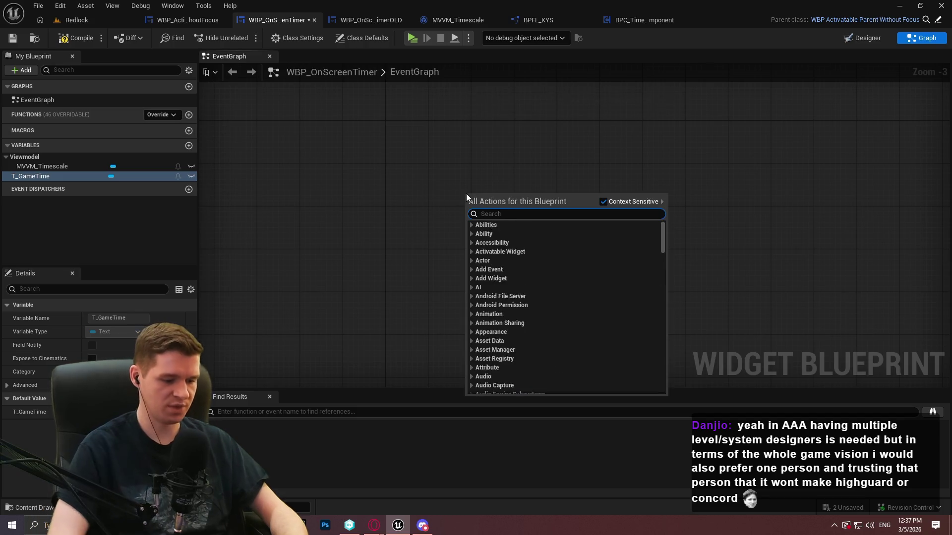
text(format)
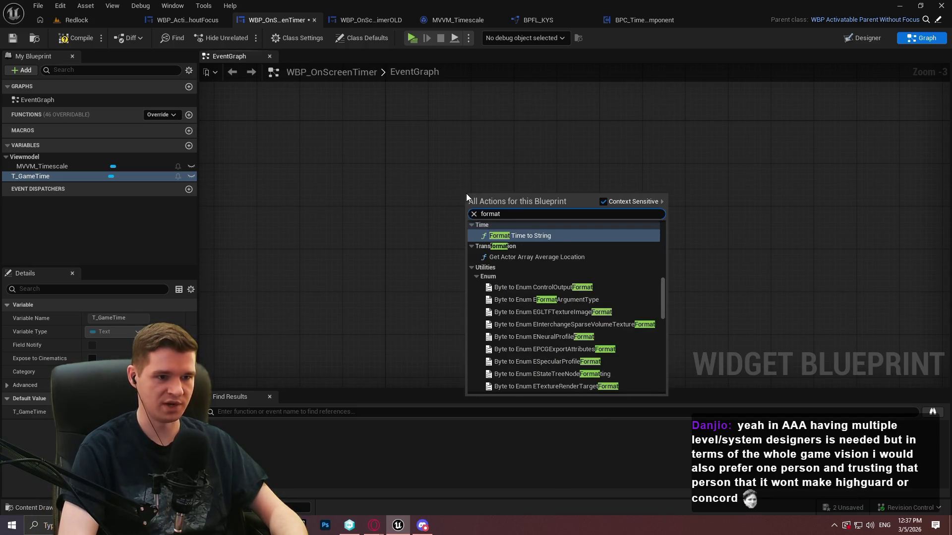
key(Return)
scroll(471, 196, up, 3)
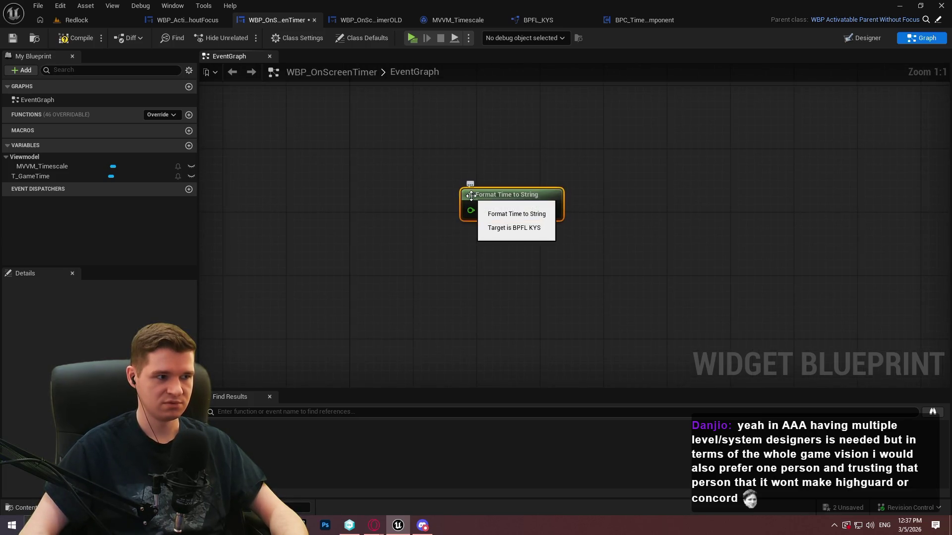
click(492, 321)
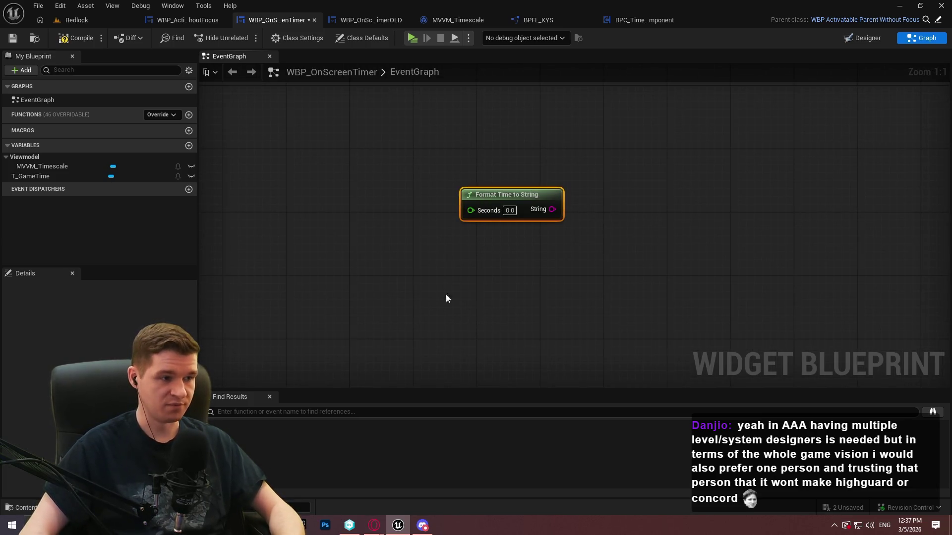
Cut the Format Time to String node and create a new function named BuildTime.
key(ctrl+z)
click(159, 115)
click(116, 120)
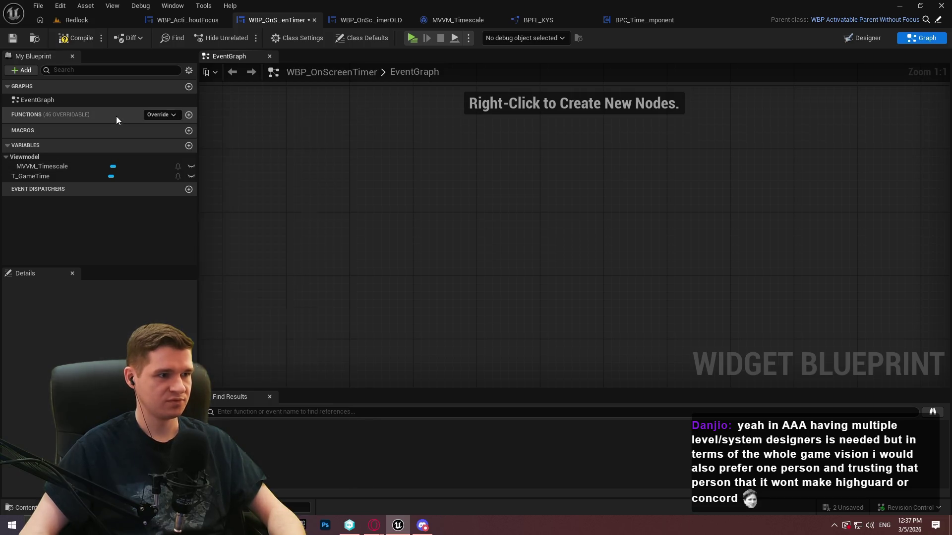
click(189, 114)
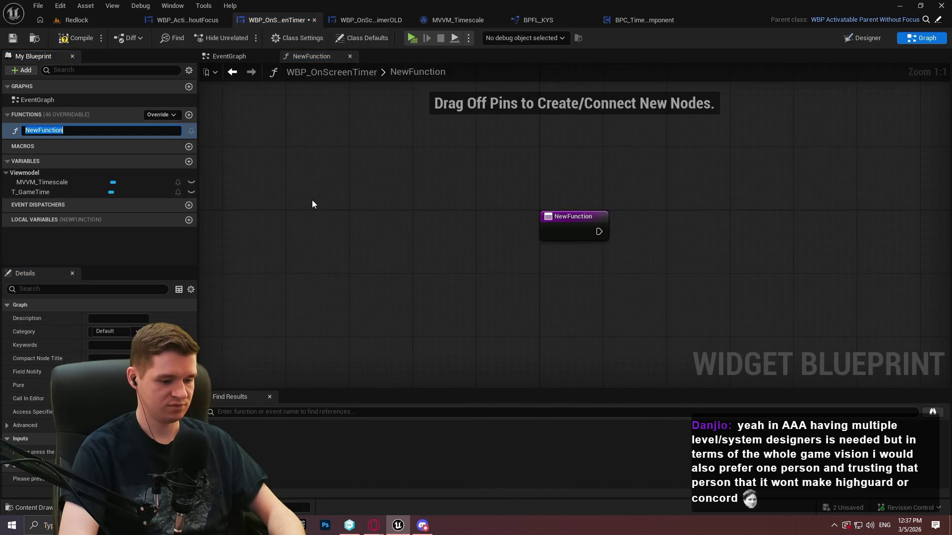
text(BuildTime)
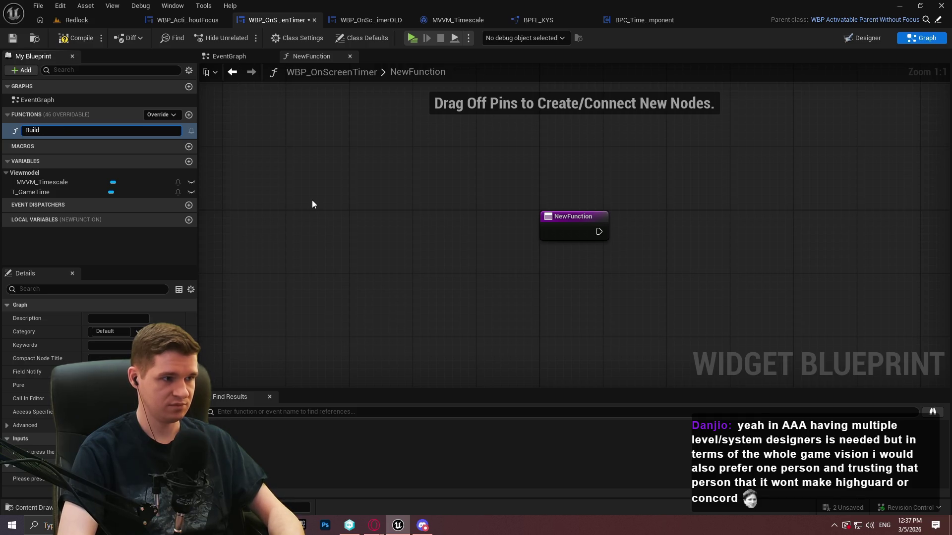
key(Return)
Give BuildTime a float input parameter named GameTime.
click(569, 218)
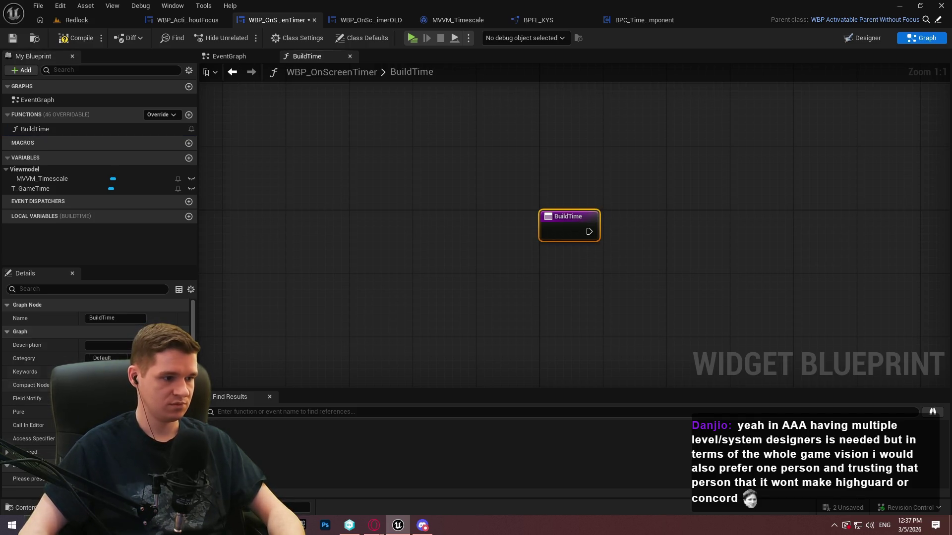
click(183, 465)
click(119, 478)
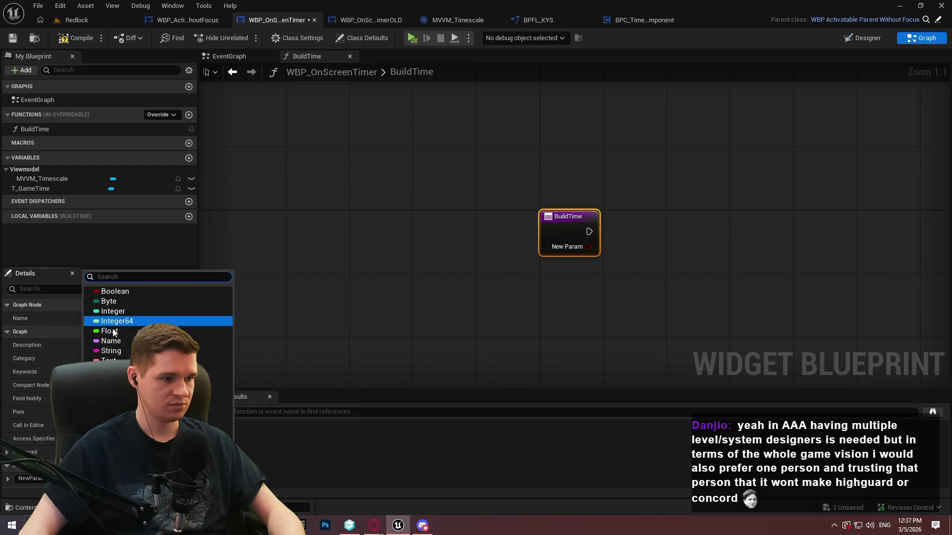
click(129, 323)
click(29, 478)
text(Ga)
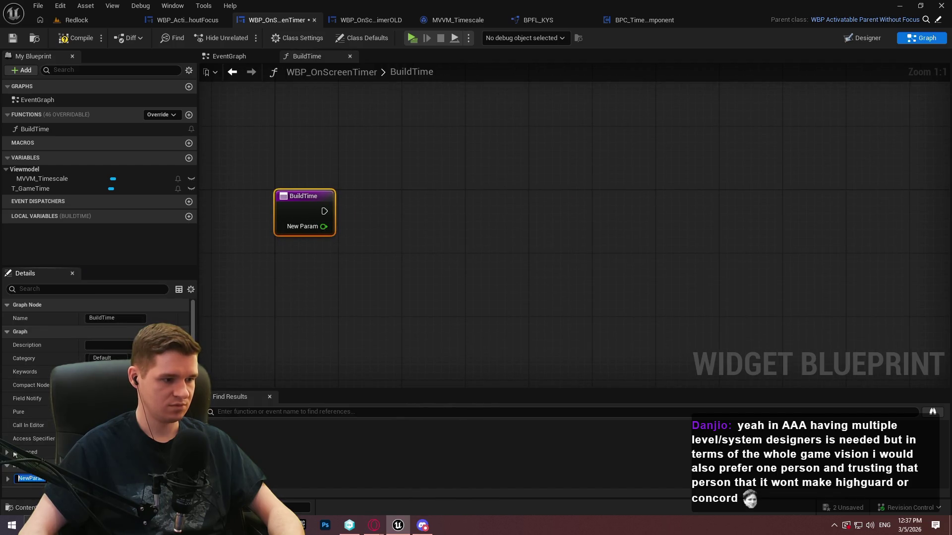
text(meTime)
key(Return)
Paste Format Time to String into BuildTime and wire GameTime into its Seconds input.
key(ctrl+v)
mouse_move(467, 268)
mouse_down()
mouse_move(287, 220)
mouse_move(316, 231)
mouse_up()
click(444, 157)
drag(496, 252, 393, 228)
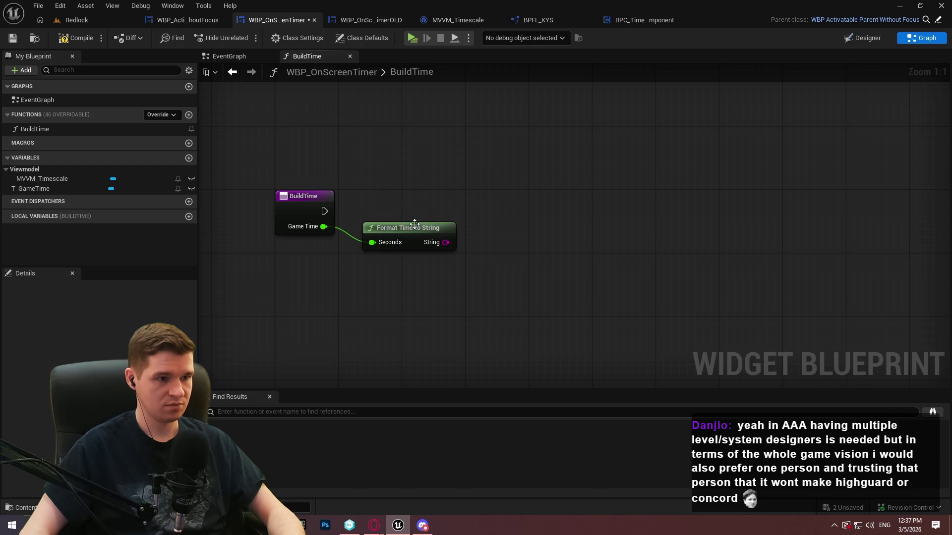
Feed the formatted string into a SetText node on a T_GameTime getter.
mouse_move(62, 189)
mouse_down()
mouse_move(433, 190)
mouse_move(570, 171)
mouse_up()
click(460, 211)
text(set text)
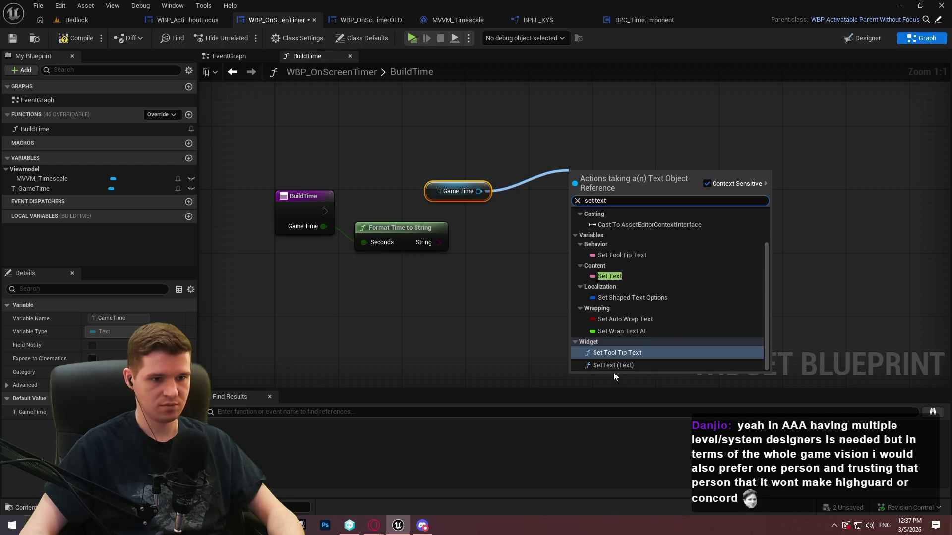
click(615, 367)
mouse_move(438, 243)
mouse_down()
mouse_move(585, 224)
mouse_move(352, 204)
mouse_move(323, 211)
mouse_up()
key(alt+Tab)
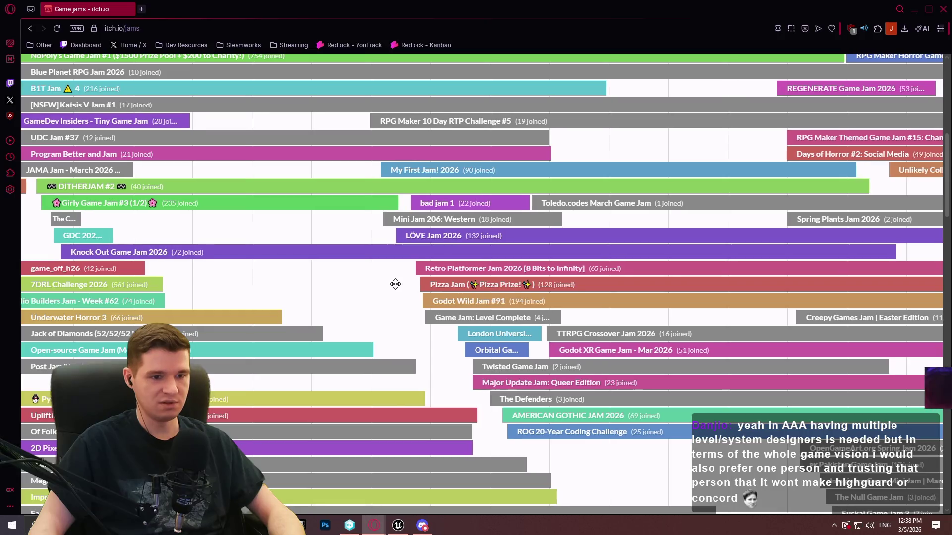
Pan the itch.io jam calendar back and forth across the March dates.
scroll(635, 333, down, 2)
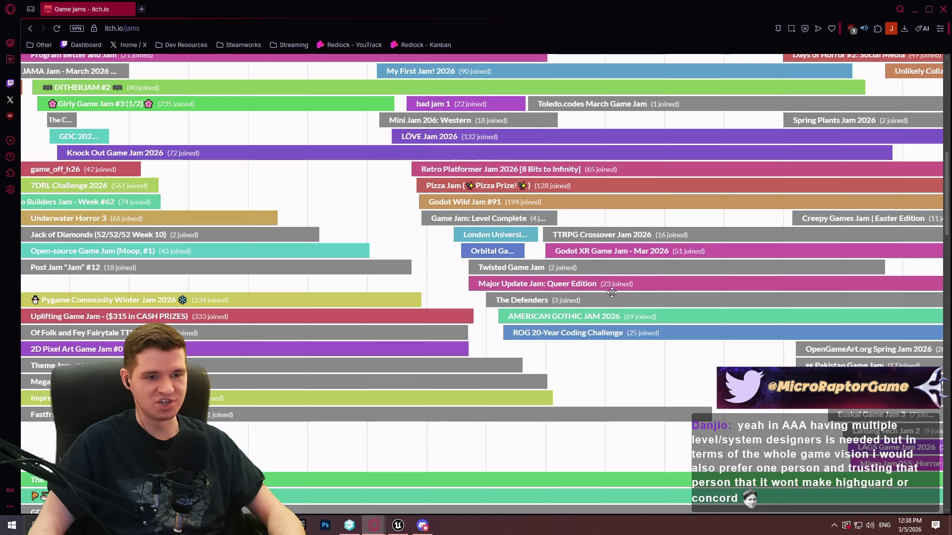
drag(660, 210, 588, 214)
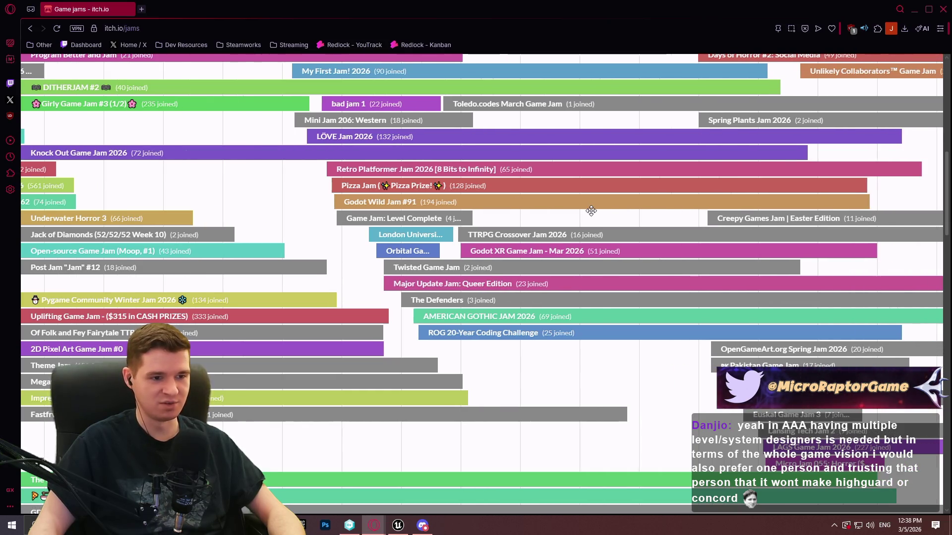
scroll(595, 198, up, 2)
scroll(601, 186, up, 3)
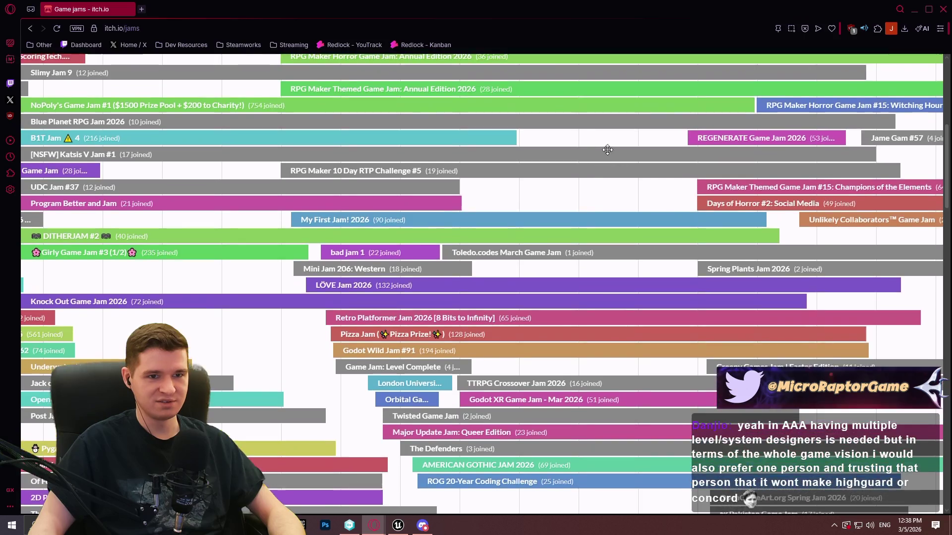
drag(667, 136, 459, 138)
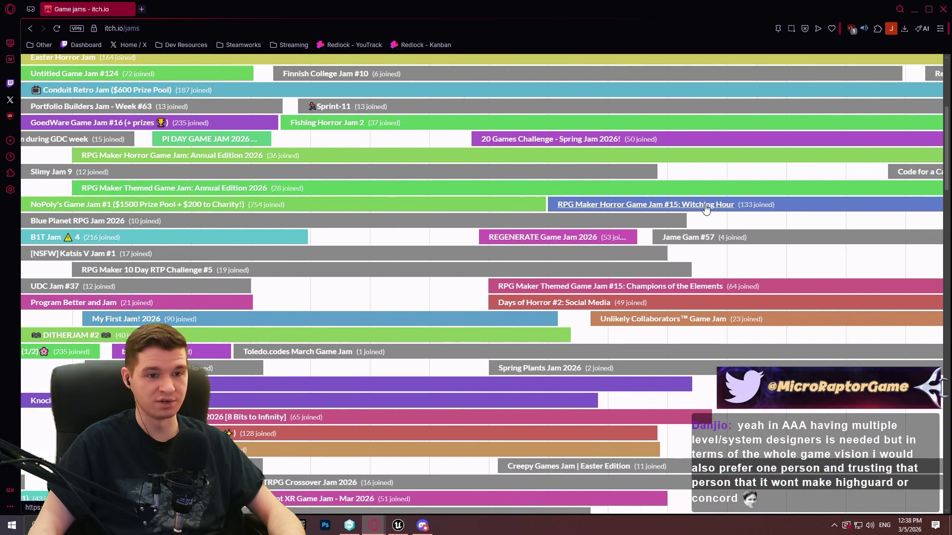
drag(386, 148, 670, 146)
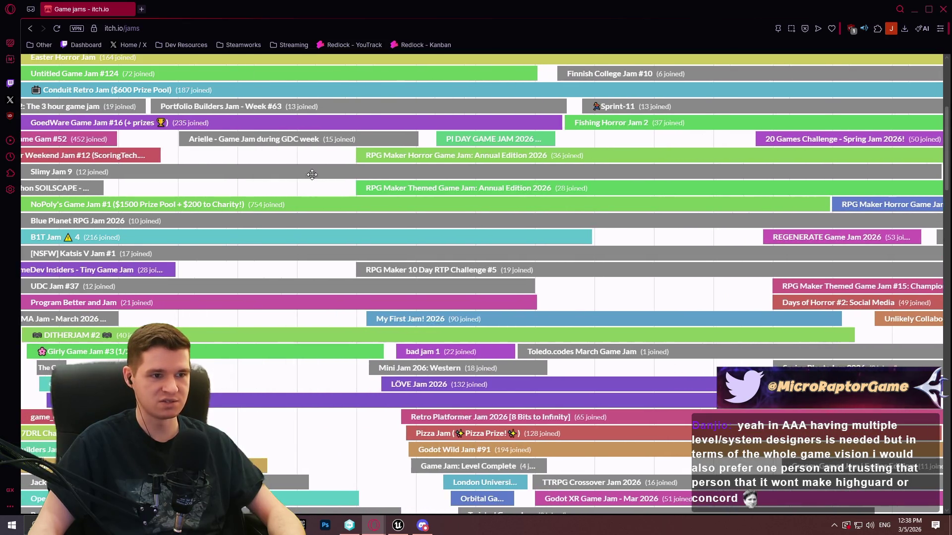
scroll(550, 150, up, 3)
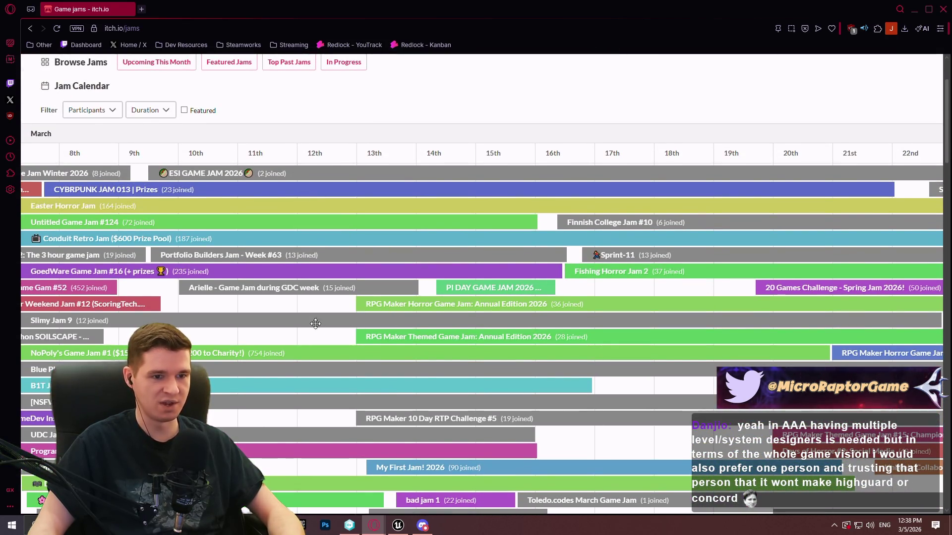
drag(315, 323, 426, 322)
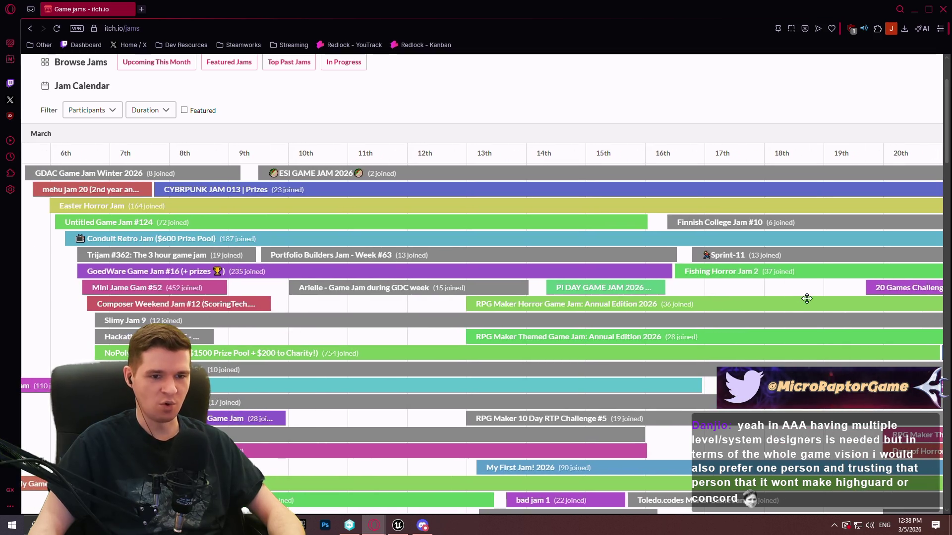
scroll(257, 295, left, 3)
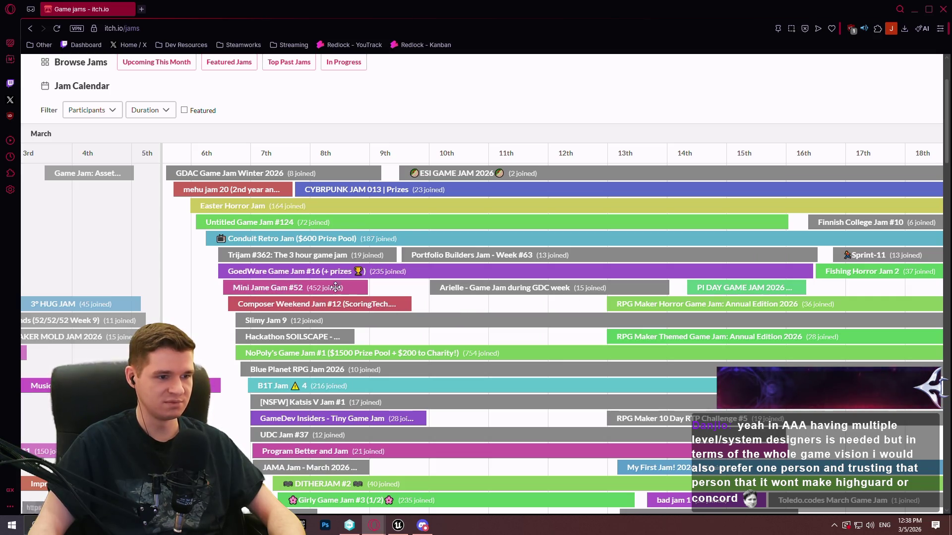
scroll(441, 288, right, 1)
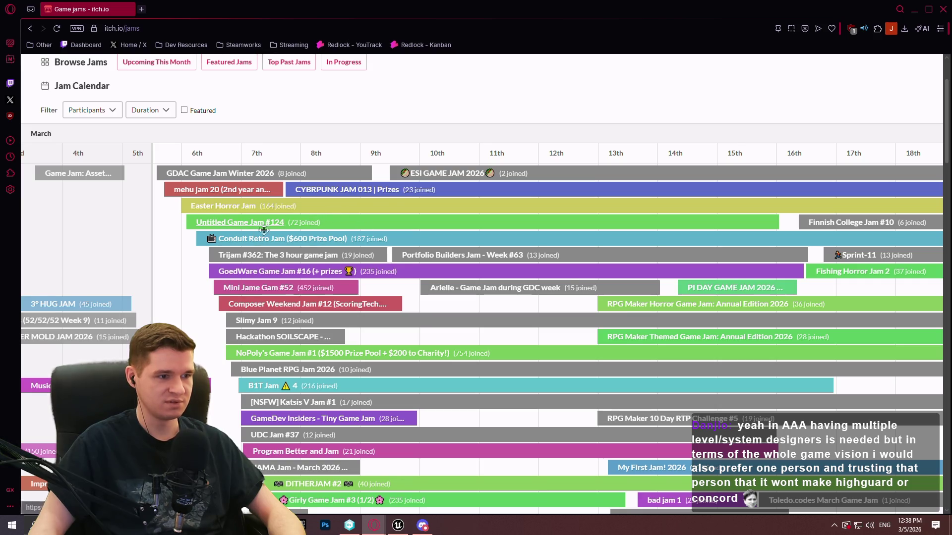
scroll(292, 220, down, 7)
scroll(233, 318, right, 5)
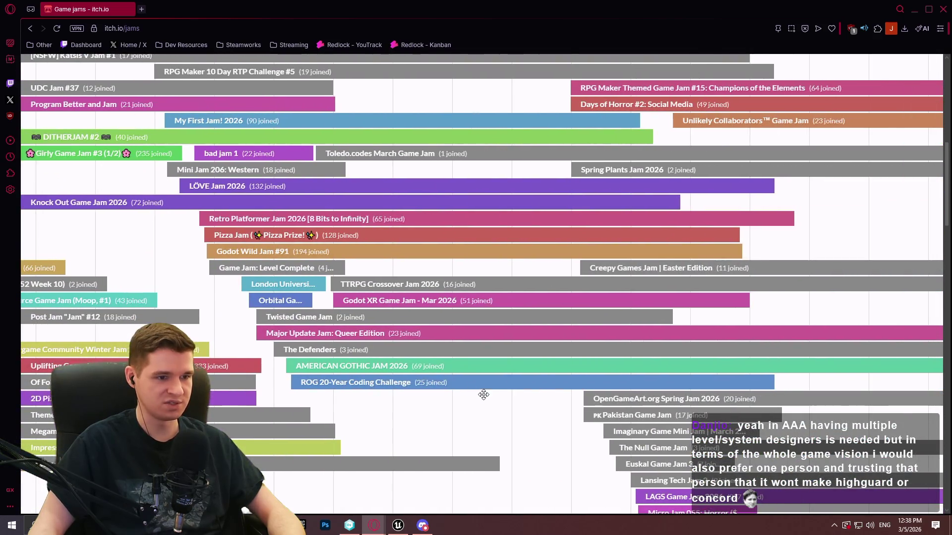
scroll(481, 392, right, 5)
scroll(503, 390, down, 2)
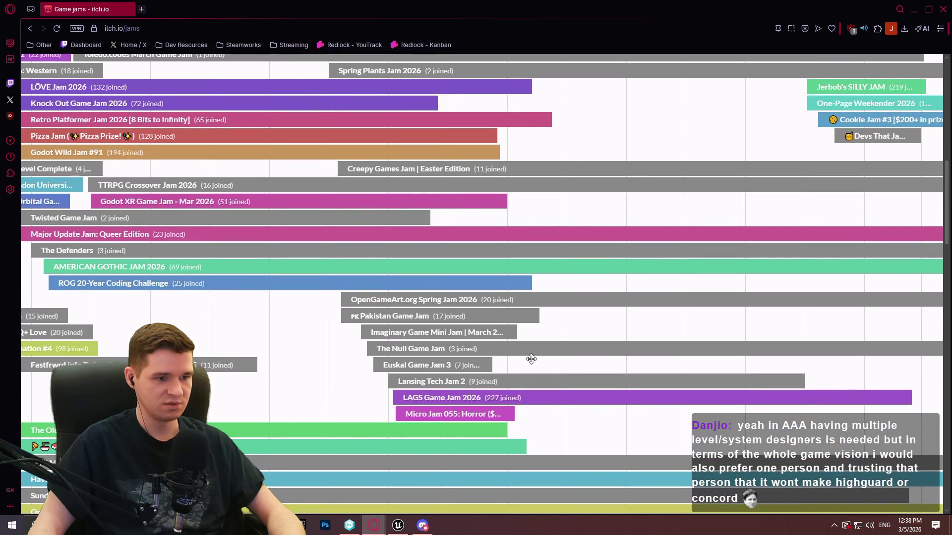
mouse_move(535, 364)
mouse_down()
mouse_move(499, 366)
mouse_move(729, 359)
mouse_up()
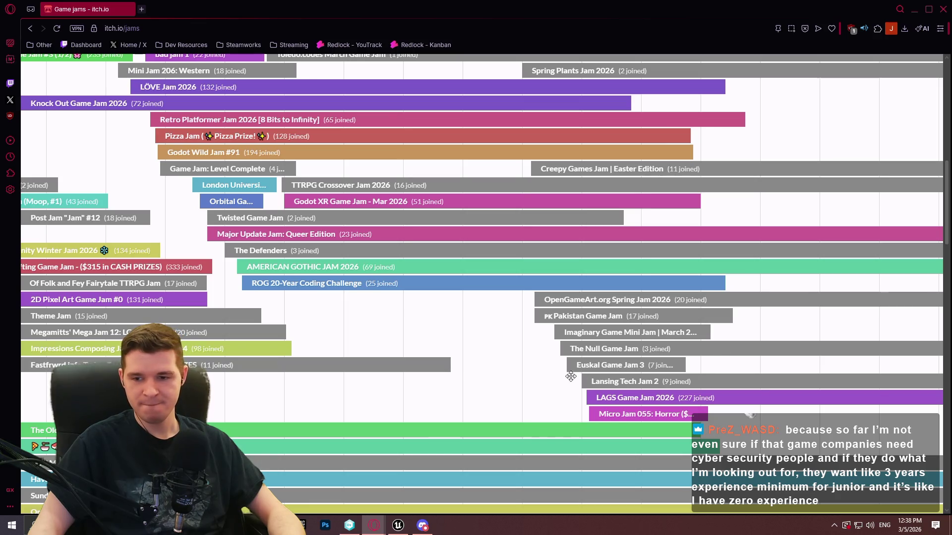
scroll(560, 357, left, 2)
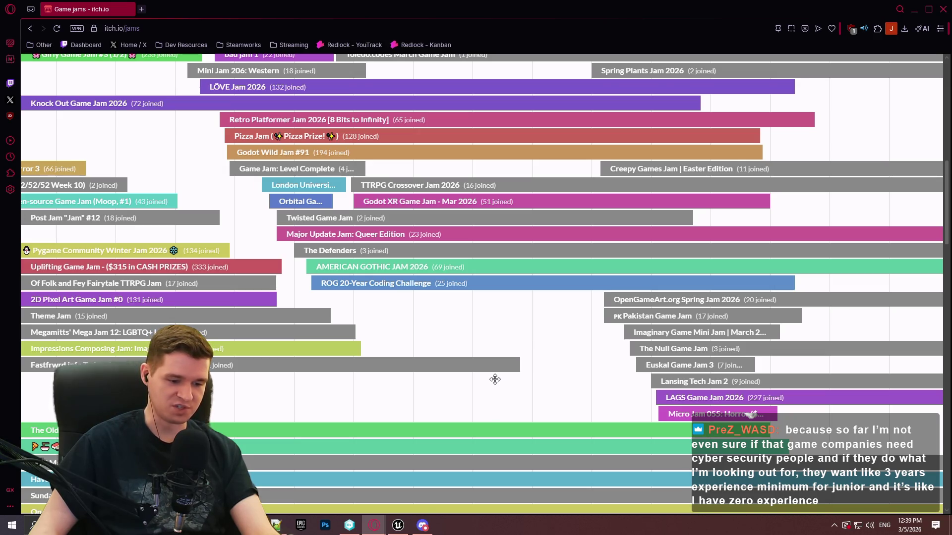
Move the calendar forward to early April and open Preggo Game Jam #4 in a new tab.
drag(627, 393, 410, 394)
scroll(734, 388, down, 3)
mouse_move(355, 461)
mouse_down()
mouse_move(702, 470)
mouse_move(486, 467)
mouse_up()
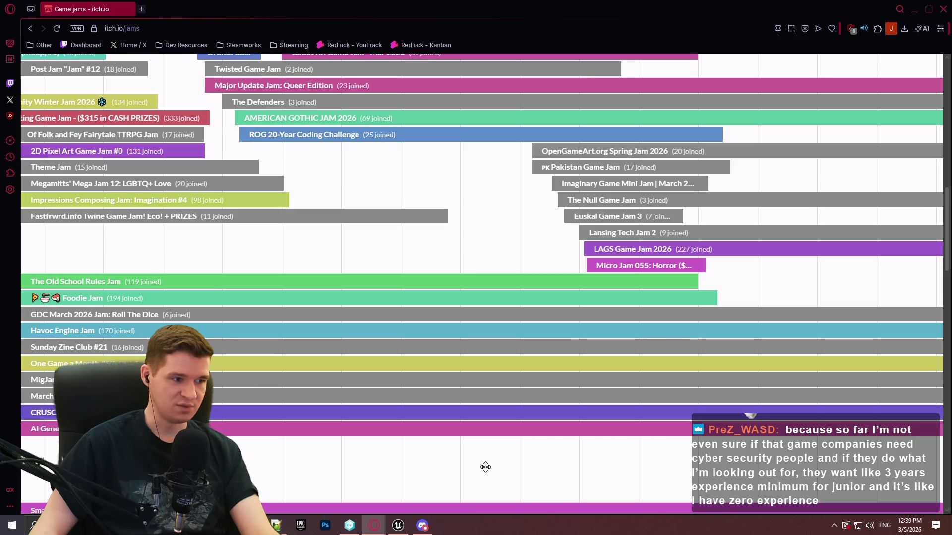
scroll(491, 380, down, 5)
scroll(517, 358, up, 1)
scroll(516, 359, up, 10)
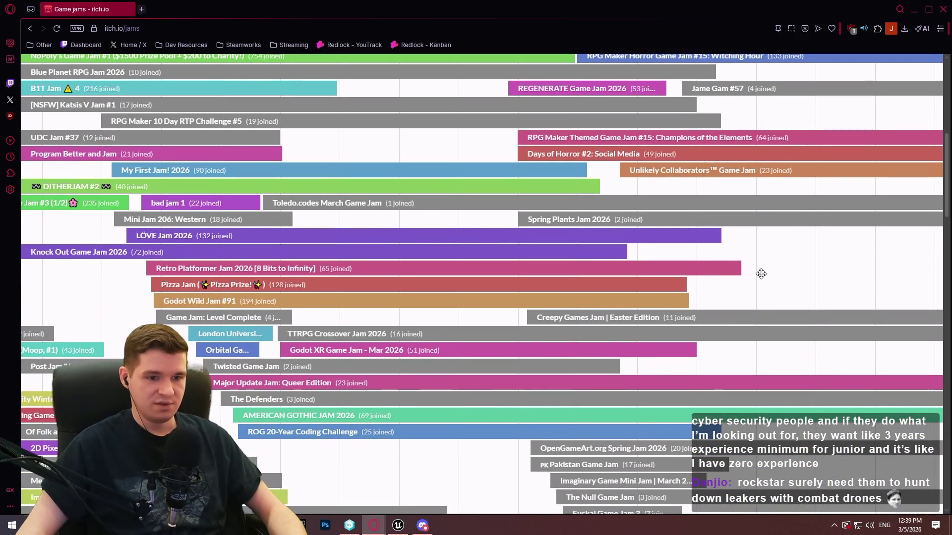
scroll(803, 262, up, 5)
drag(834, 316, 356, 319)
drag(743, 213, 566, 212)
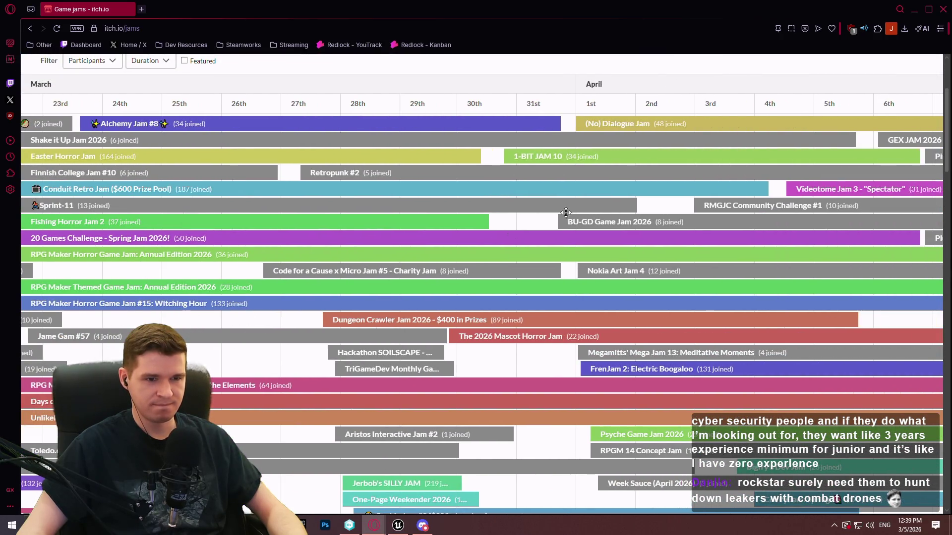
drag(700, 188, 169, 225)
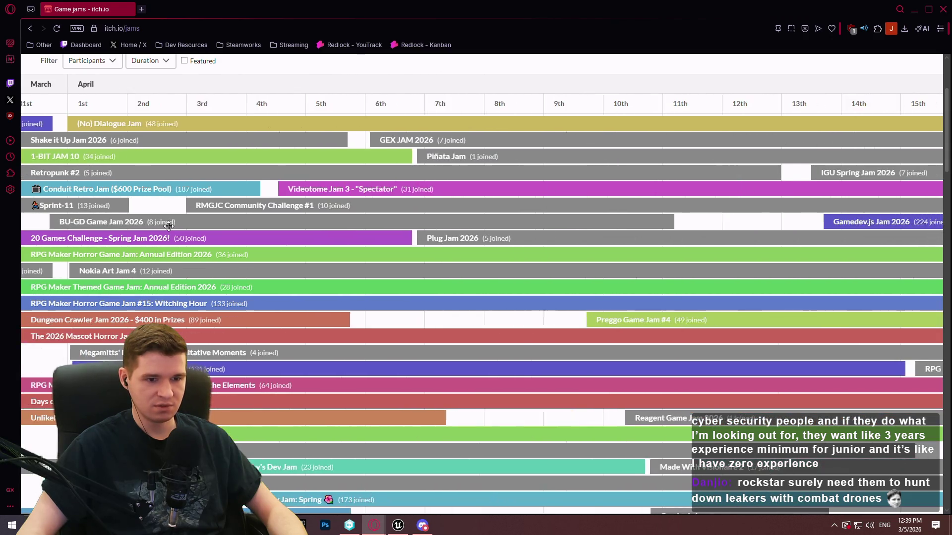
middle_click(622, 324)
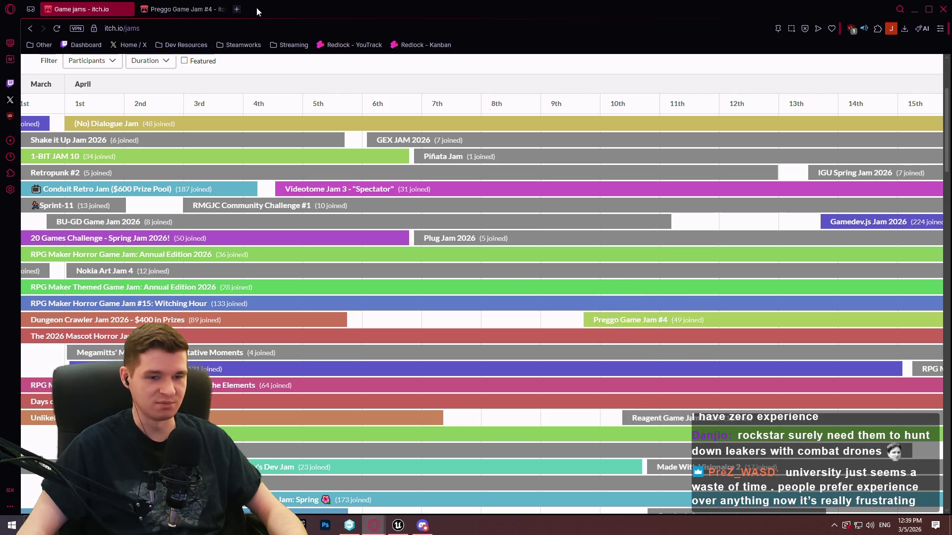
Switch to the Preggo Game Jam #4 tab and scroll past the banner and overview to its Rules.
click(197, 11)
scroll(380, 231, down, 2)
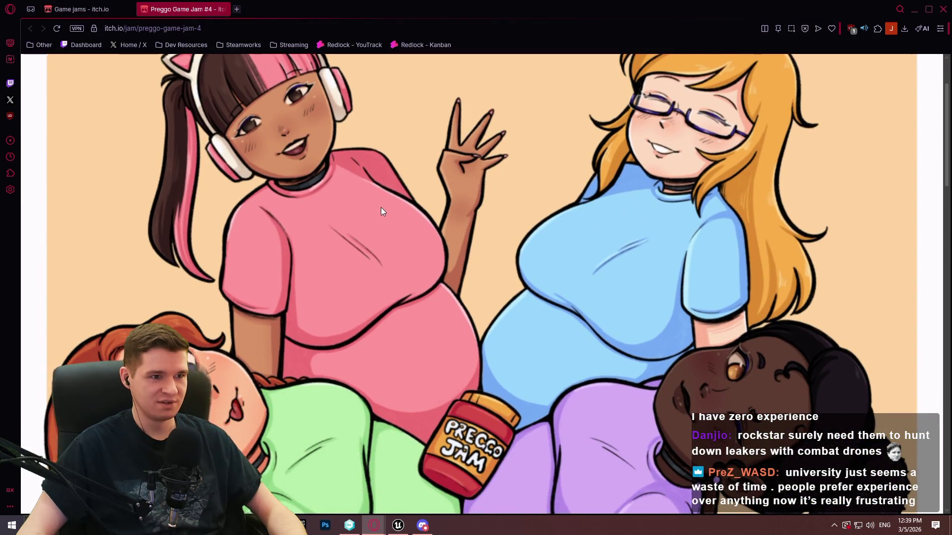
ctrl+scroll(381, 207, down, 2)
ctrl+scroll(382, 209, up, 2)
scroll(383, 207, down, 3)
scroll(383, 204, up, 4)
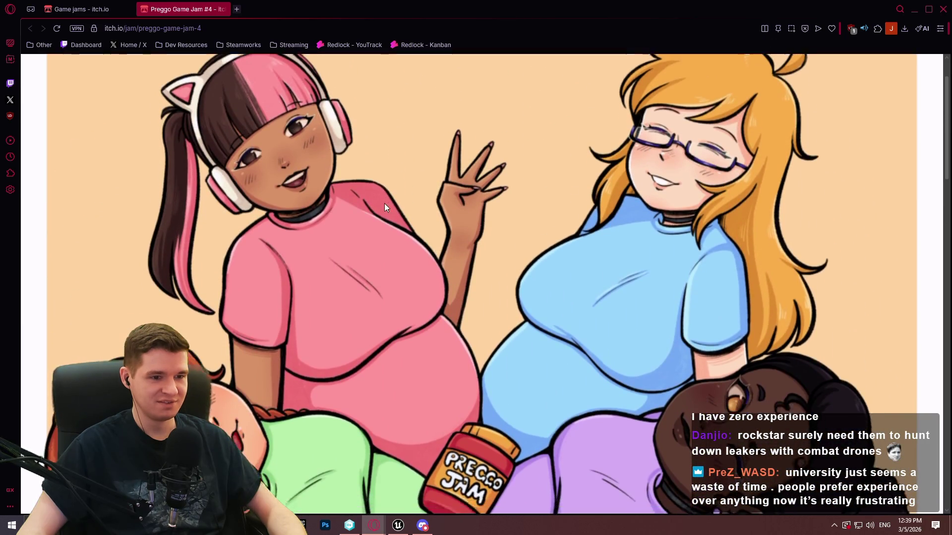
scroll(385, 204, down, 1)
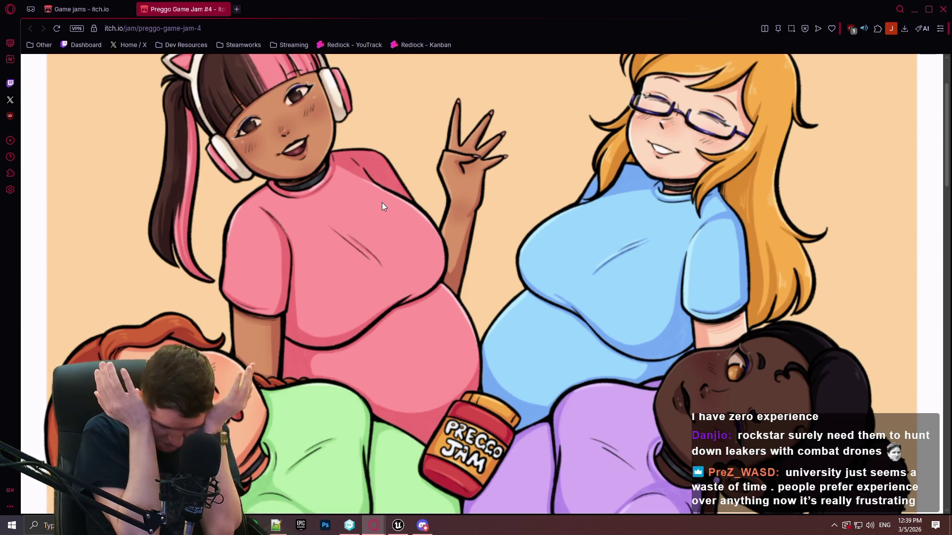
scroll(382, 207, down, 8)
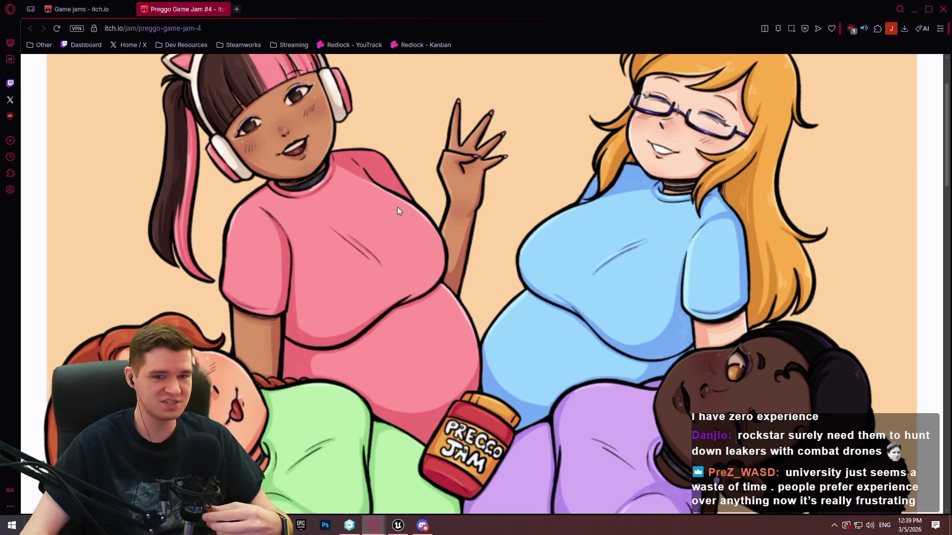
scroll(445, 195, down, 3)
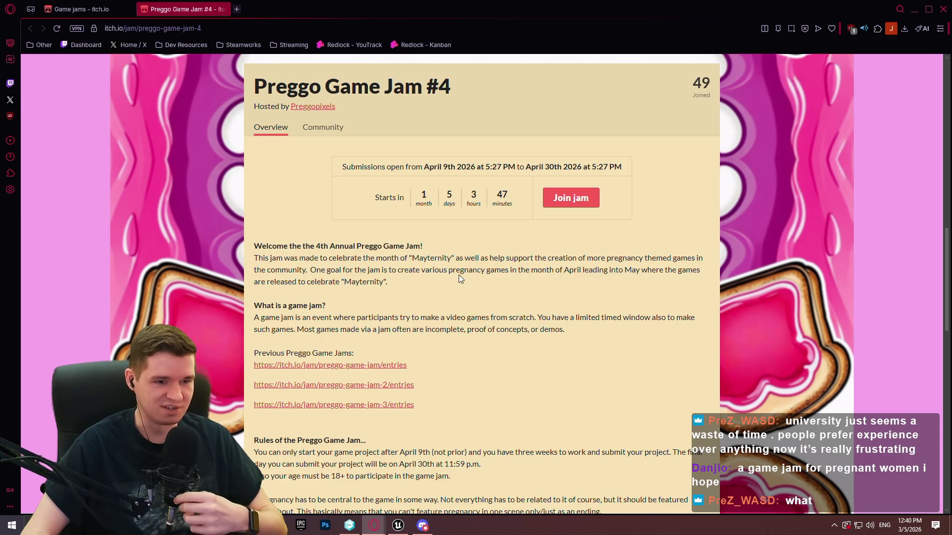
scroll(462, 280, down, 2)
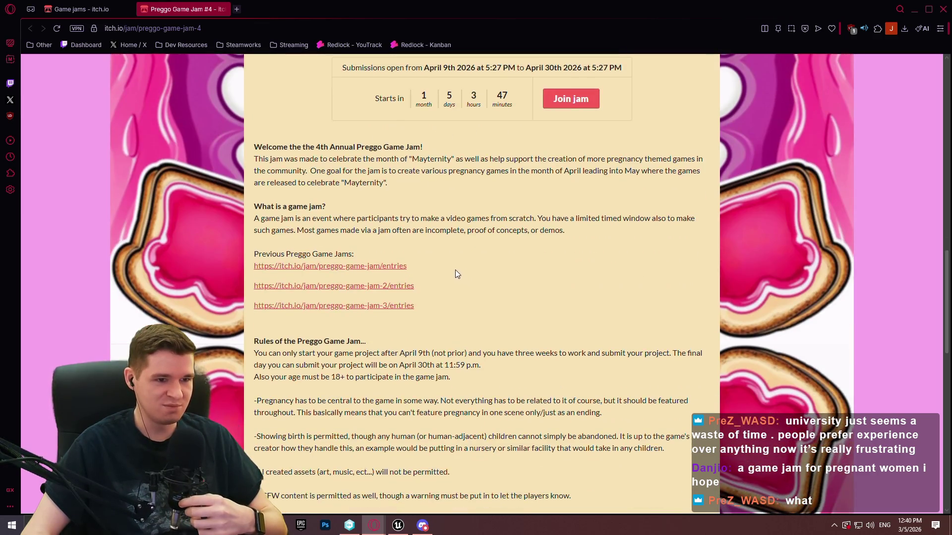
scroll(431, 256, down, 3)
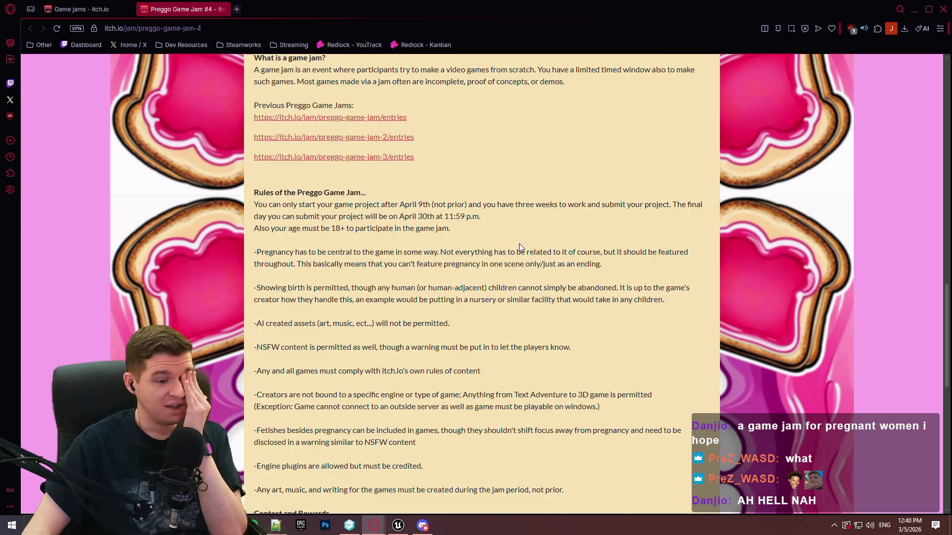
scroll(521, 247, down, 2)
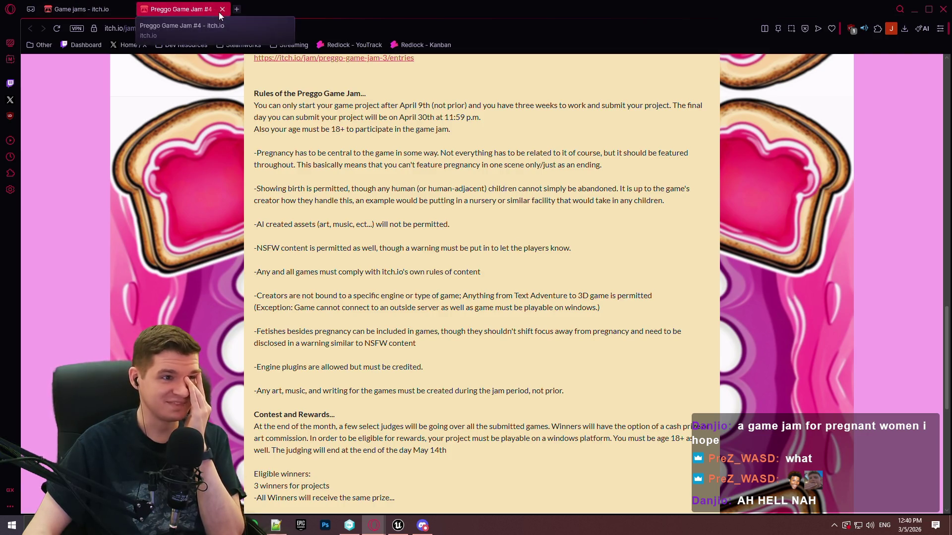
click(915, 9)
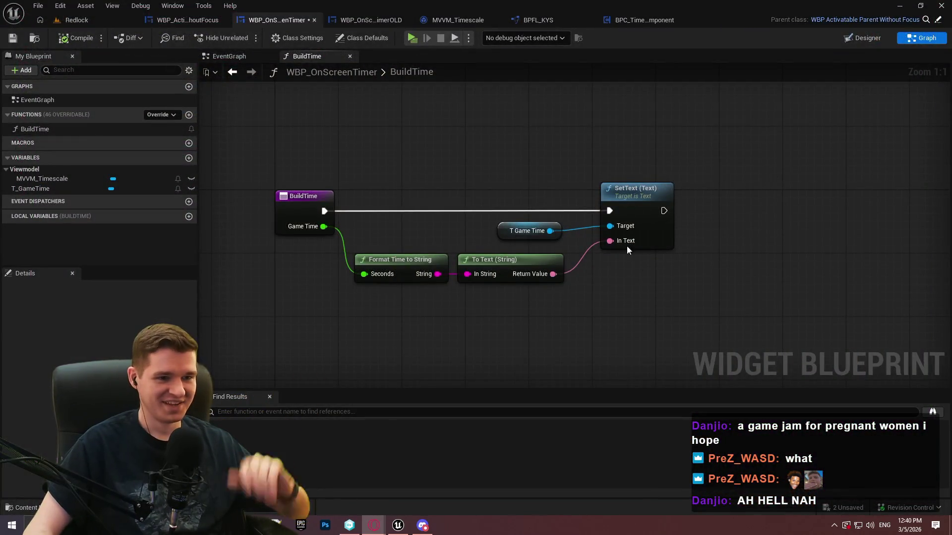
Add a Return Node after SetText in BuildTime and line it up.
drag(664, 210, 733, 204)
text(return)
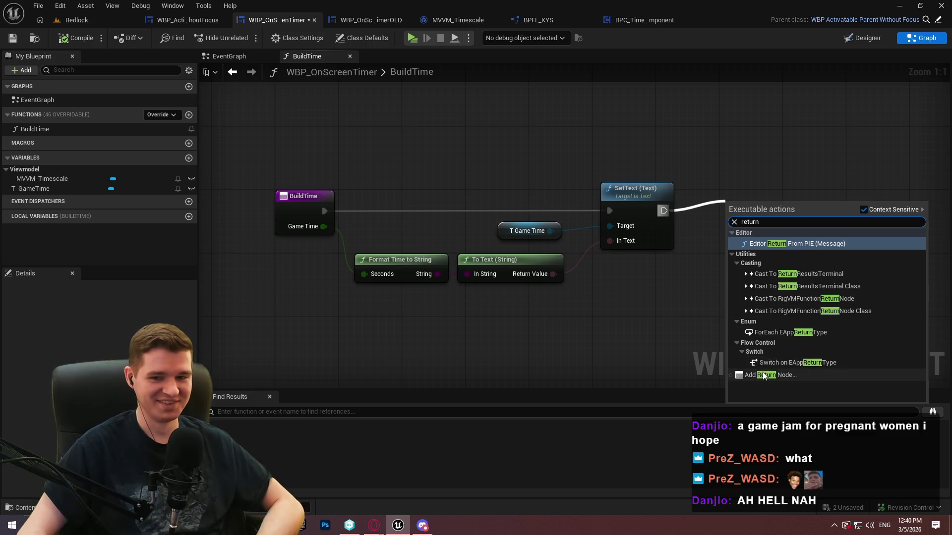
click(766, 375)
drag(749, 203, 733, 195)
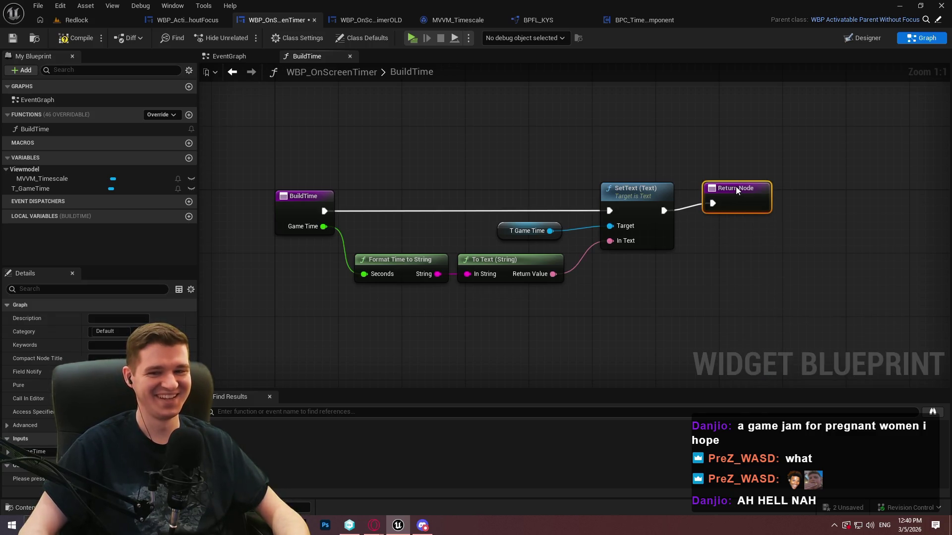
click(765, 282)
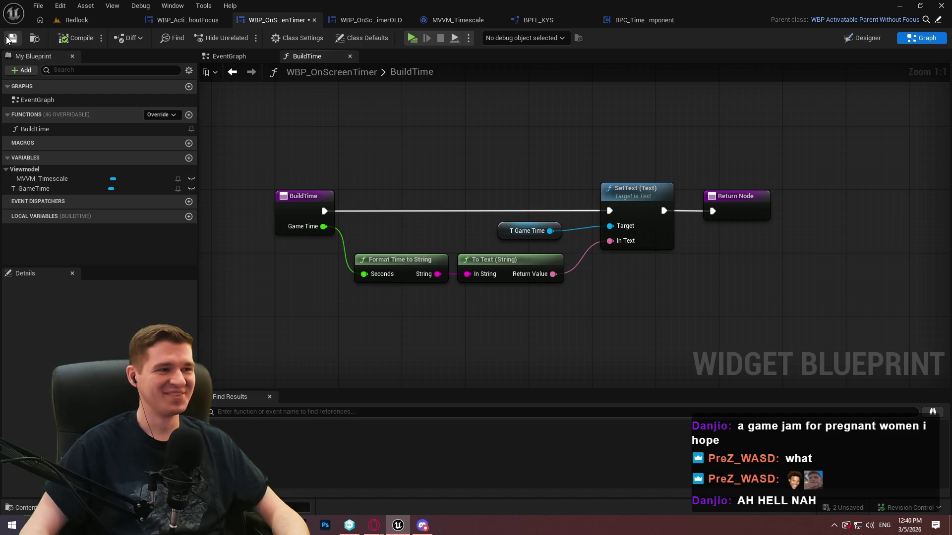
Save the WBP_OnScreenTimer blueprint and go back to the Designer bindings.
key(ctrl+s)
click(906, 37)
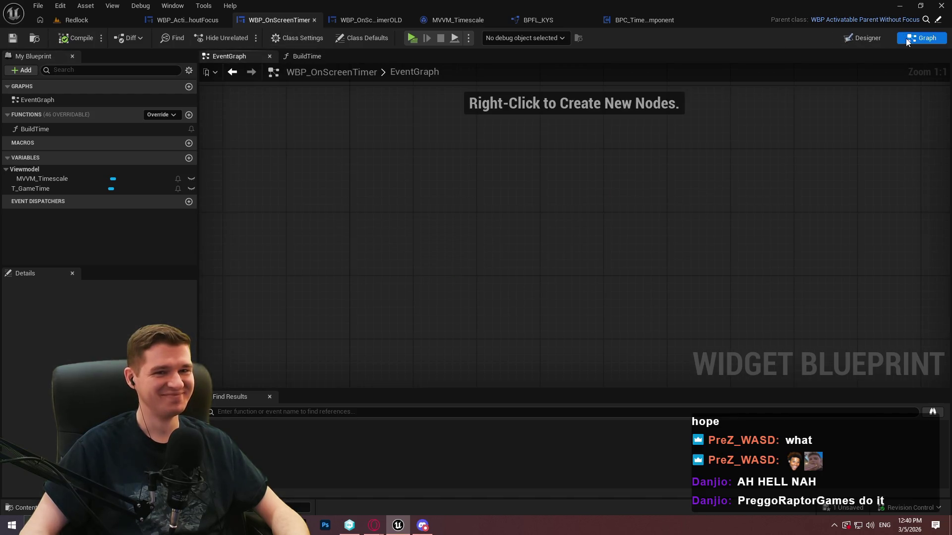
click(867, 38)
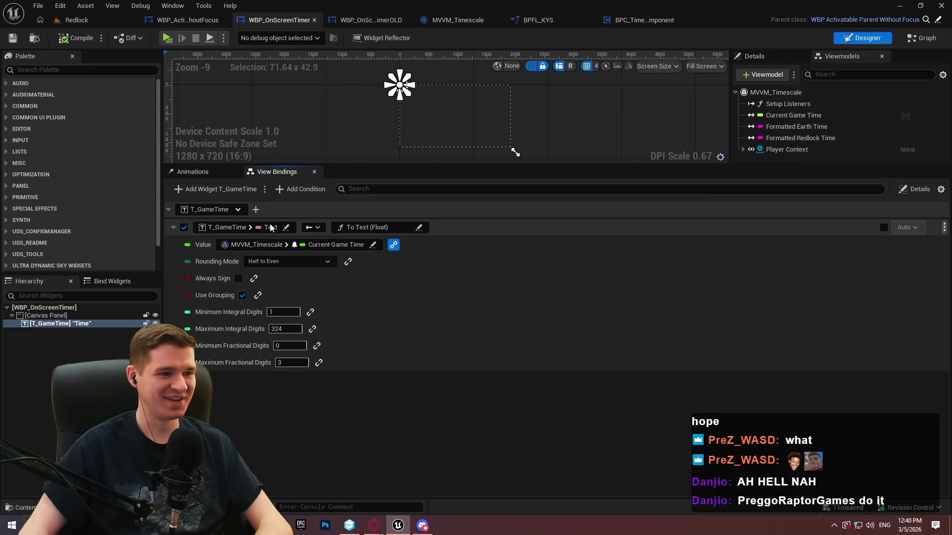
Pick the widget's Build Time function as the conversion function for the time binding.
click(367, 227)
click(473, 236)
click(393, 266)
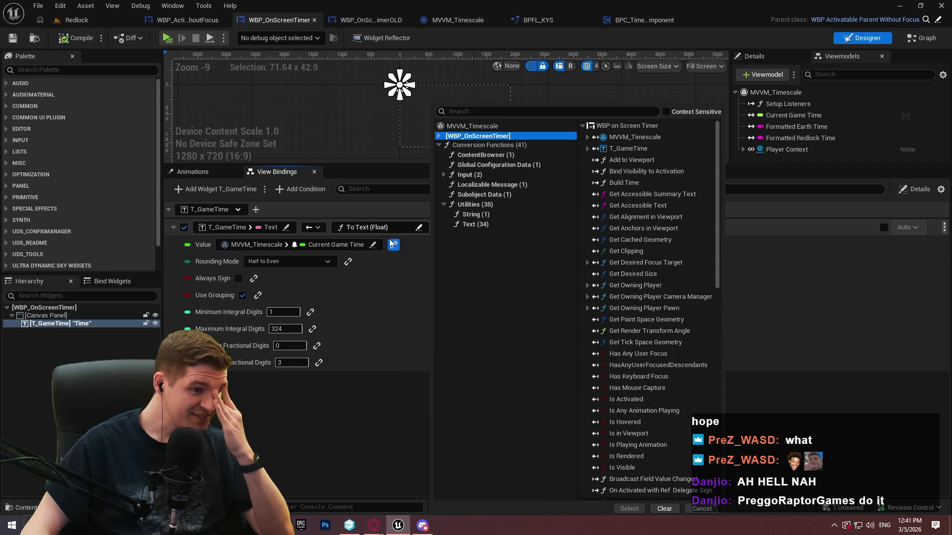
click(359, 230)
click(359, 231)
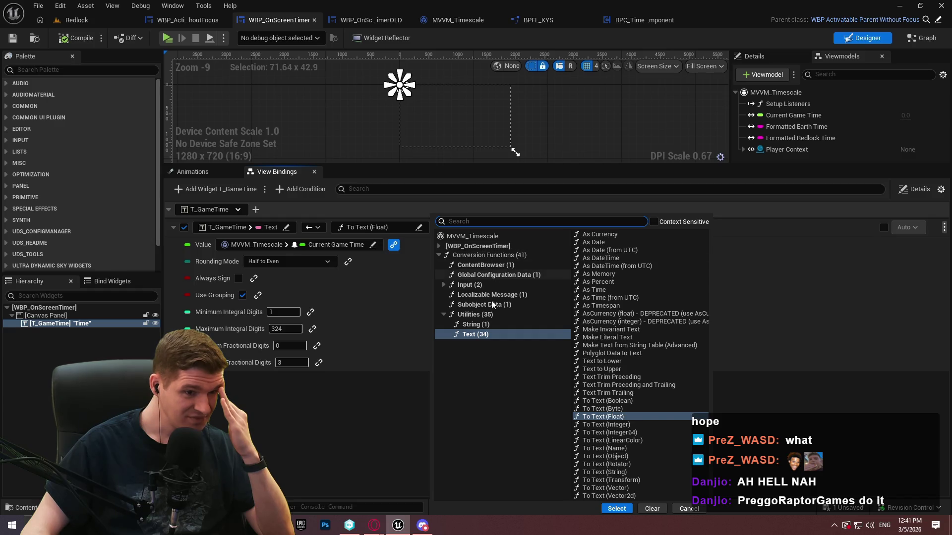
click(470, 248)
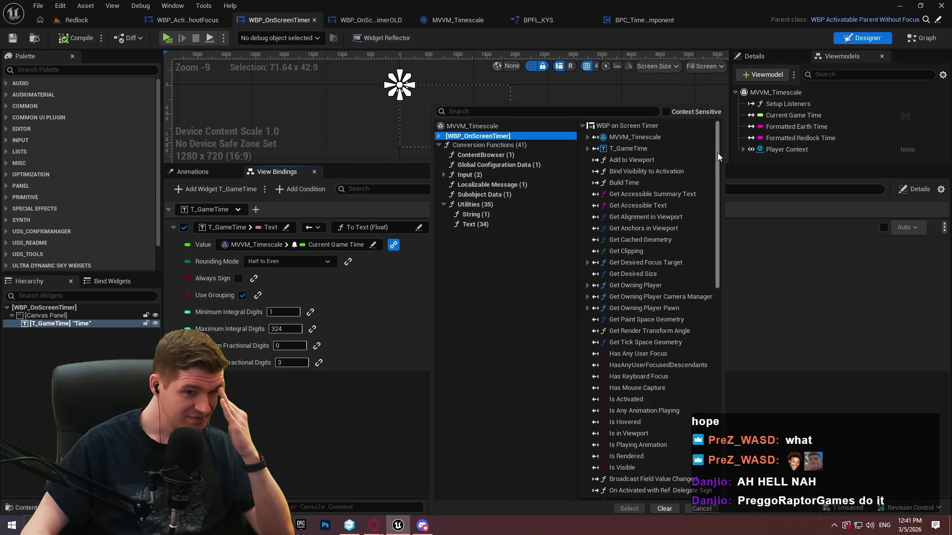
click(624, 183)
click(628, 509)
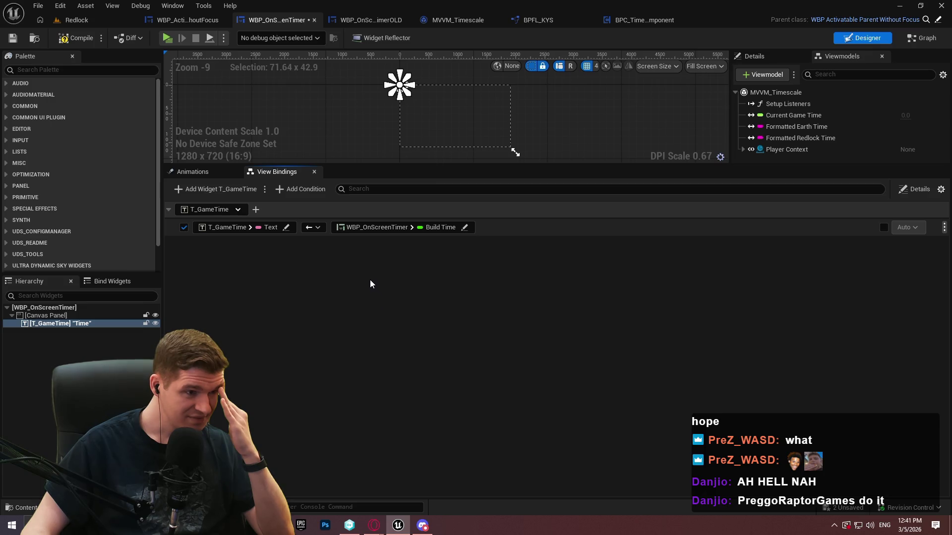
Add a new view binding targeting the root WBP_OnScreenTimer widget.
drag(380, 163, 378, 275)
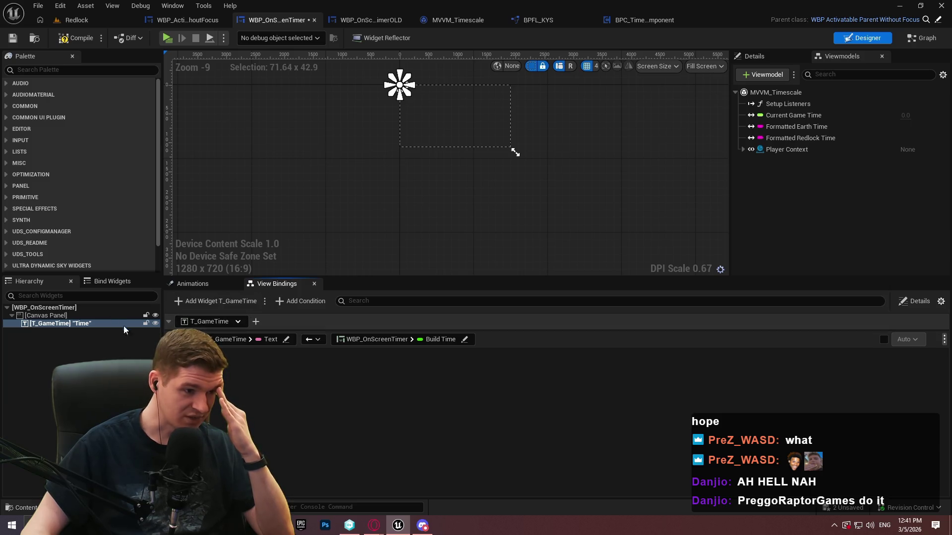
key(Escape)
click(238, 302)
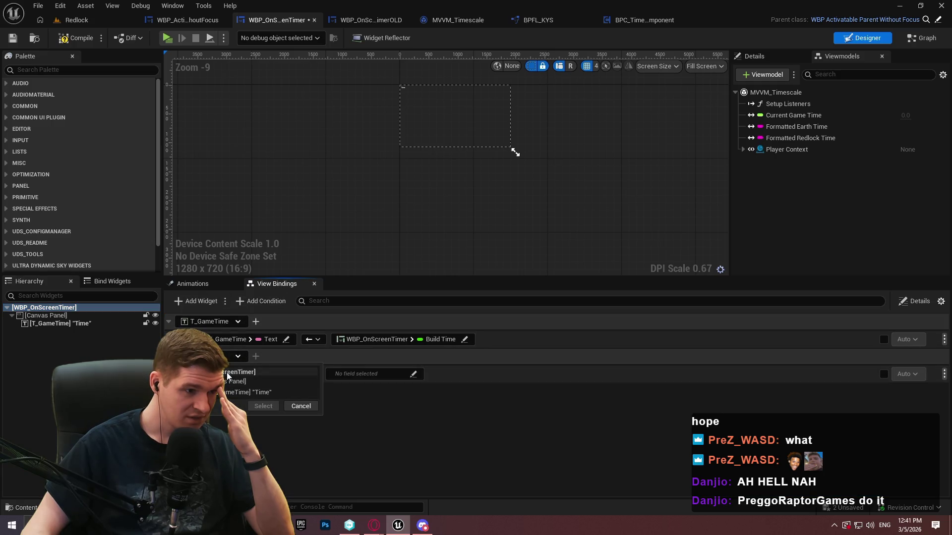
click(228, 372)
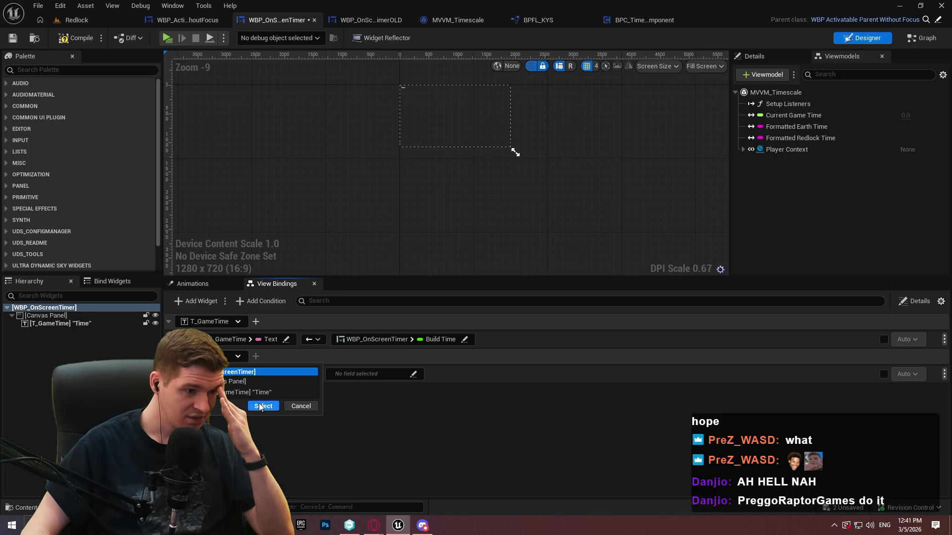
click(263, 406)
click(251, 374)
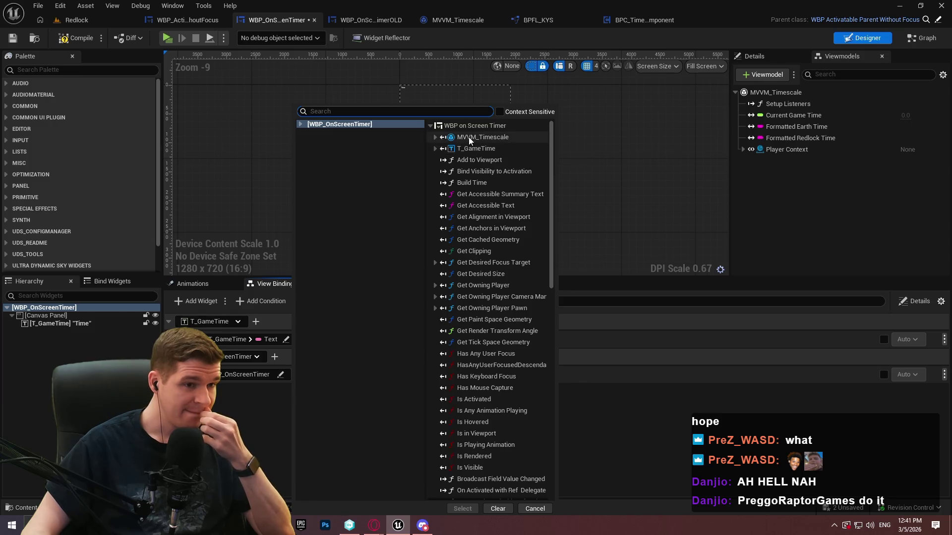
Bind Build Time as destination with MVVM_Timescale's Current Game Time as source.
click(467, 138)
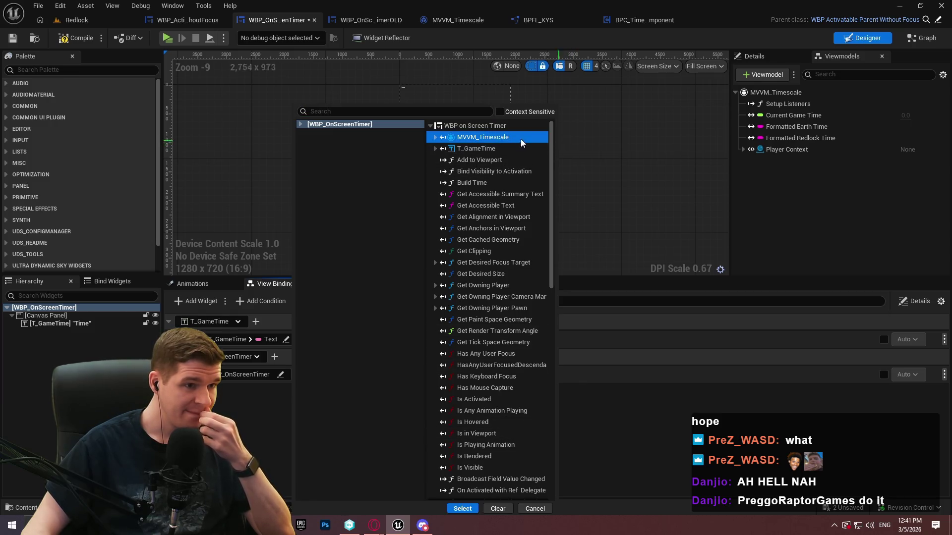
click(472, 183)
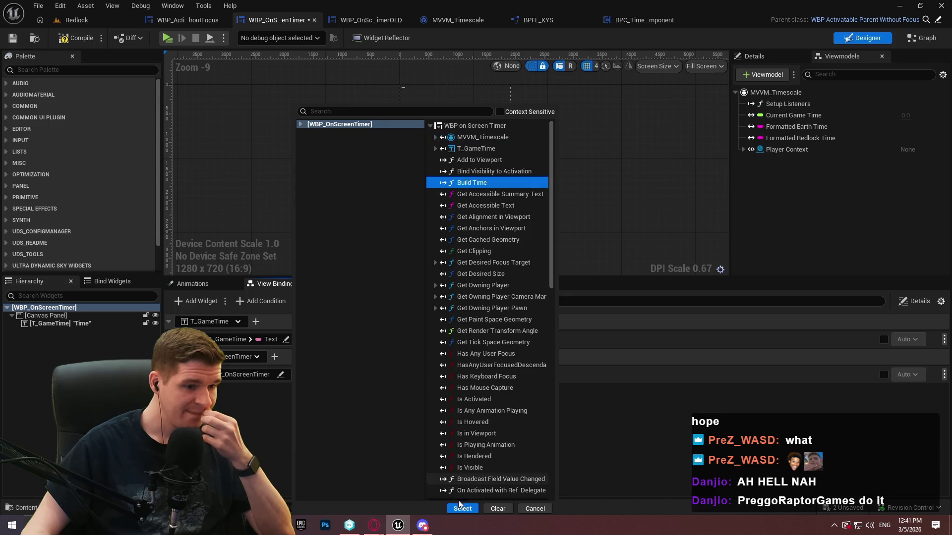
click(462, 509)
click(411, 375)
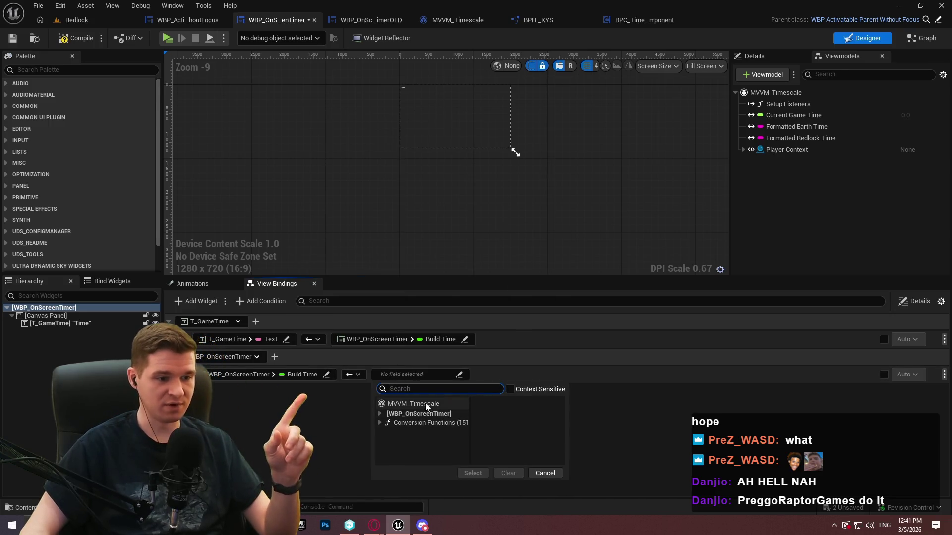
click(537, 425)
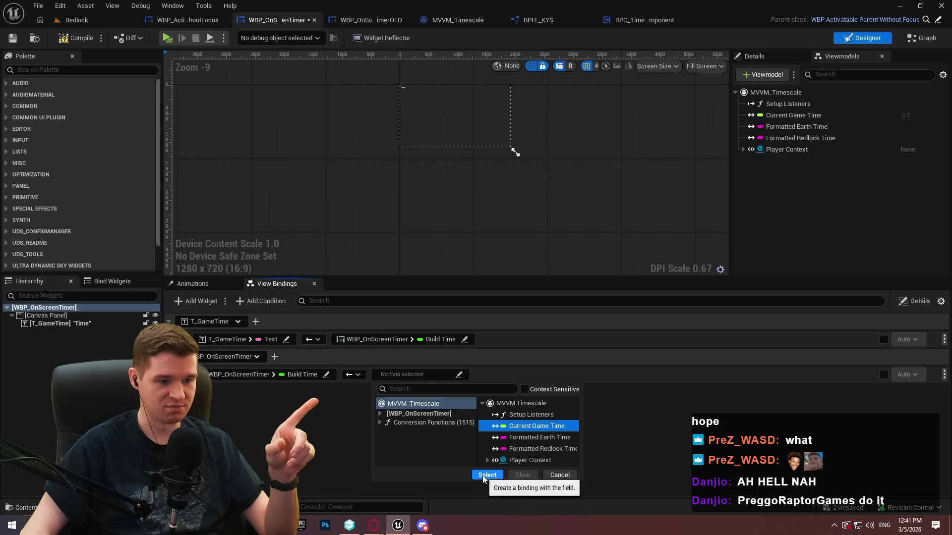
click(486, 475)
Remove the old T_GameTime Text binding and save the widget.
click(944, 339)
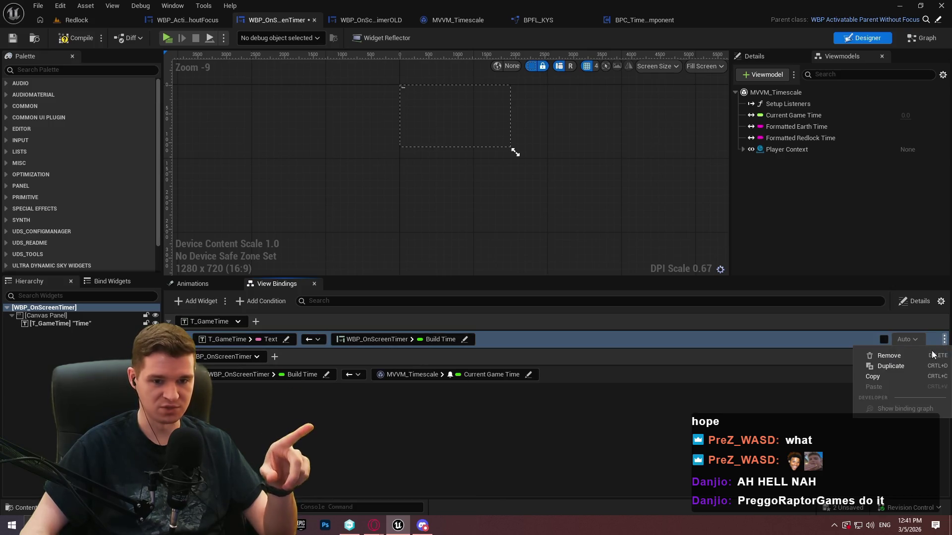
click(899, 355)
click(501, 287)
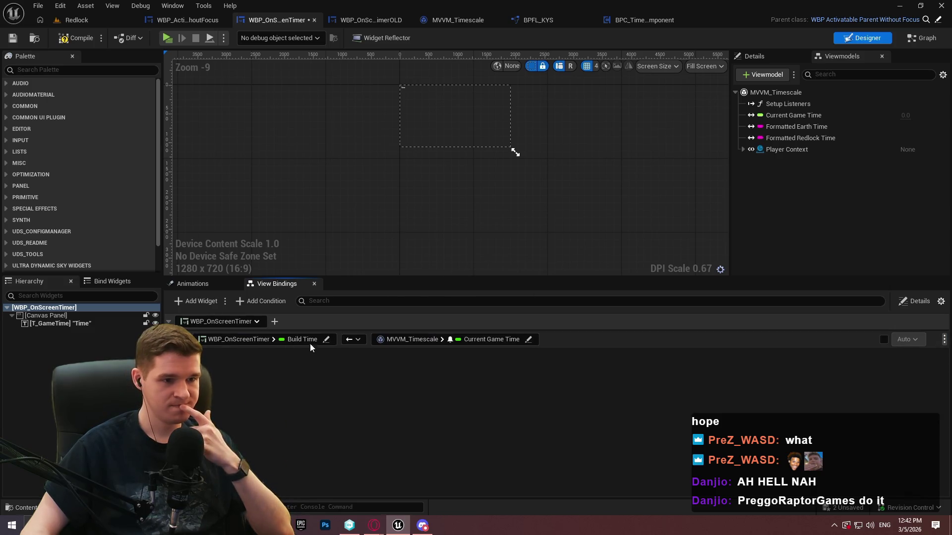
click(22, 38)
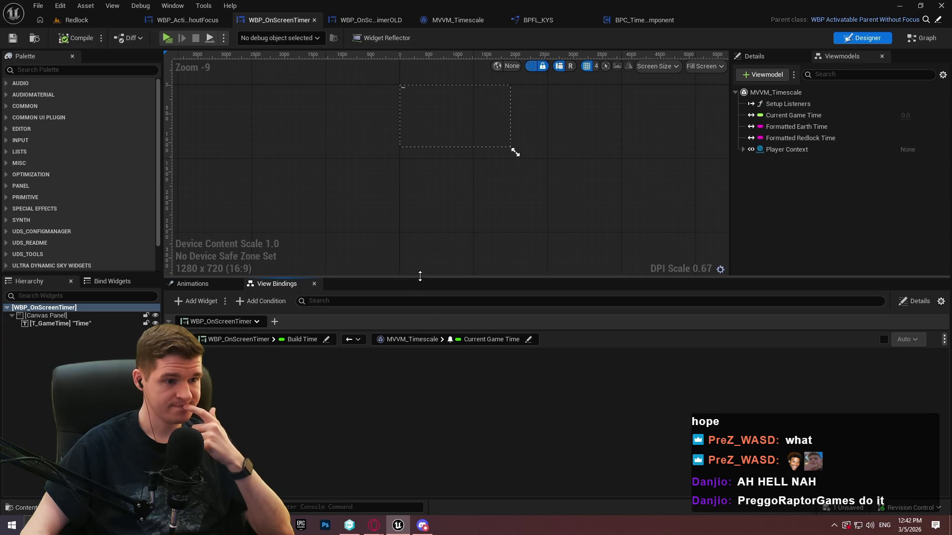
drag(421, 278, 410, 352)
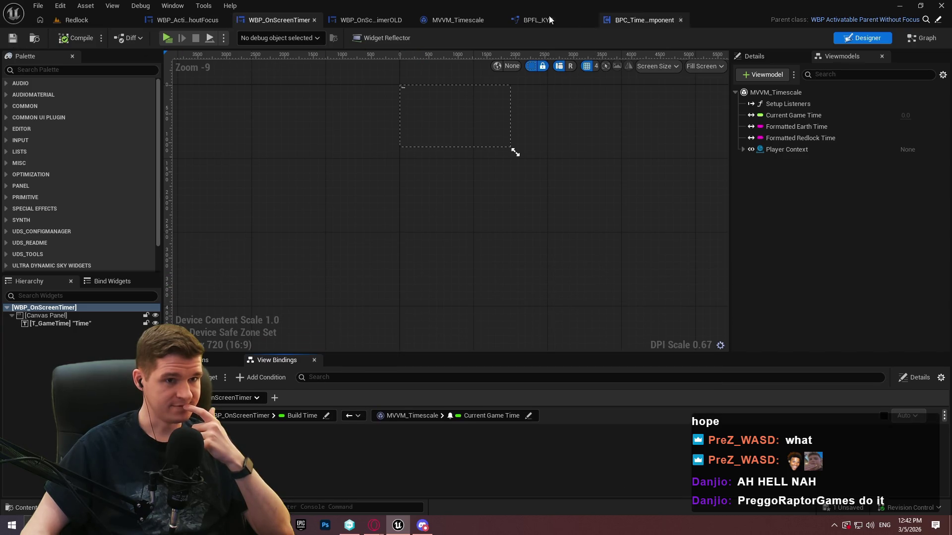
click(83, 19)
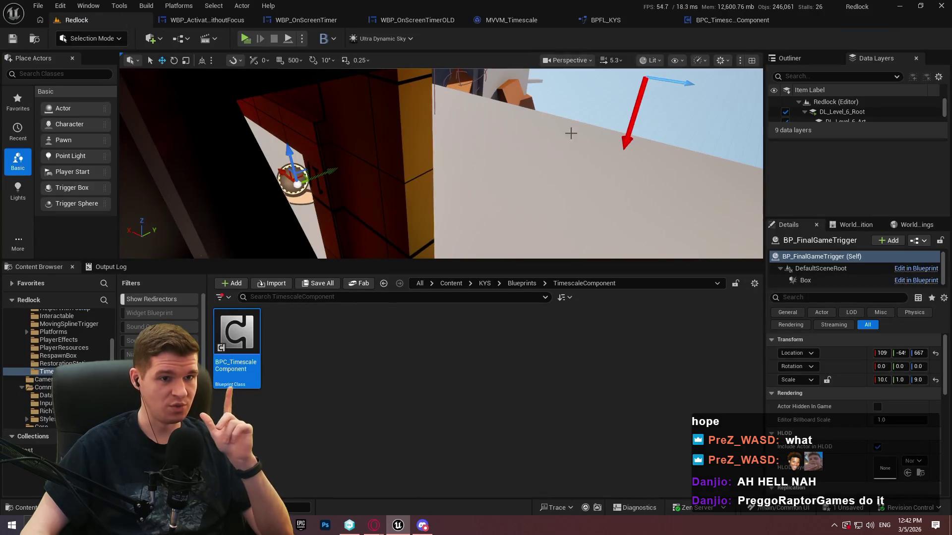
Add an Add Widget to Stack node with class WBP_OnScreenTimer in BPC_TimescaleComponent's EventGraph.
click(727, 22)
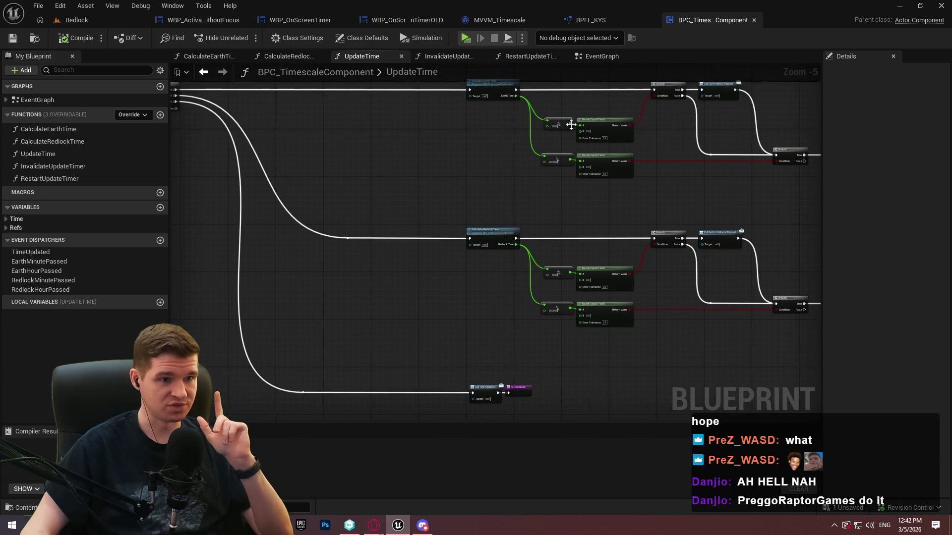
click(597, 58)
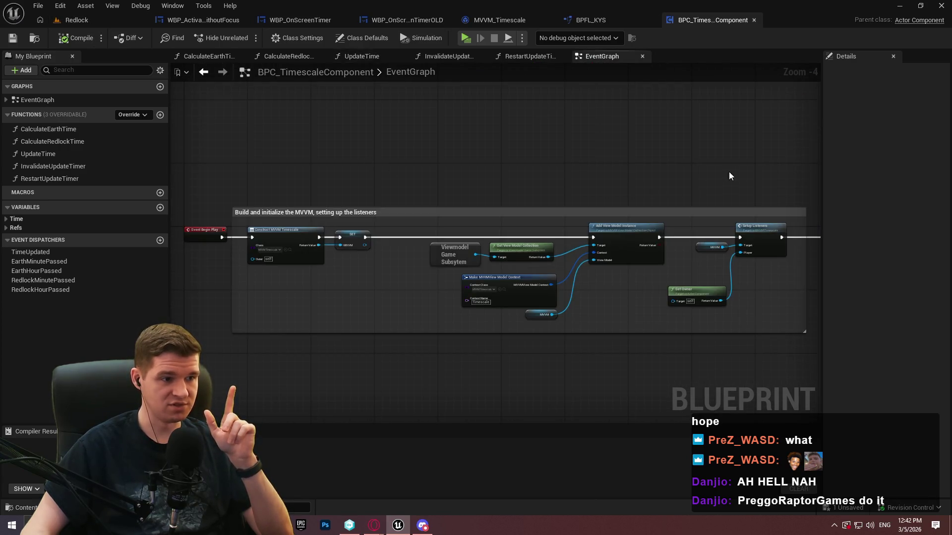
scroll(632, 217, up, 2)
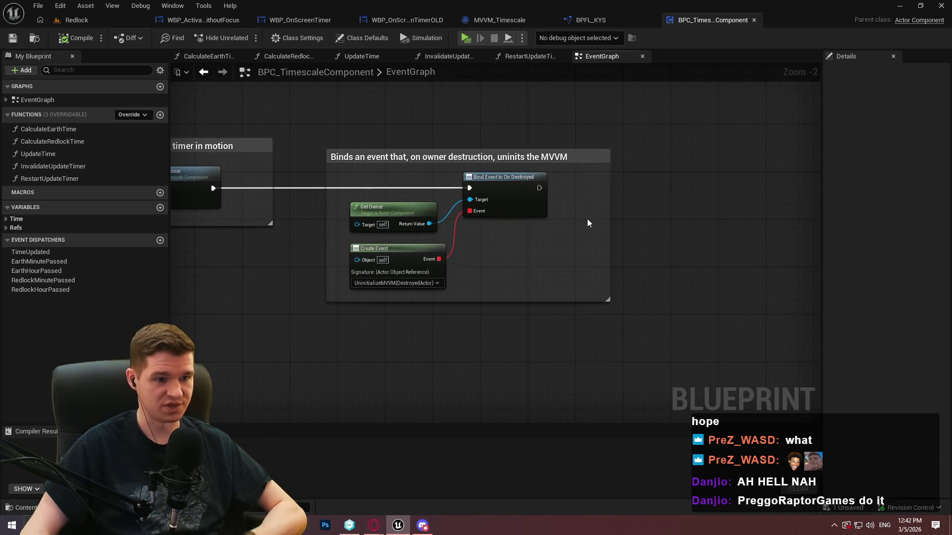
mouse_move(639, 207)
mouse_down()
mouse_move(917, 211)
mouse_move(597, 182)
mouse_up()
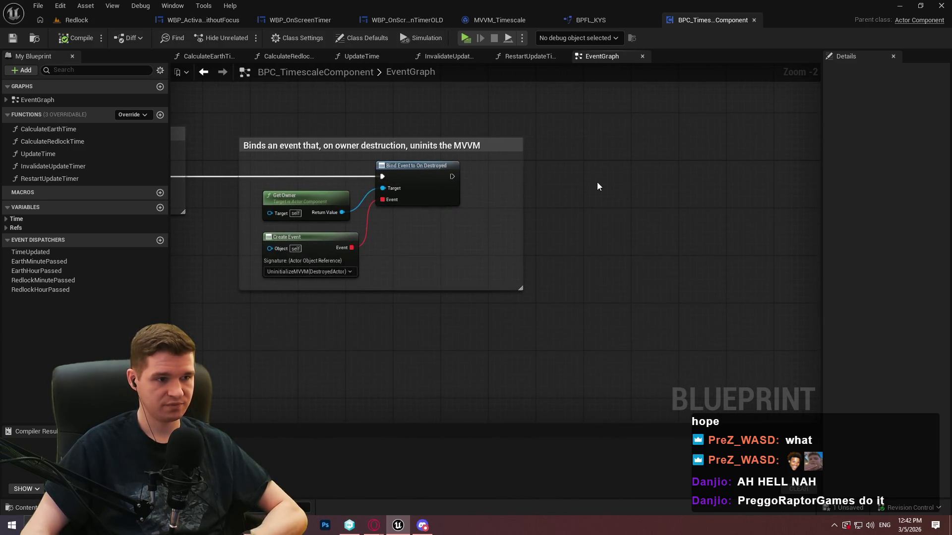
right_click(593, 182)
text(add widget)
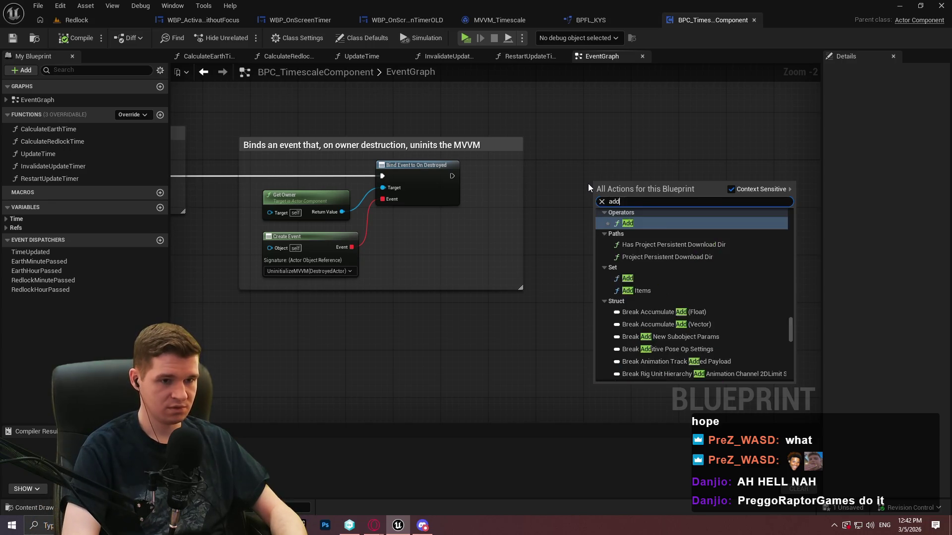
key(Return)
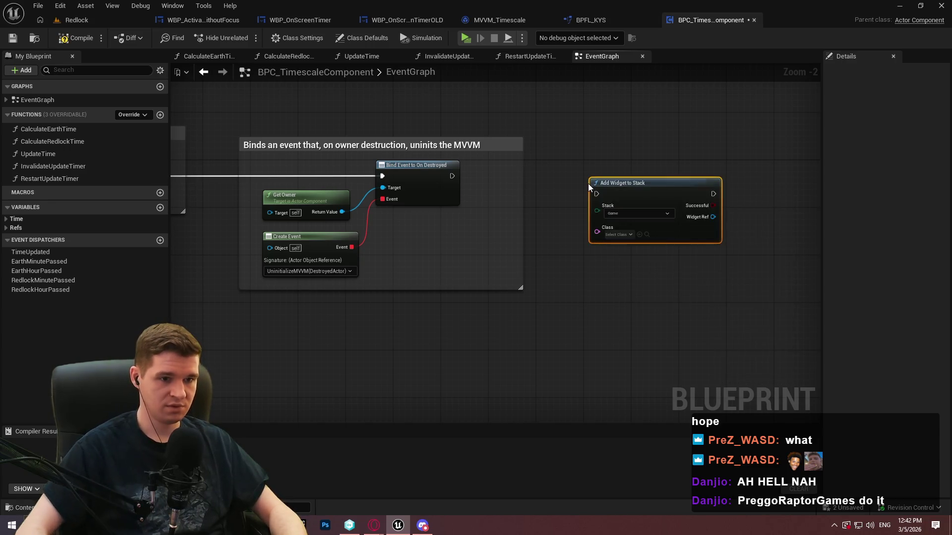
scroll(588, 183, up, 1)
click(621, 244)
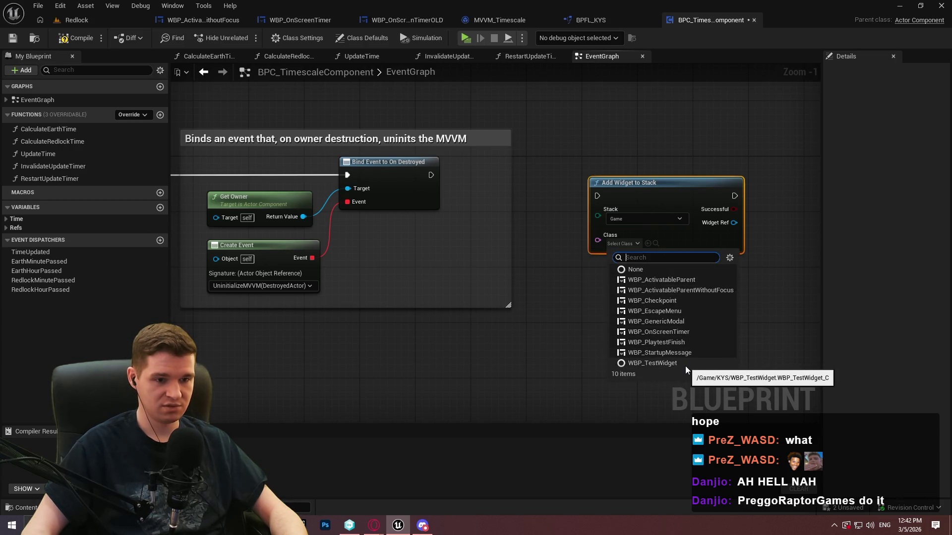
click(676, 331)
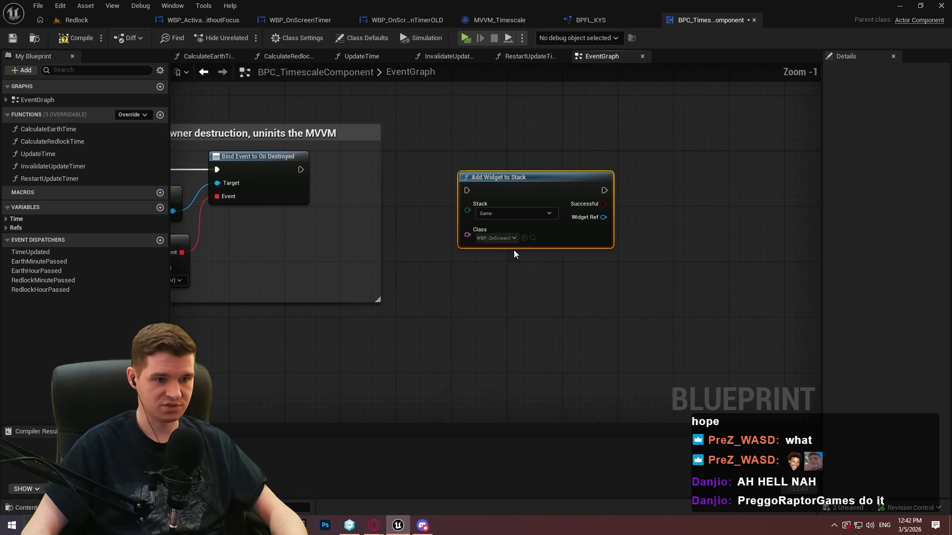
Wire it after Bind Event to On Destroyed, compile, and check out the asset.
drag(469, 190, 321, 177)
drag(567, 207, 578, 185)
click(637, 214)
click(80, 38)
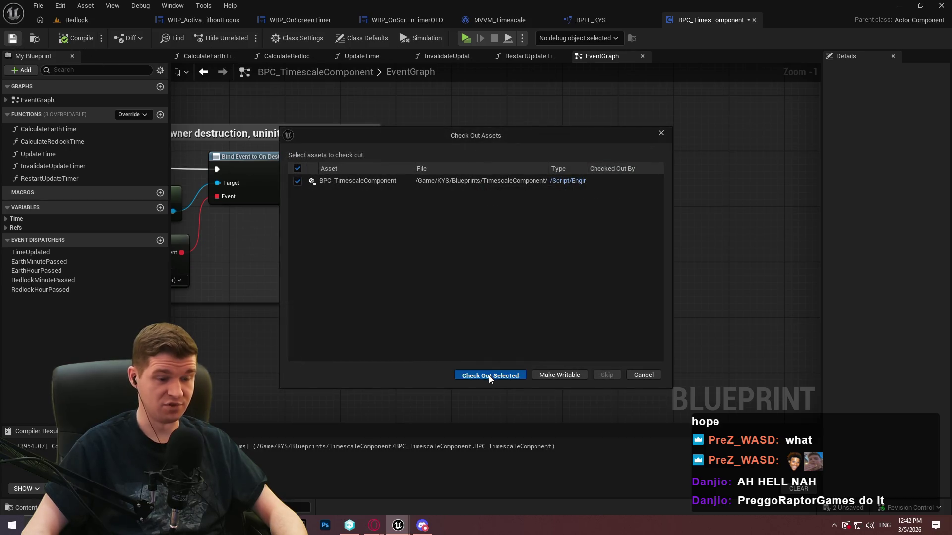
click(489, 376)
click(77, 20)
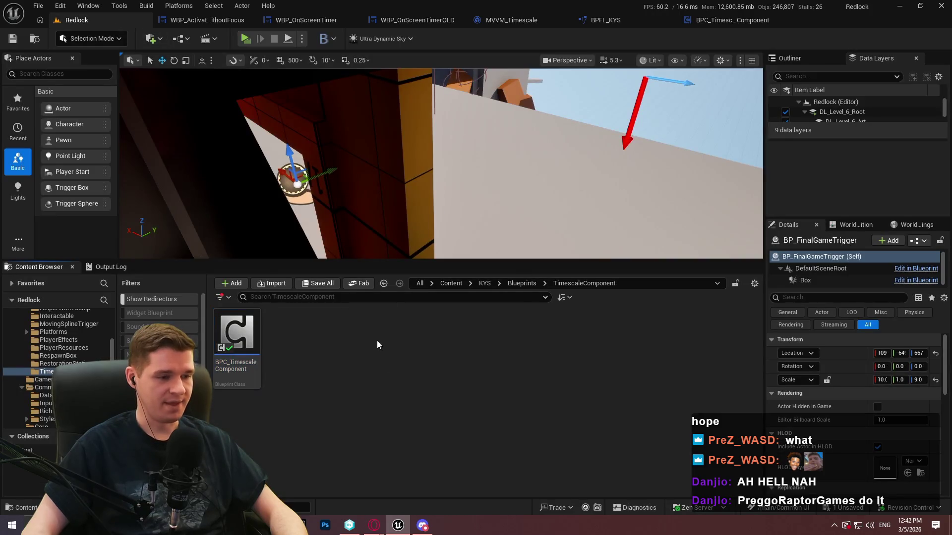
click(484, 283)
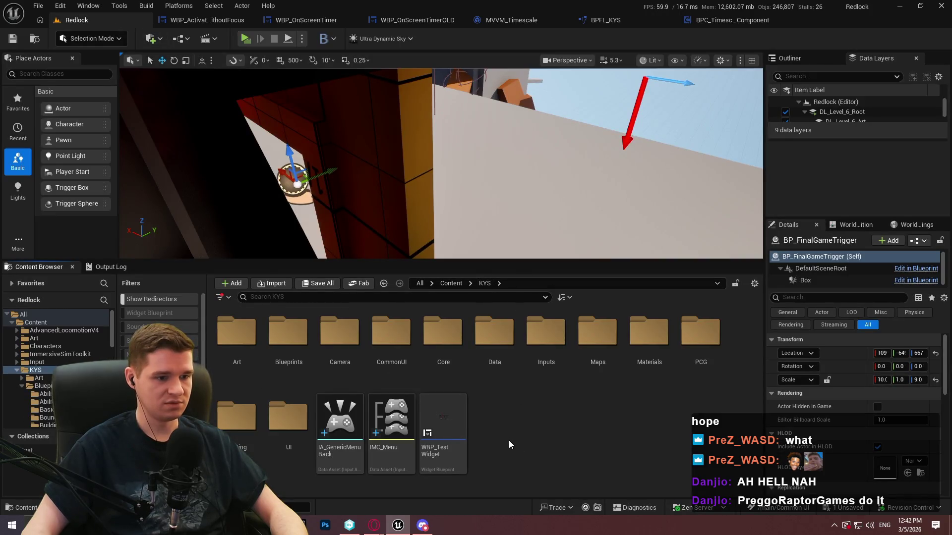
In Startup Level, delete the Create Widget, Add to Viewport and PC nodes.
click(179, 40)
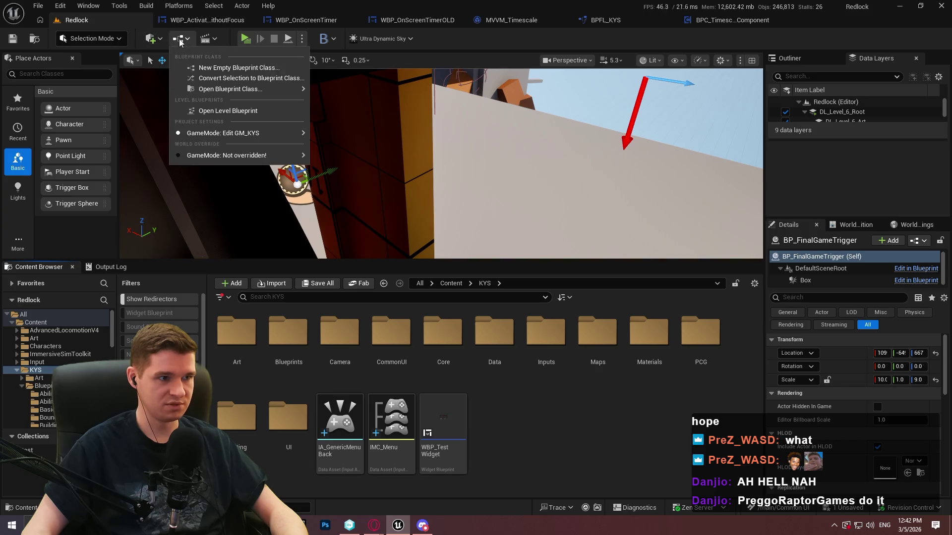
click(228, 111)
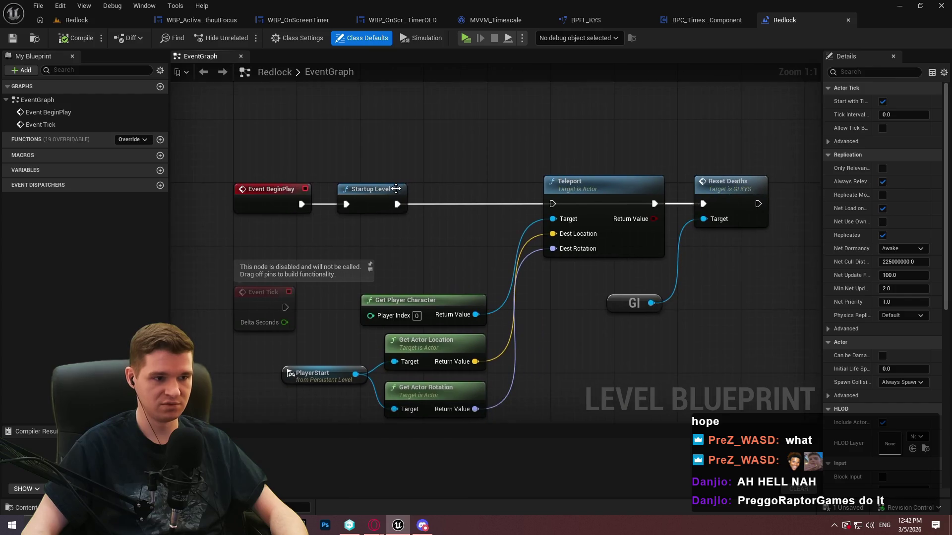
double_click(396, 188)
scroll(728, 219, up, 5)
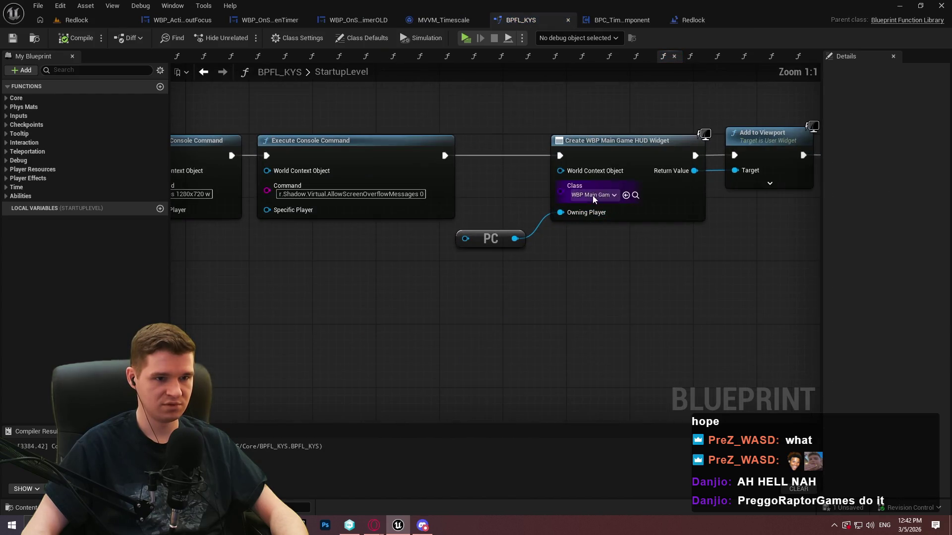
scroll(495, 272, down, 2)
drag(569, 314, 315, 159)
key(Delete)
Connect Execute Console Command straight to Check for Duplicate Spline IDs and save BPFL_KYS.
mouse_move(620, 181)
mouse_down()
mouse_move(399, 172)
mouse_move(307, 181)
mouse_up()
key(Escape)
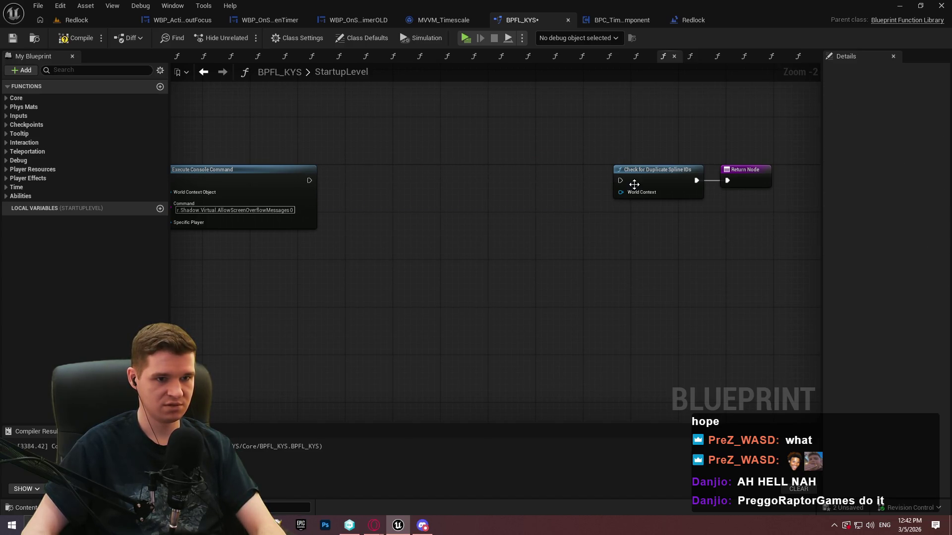
drag(620, 181, 308, 181)
mouse_move(763, 225)
mouse_down()
mouse_move(675, 168)
mouse_move(364, 173)
mouse_up()
click(297, 161)
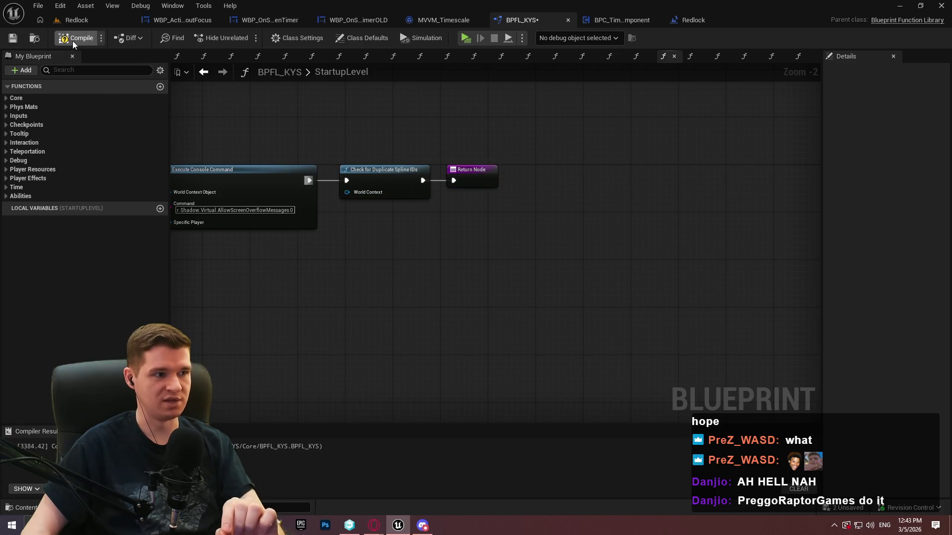
click(11, 41)
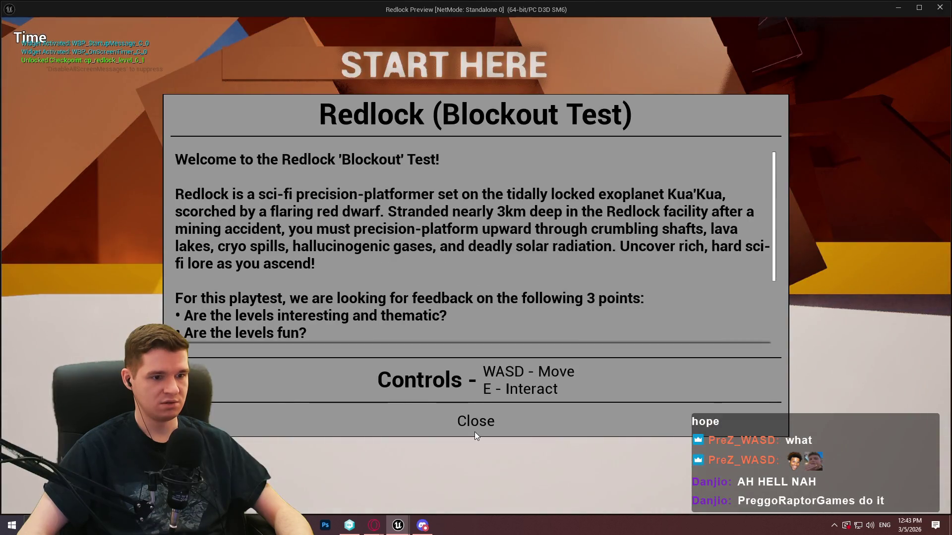
click(474, 432)
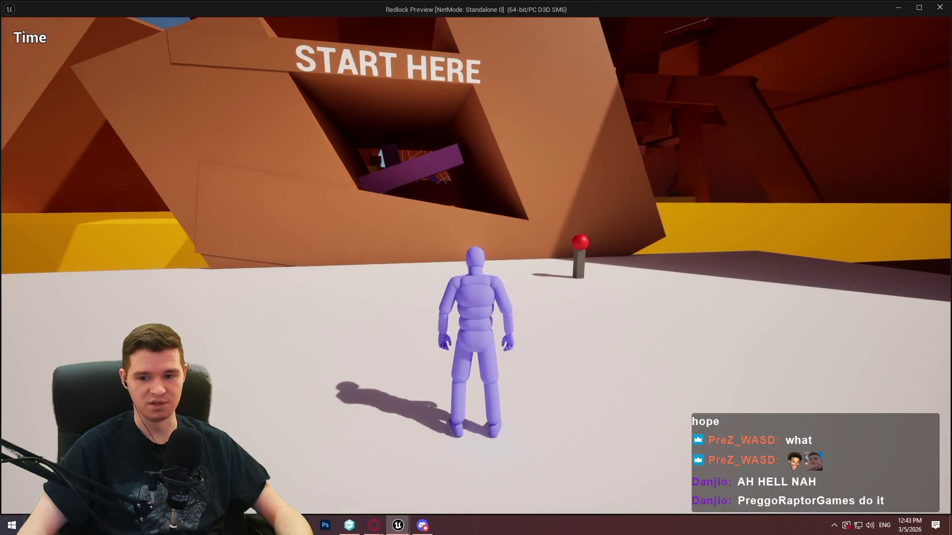
Walk the character toward START HERE, then end the playtest.
key(w)
key(Escape)
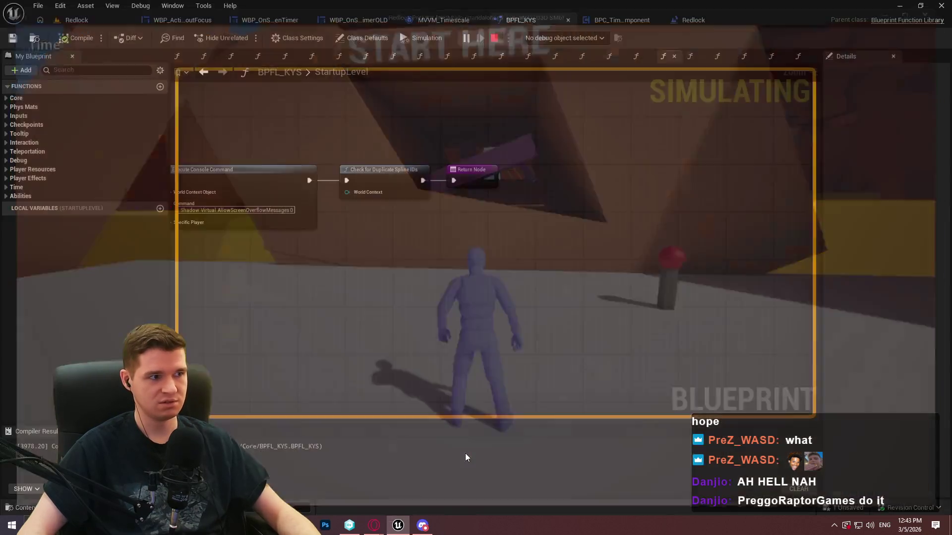
click(438, 19)
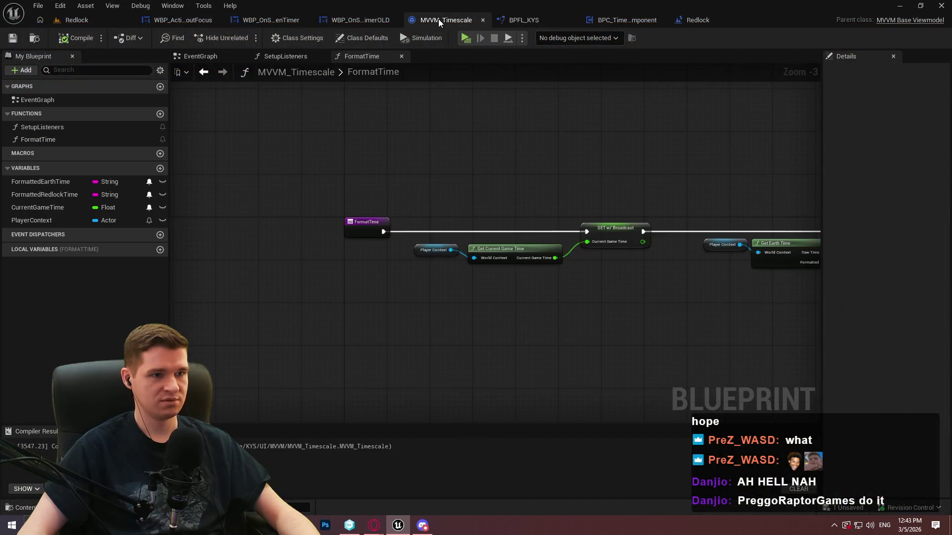
scroll(352, 176, up, 2)
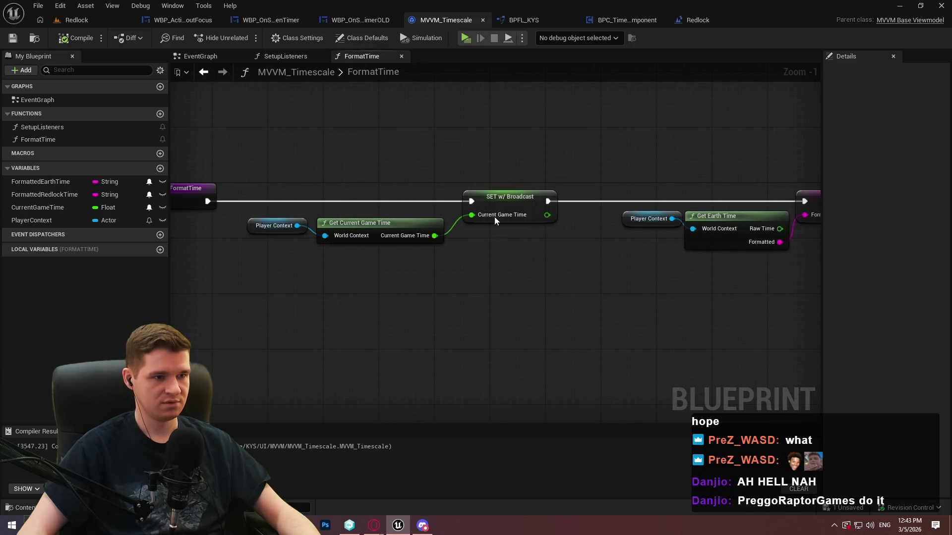
Play again with the spawned MVVM_Timescale instance as the debug object, then stop.
click(469, 38)
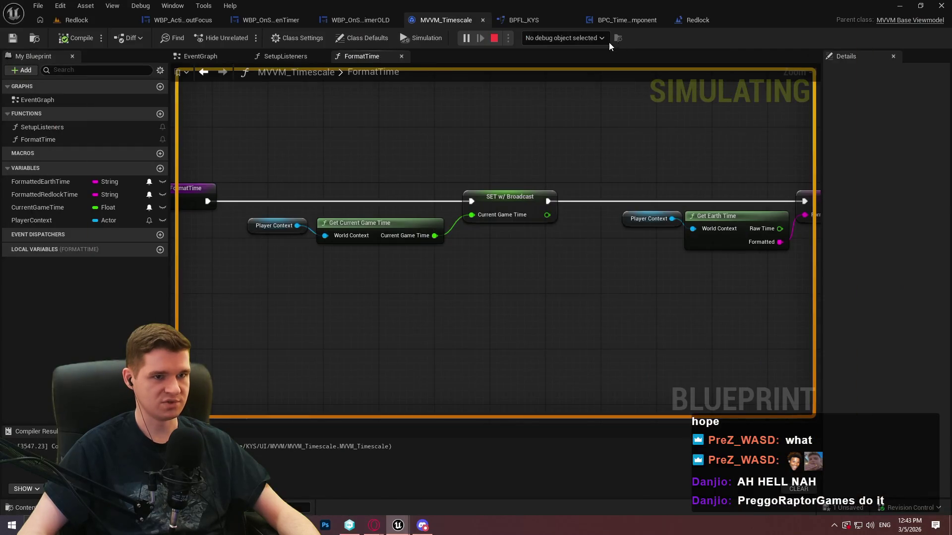
click(609, 42)
click(573, 61)
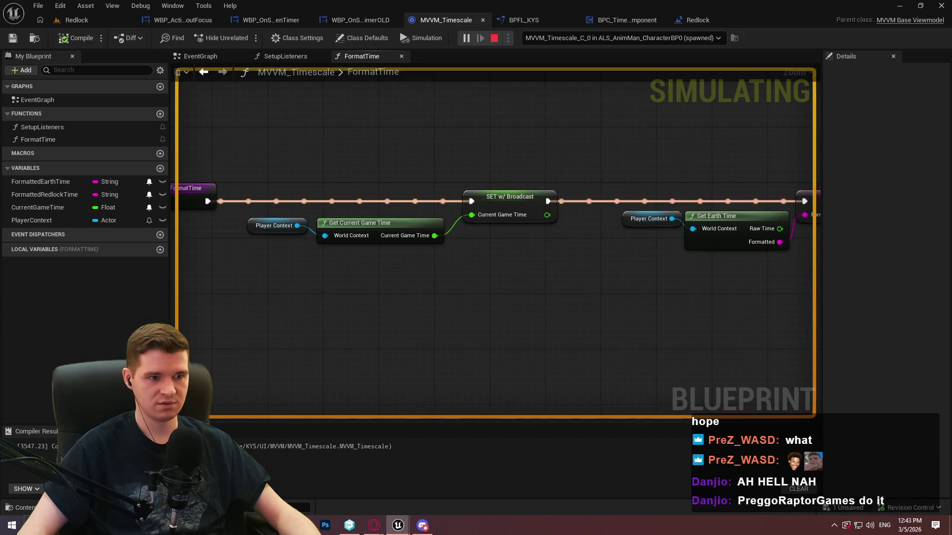
key(Escape)
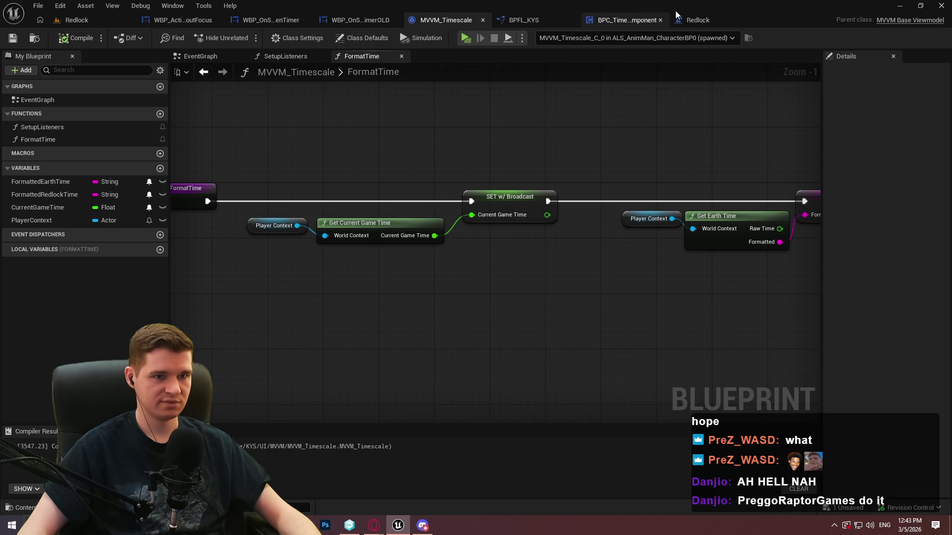
click(621, 19)
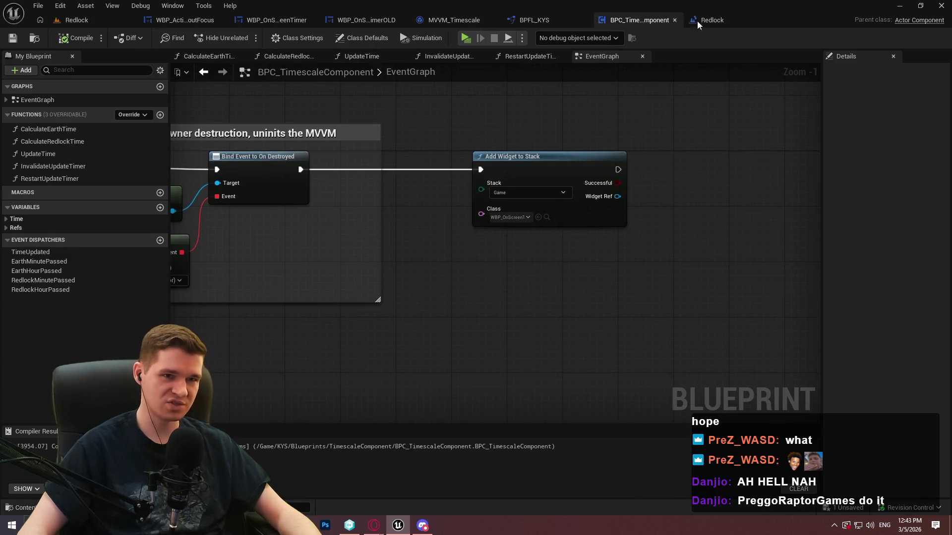
Check the Redlock Output Log for the viewmodel error.
click(74, 19)
click(105, 268)
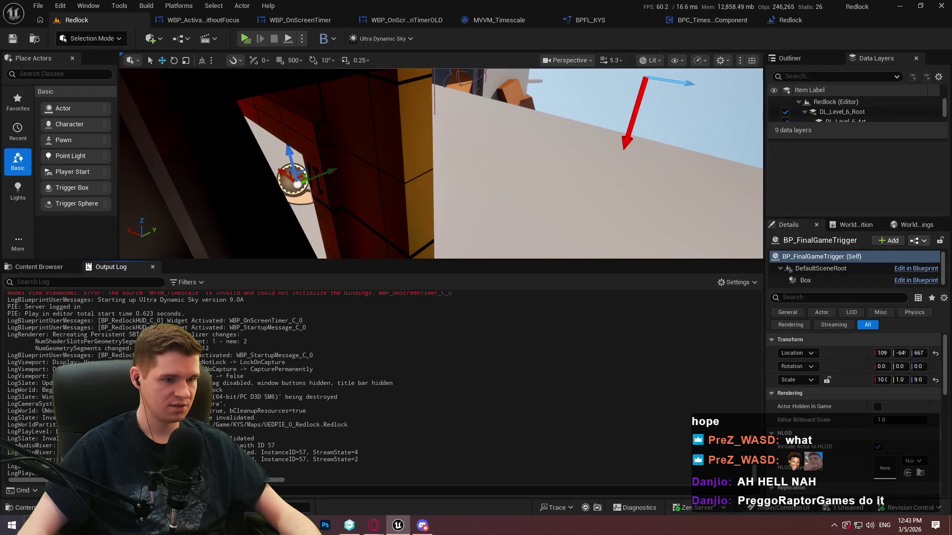
scroll(260, 378, up, 5)
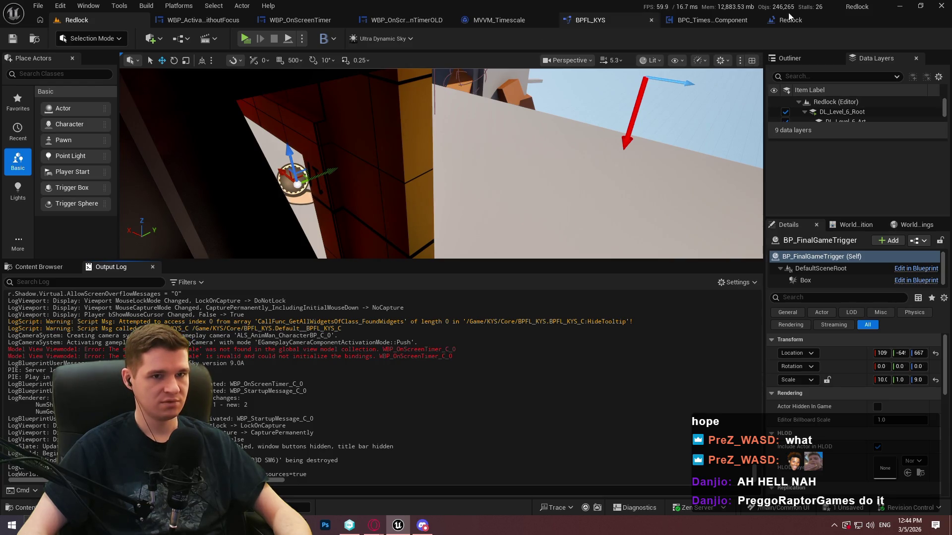
Pan BPC_TimescaleComponent's graph to review the Add View Model Instance nodes.
click(734, 20)
drag(358, 243, 661, 259)
drag(352, 277, 702, 312)
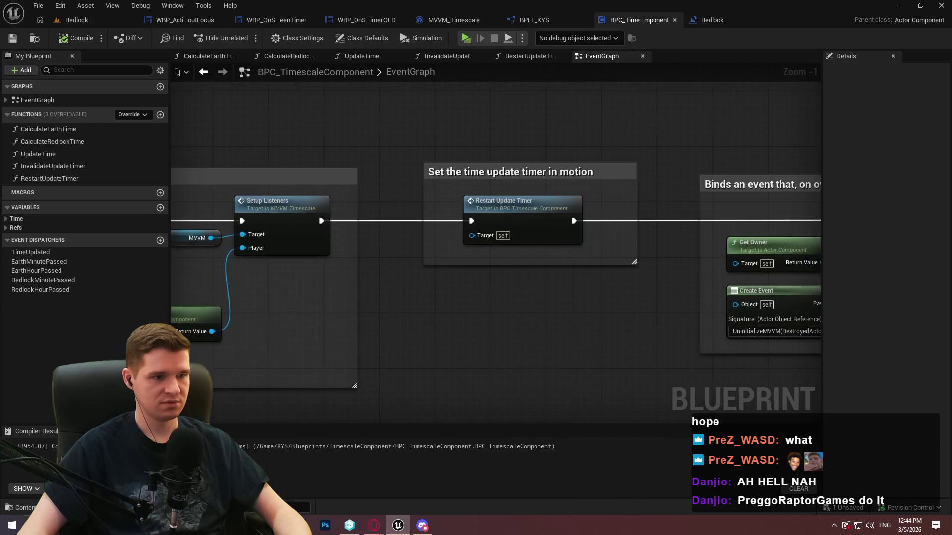
drag(364, 345, 711, 344)
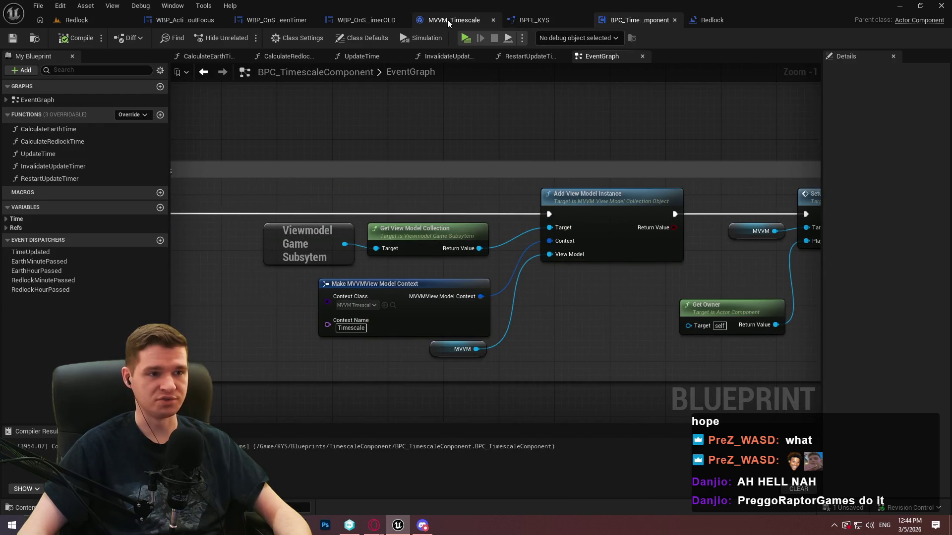
click(278, 20)
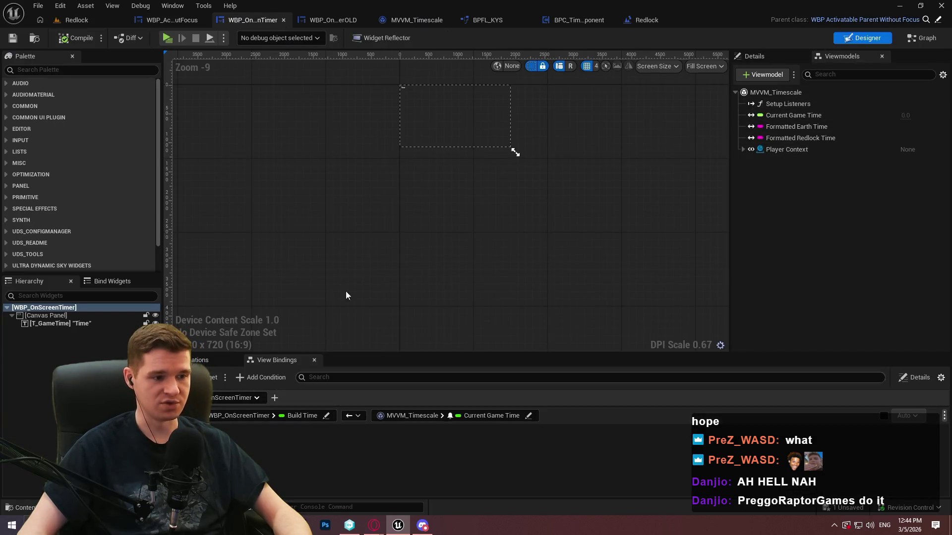
Set MVVM_Timescale's Global Viewmodel Identifier to 'Timescale'.
click(766, 58)
click(846, 55)
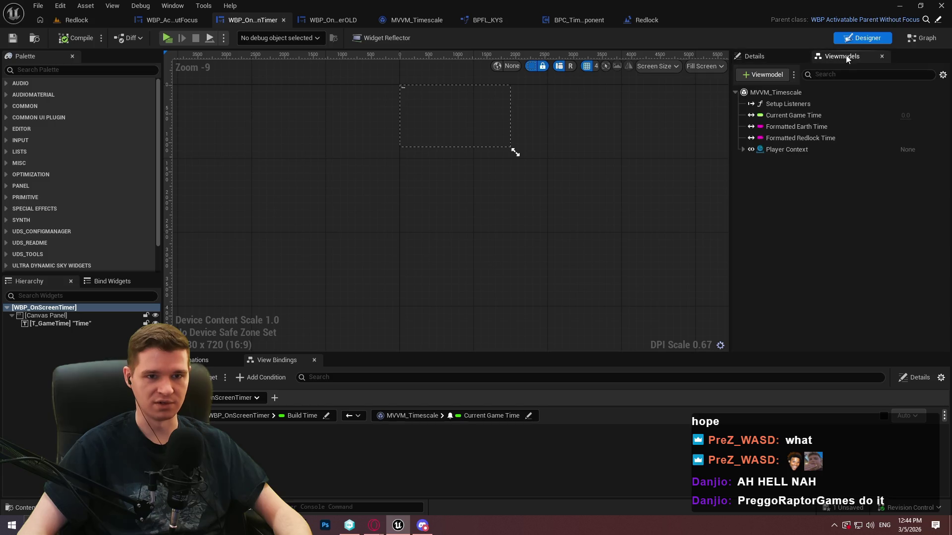
click(784, 93)
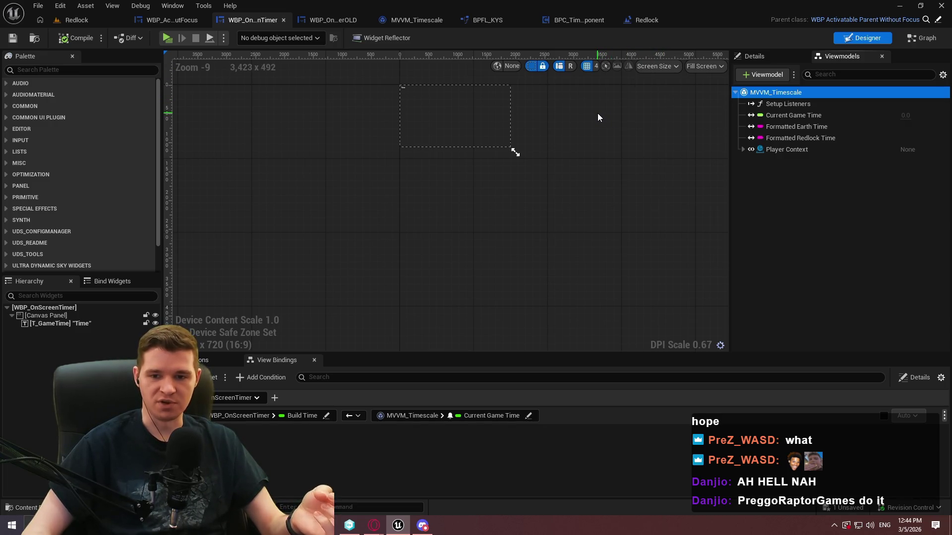
click(763, 58)
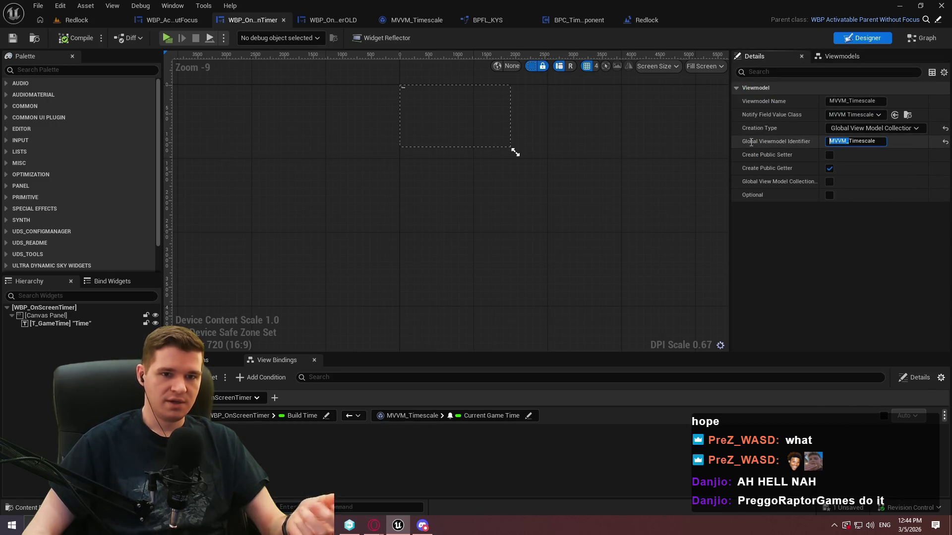
click(851, 143)
key(BackSpace)
key(BackSpace)
key(BackSpace)
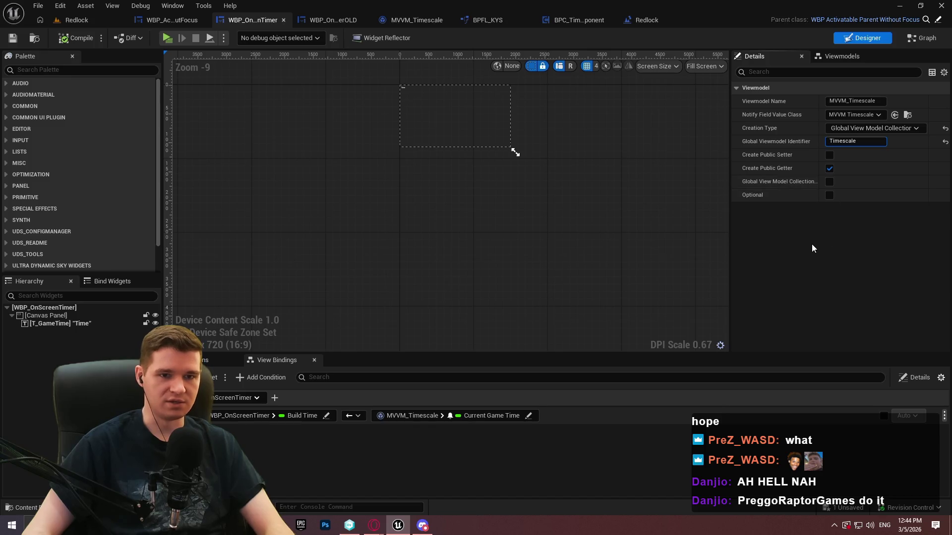
text(T)
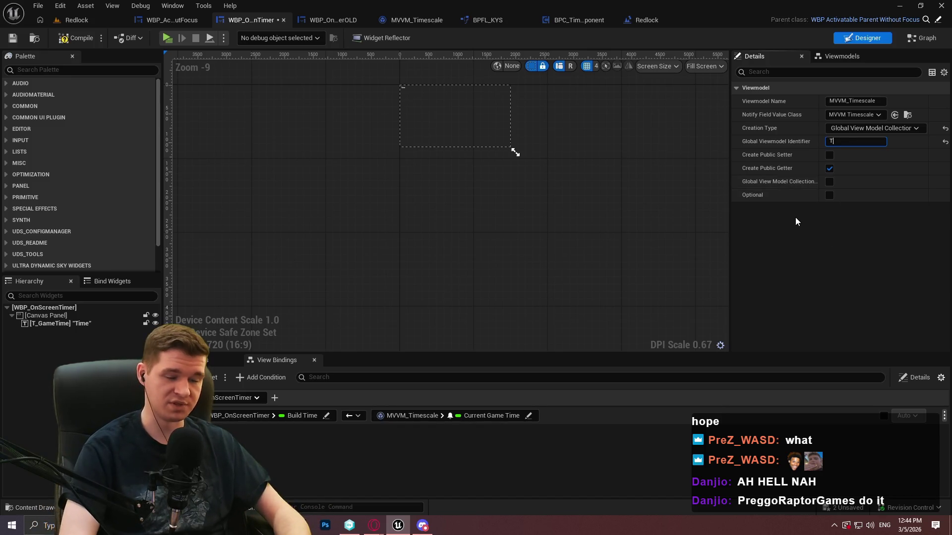
text(imescale)
key(Return)
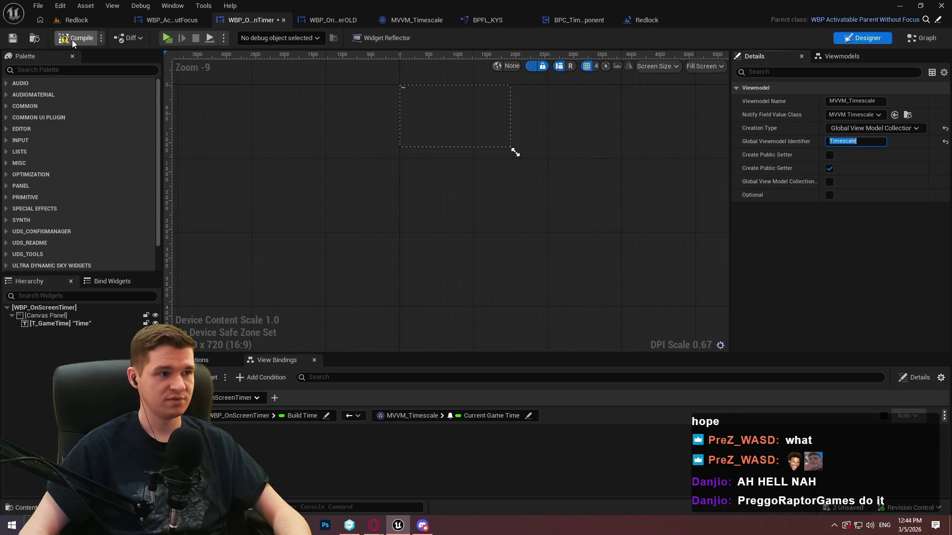
Compile and save the timer widget, then launch the game preview.
click(69, 38)
click(12, 38)
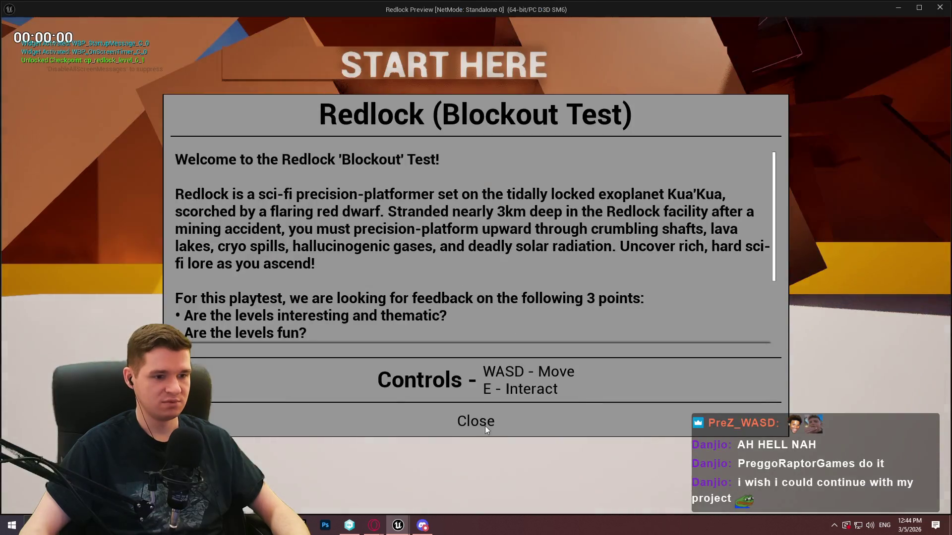
click(484, 424)
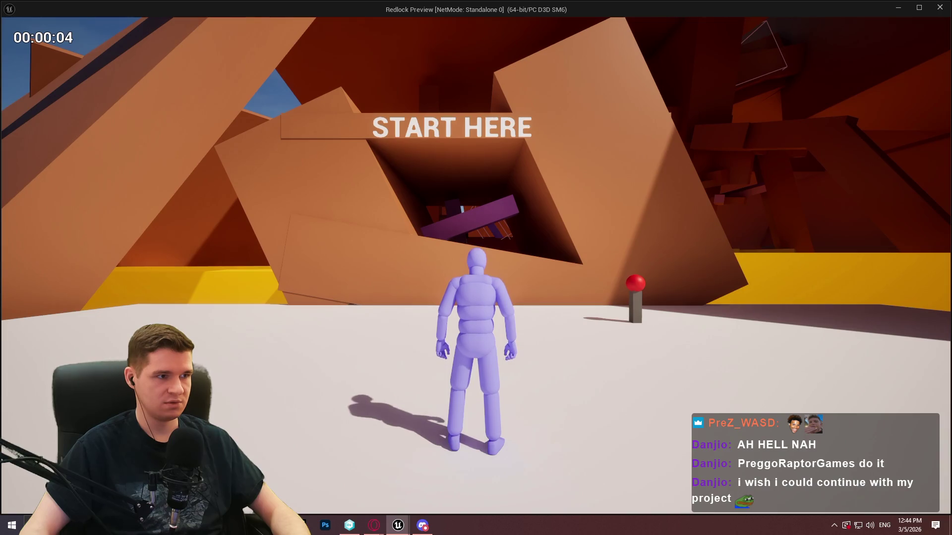
Run the character toward the red button while the timer counts up, then close the preview.
key(a)
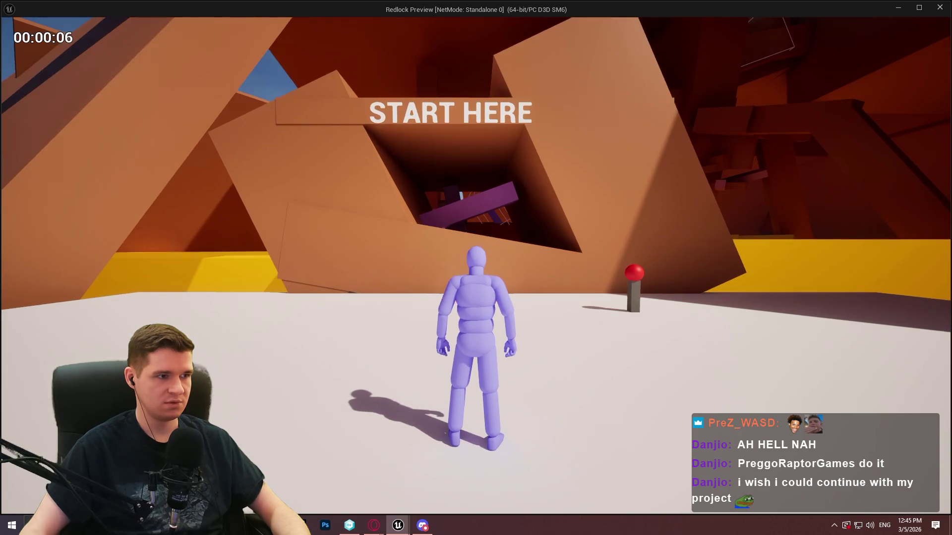
key(w)
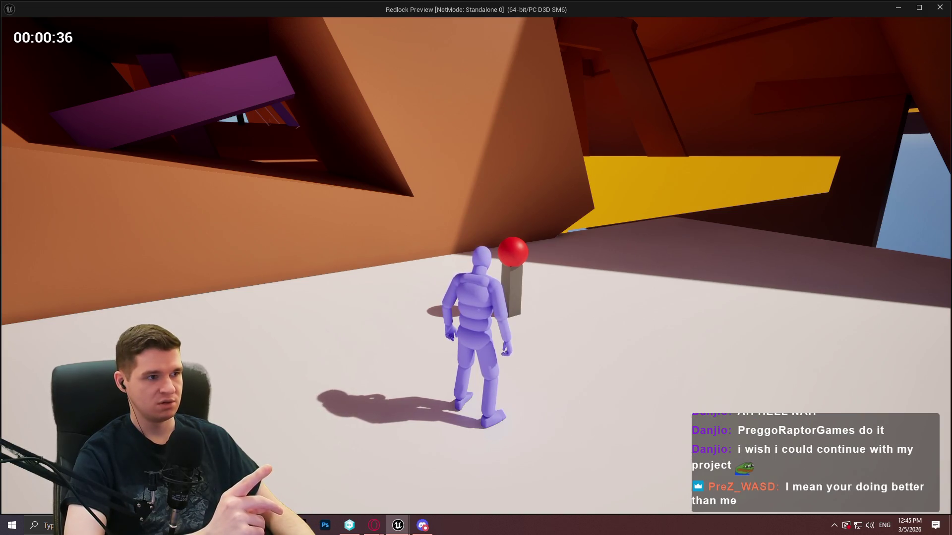
key(Escape)
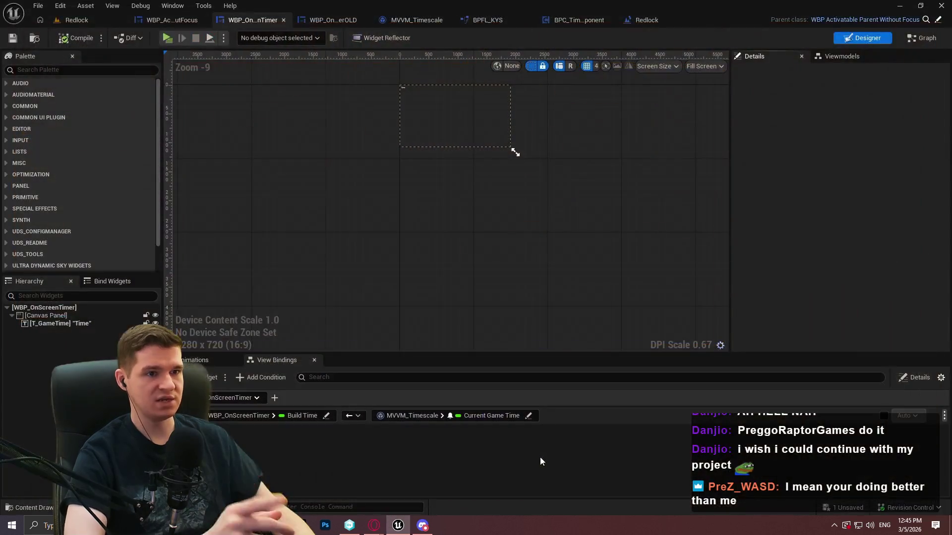
Pan through BPC_TimescaleComponent's event graph: Begin Play, MVVM construction, Add Widget to Stack, Restart Update Timer.
click(565, 22)
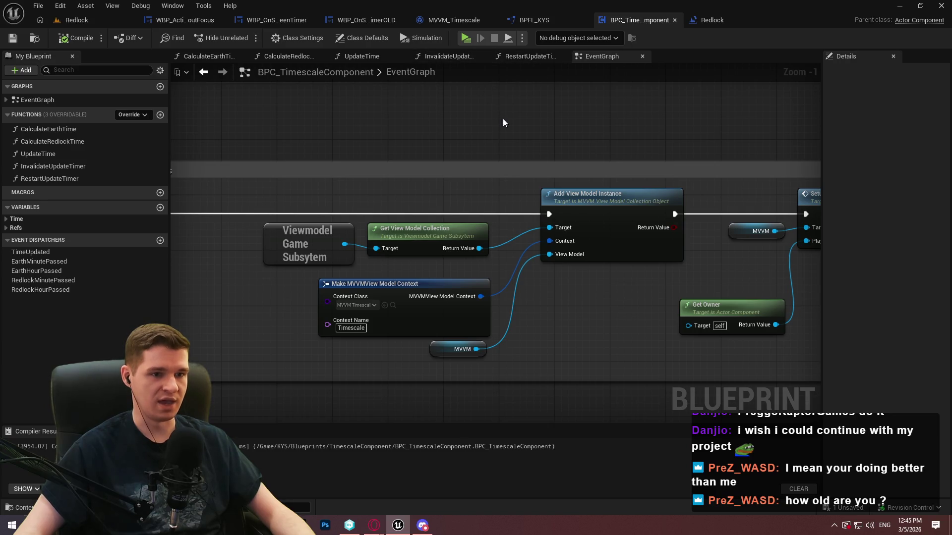
drag(502, 123, 929, 135)
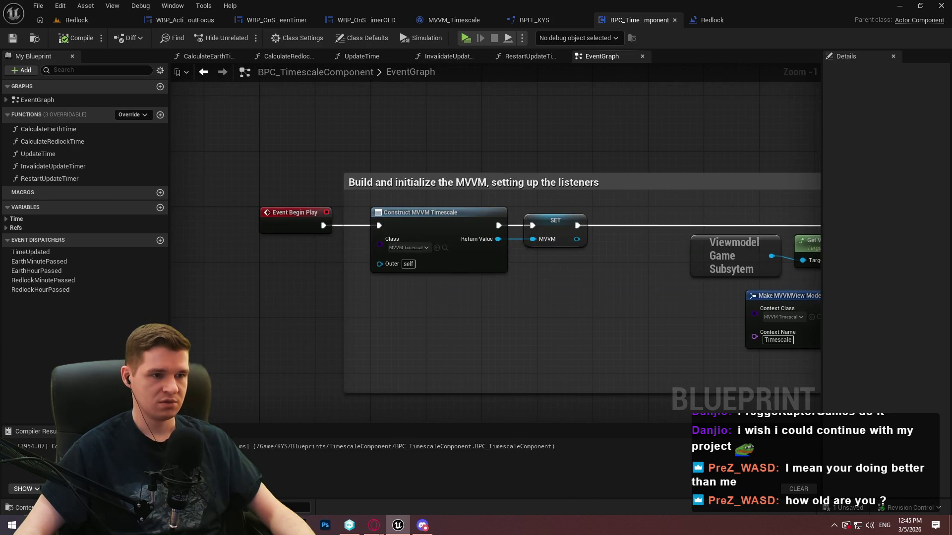
mouse_move(744, 258)
mouse_down()
mouse_move(386, 238)
mouse_move(248, 248)
mouse_move(667, 248)
mouse_up()
drag(496, 248, 818, 248)
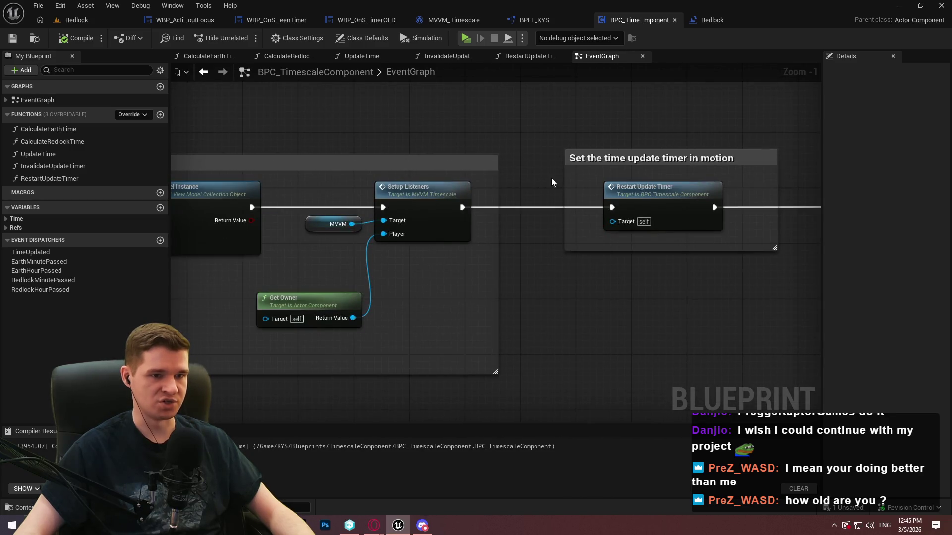
drag(552, 183, 748, 182)
drag(584, 149, 733, 149)
mouse_move(248, 199)
mouse_down()
mouse_move(738, 199)
mouse_move(219, 237)
mouse_up()
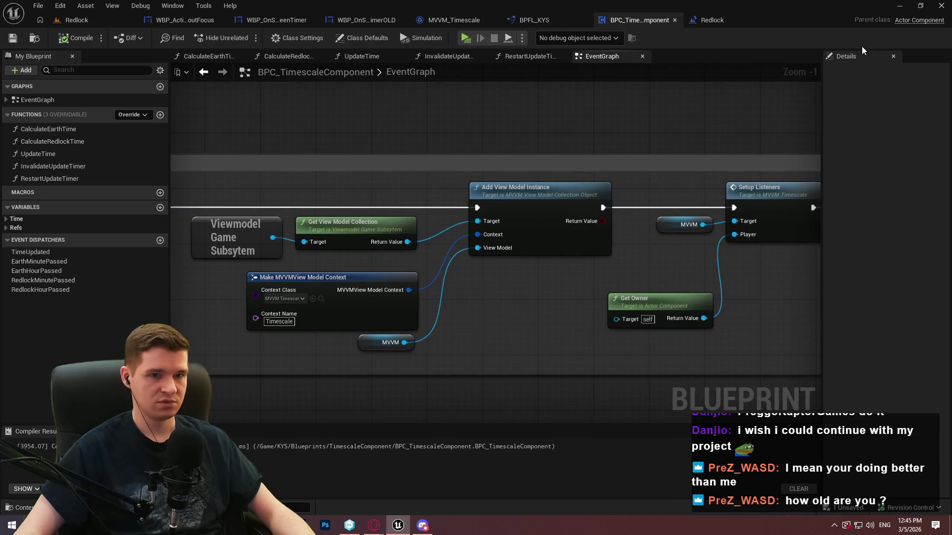
Show Class Defaults with a wider Details panel, then review the MVVM, timer and destruction blocks.
click(362, 38)
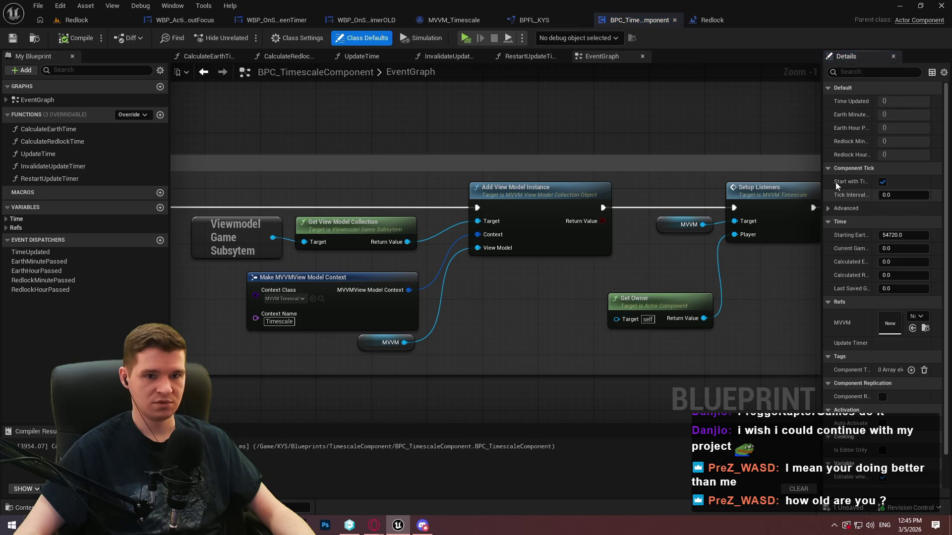
drag(822, 151, 669, 164)
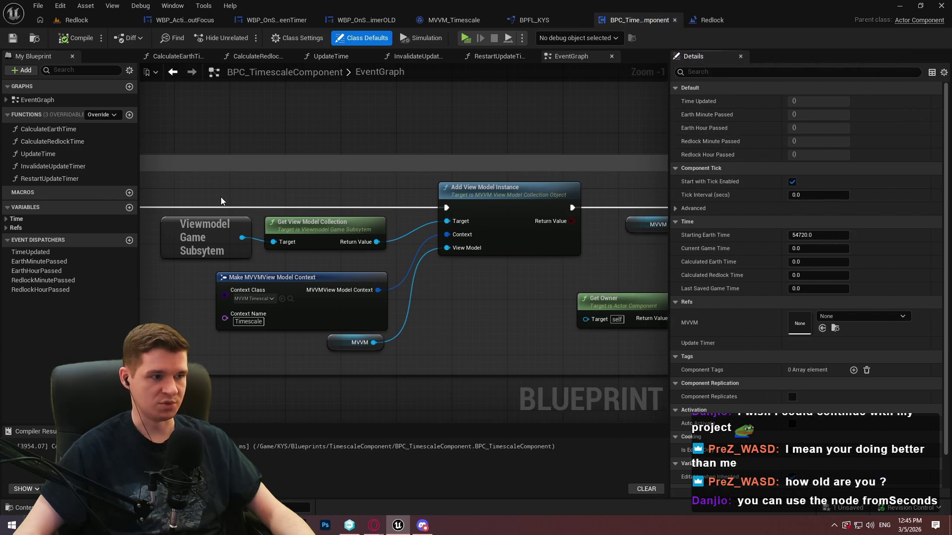
drag(223, 149, 665, 129)
mouse_move(645, 223)
mouse_down()
mouse_move(422, 243)
mouse_move(223, 233)
mouse_up()
drag(619, 238, 244, 244)
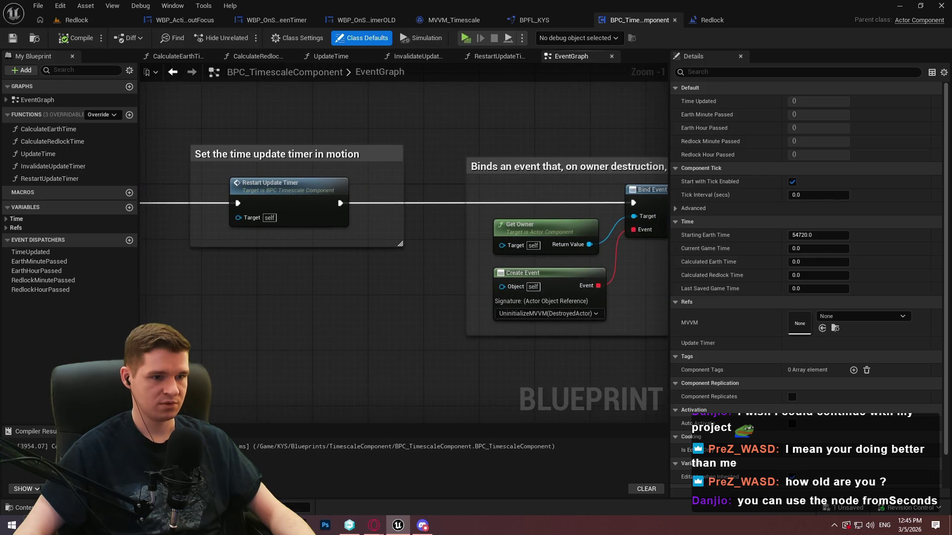
drag(619, 238, 328, 242)
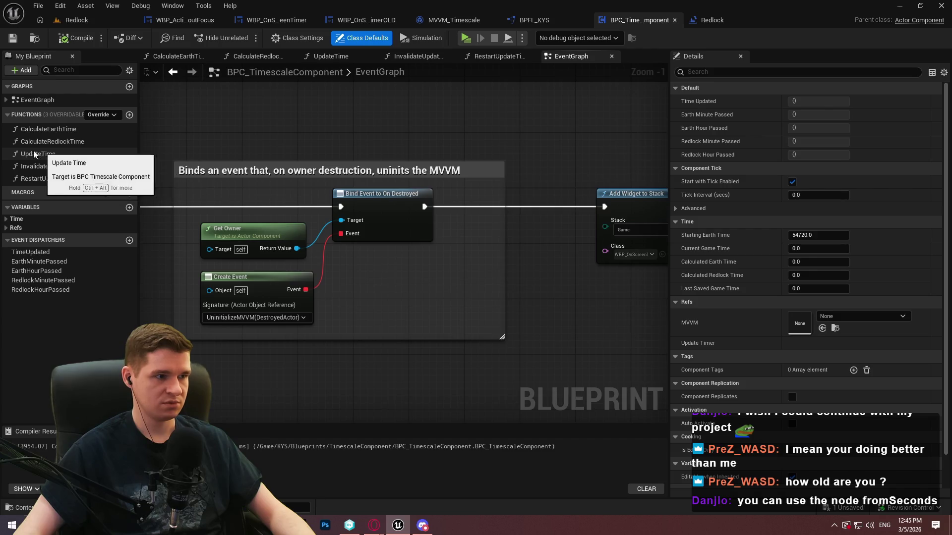
Look into the UpdateTime function graph, then review the Setup Listeners and Add Widget to Stack nodes.
double_click(48, 155)
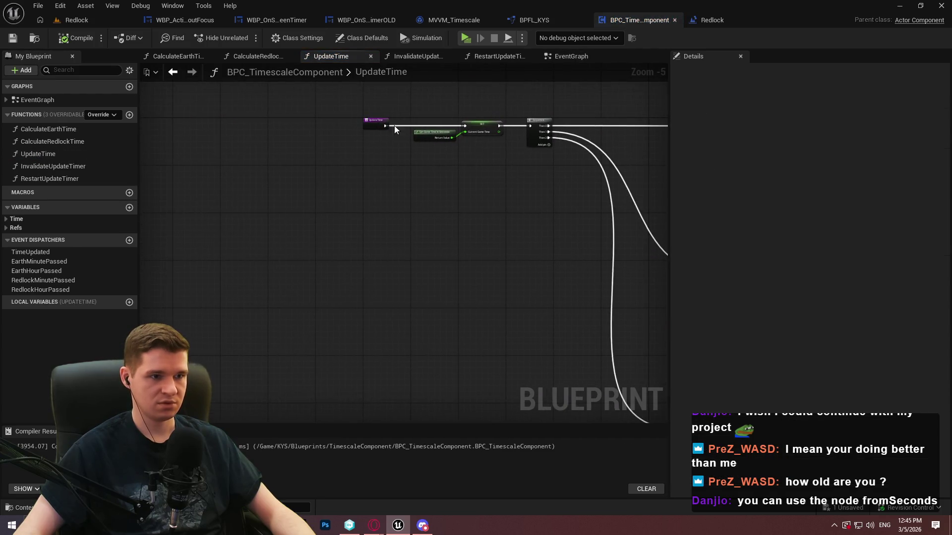
scroll(395, 129, up, 6)
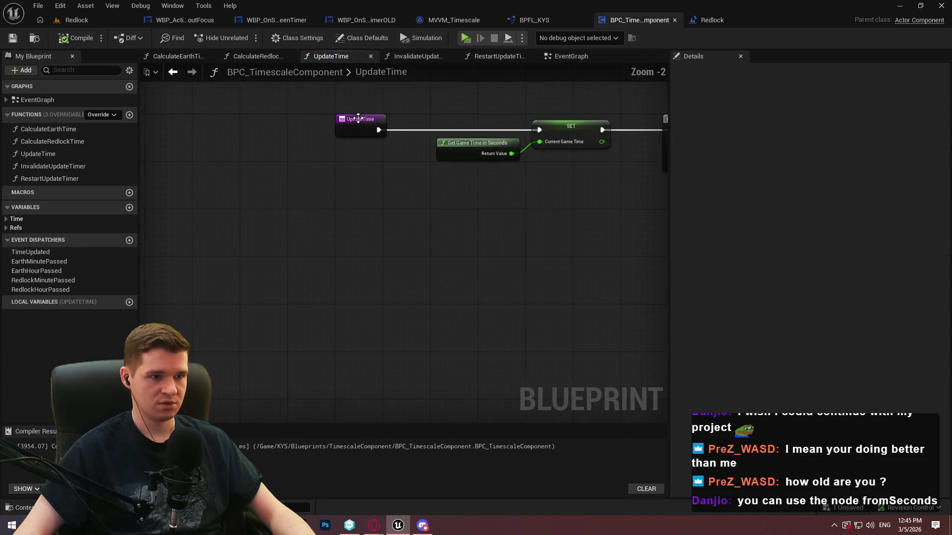
double_click(37, 100)
scroll(382, 254, up, 5)
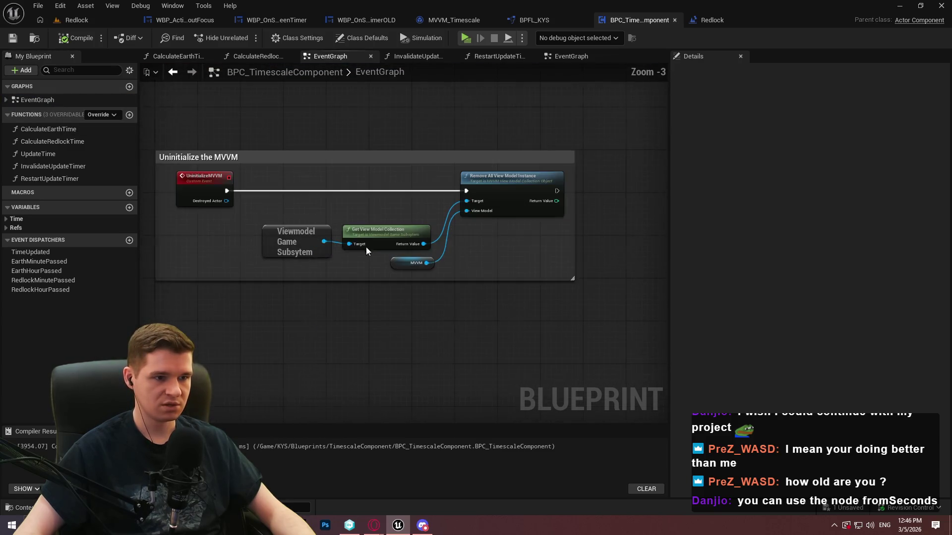
mouse_move(670, 117)
mouse_down()
mouse_move(888, 135)
mouse_move(872, 136)
mouse_up()
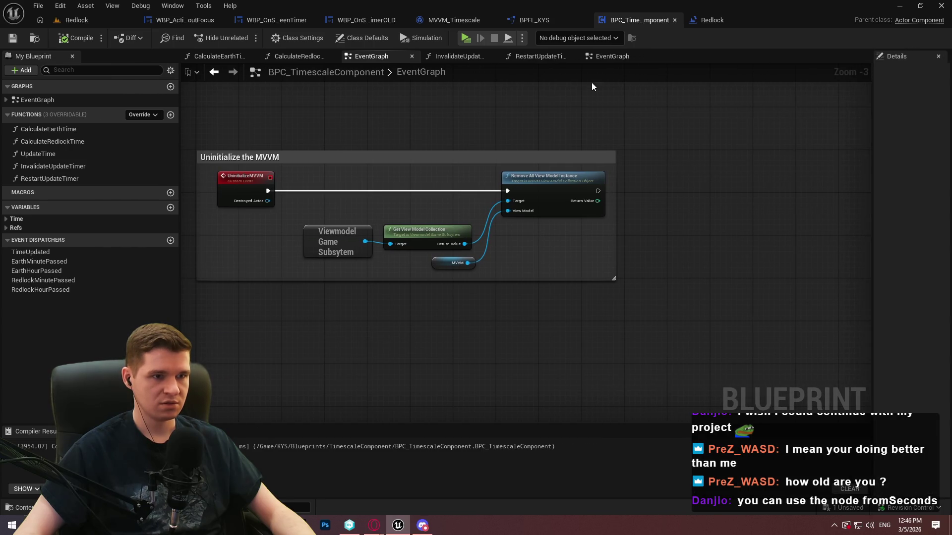
right_click(58, 155)
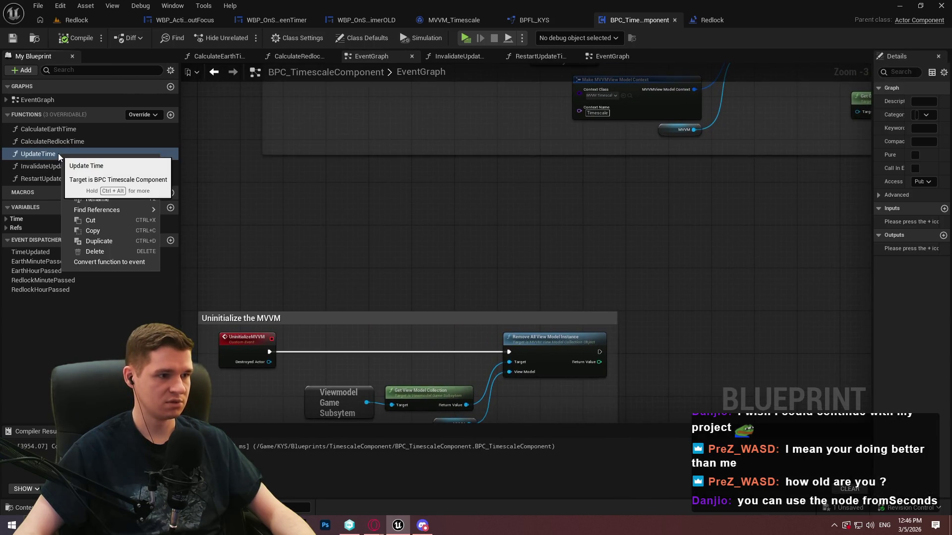
mouse_move(842, 88)
mouse_down()
mouse_move(610, 216)
mouse_move(523, 246)
mouse_up()
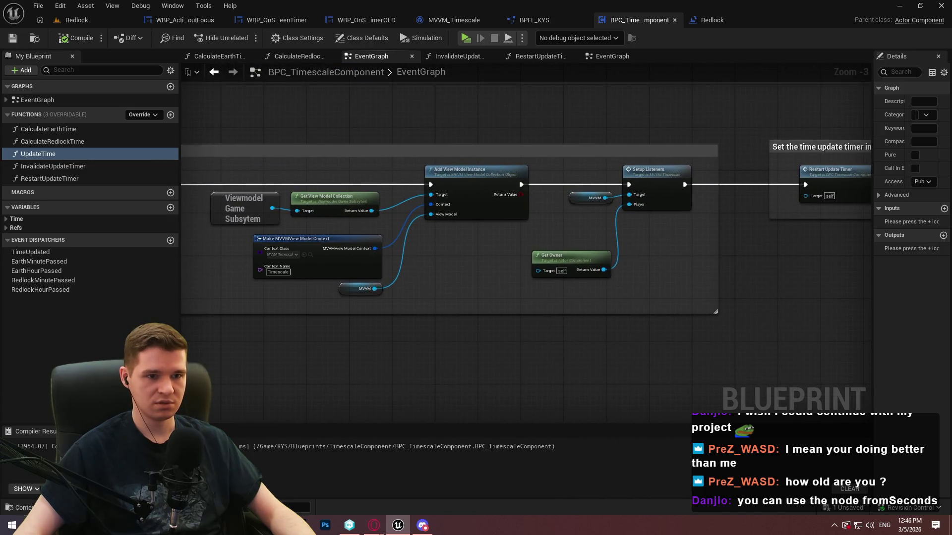
drag(843, 218, 411, 246)
drag(694, 238, 312, 238)
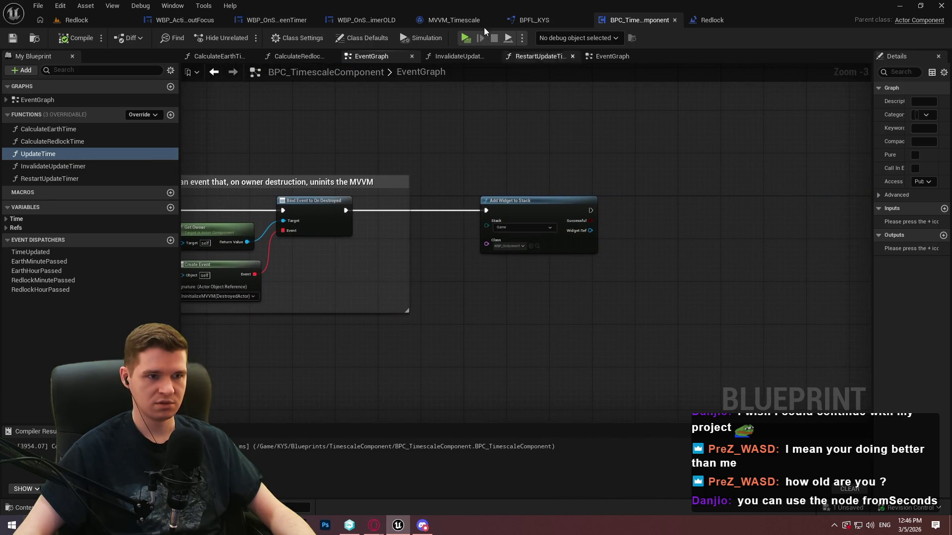
Reveal the advanced Component Tick defaults (Tick Interval 0.0), then re-check the event graph blocks.
click(366, 38)
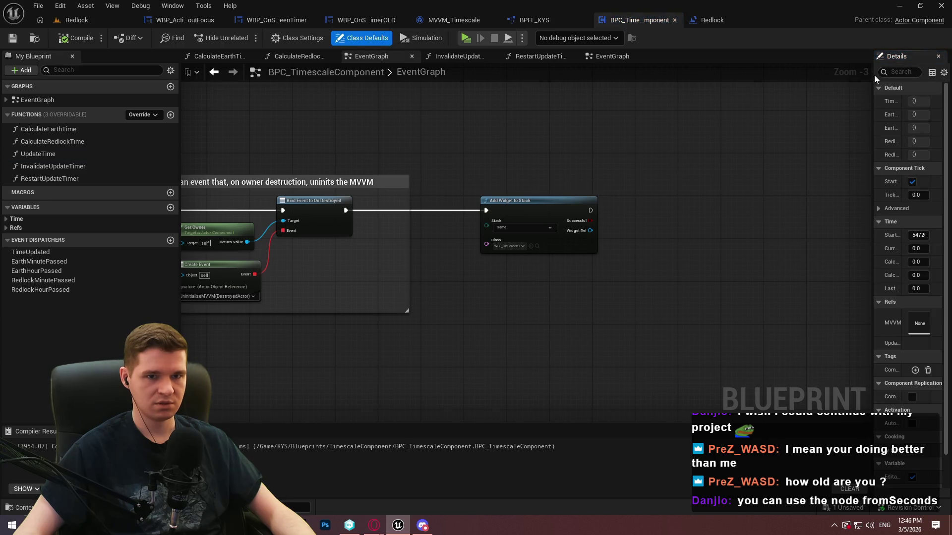
drag(873, 79, 547, 188)
click(554, 209)
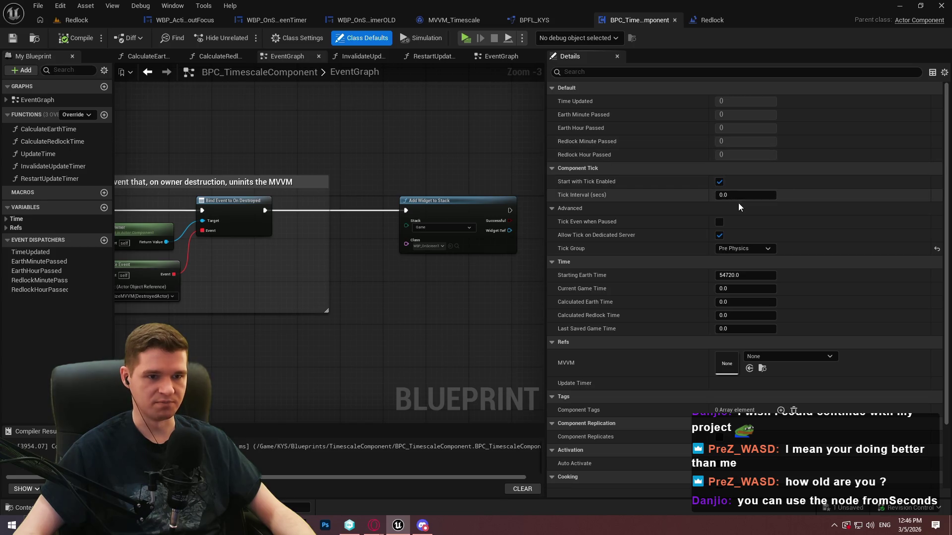
drag(550, 128, 788, 132)
mouse_move(540, 162)
mouse_down()
mouse_move(893, 173)
mouse_move(744, 174)
mouse_move(937, 171)
mouse_up()
drag(198, 223, 806, 223)
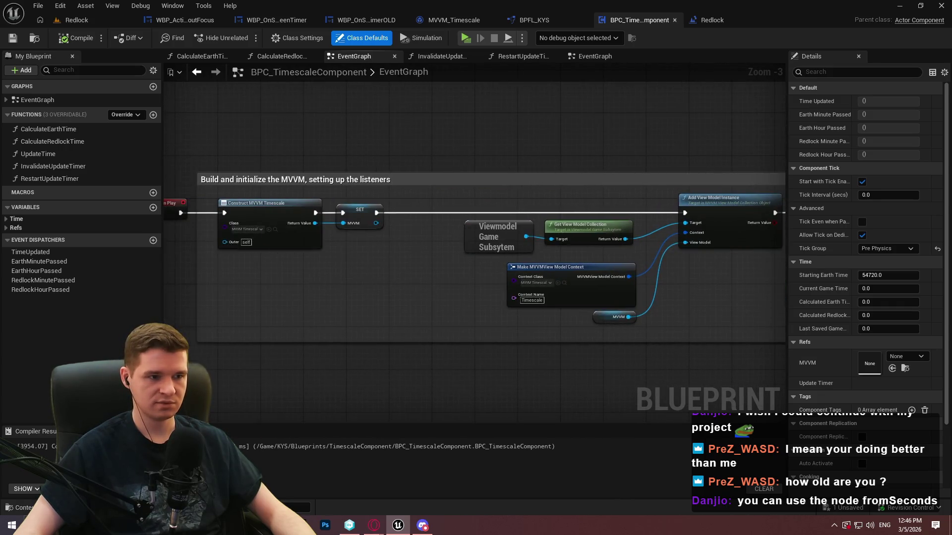
drag(744, 223, 233, 223)
drag(496, 223, 395, 223)
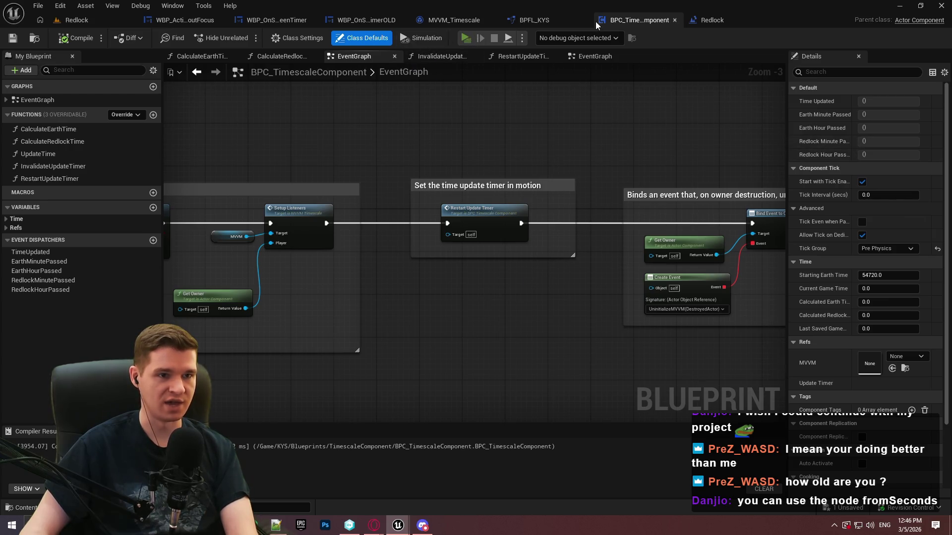
Simulate briefly with UpdateTime open, debugging the character's spawned BPC_TimescaleComponent.
key(alt+p)
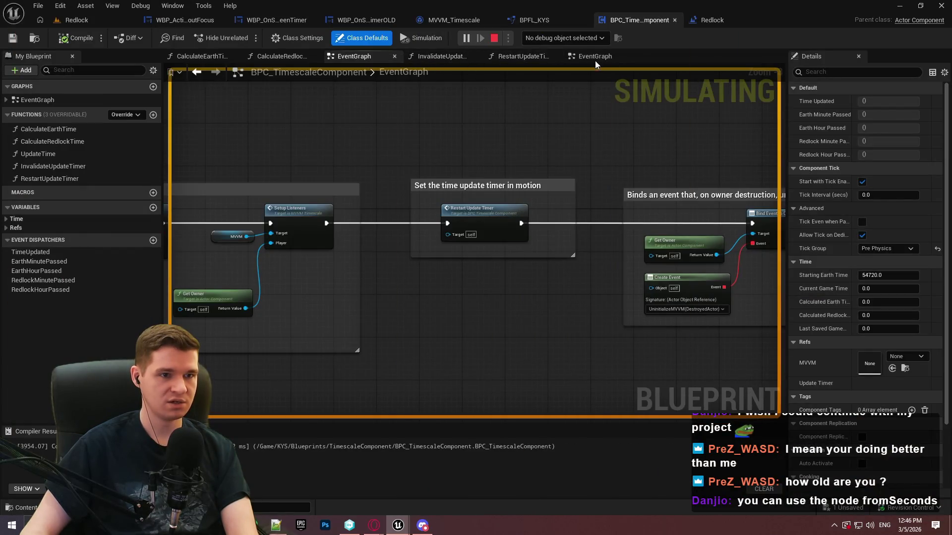
double_click(38, 154)
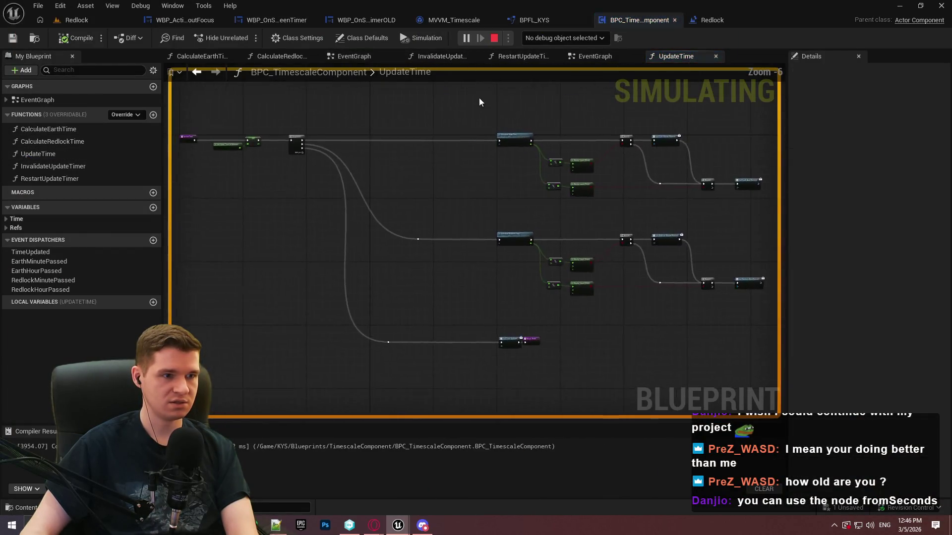
click(558, 37)
click(575, 60)
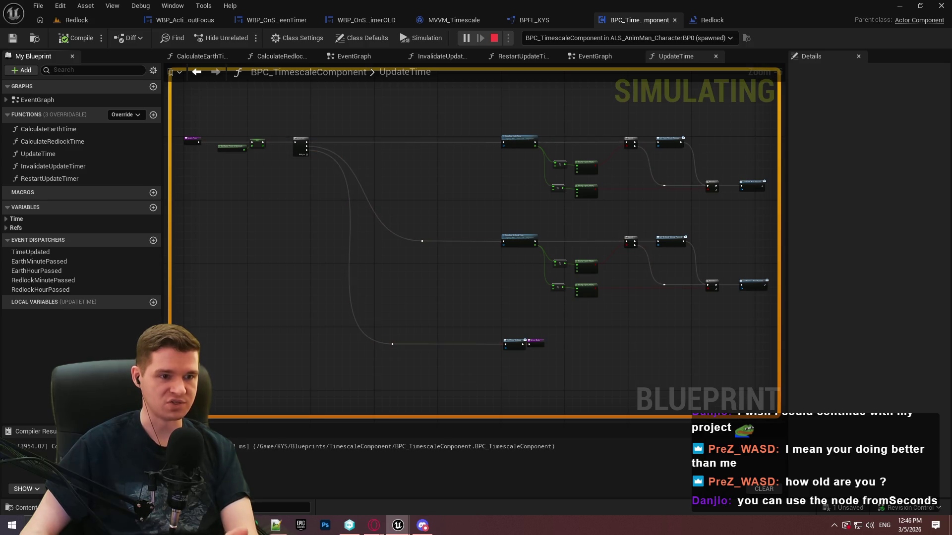
key(Escape)
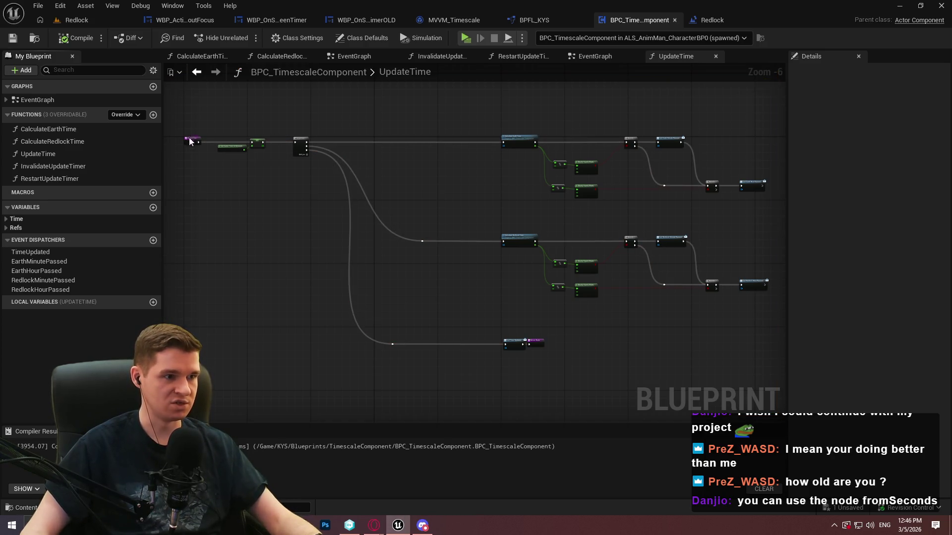
right_click(190, 141)
Find all blueprint references to UpdateTime and jump to the Set Timer by Function Name call.
mouse_move(244, 246)
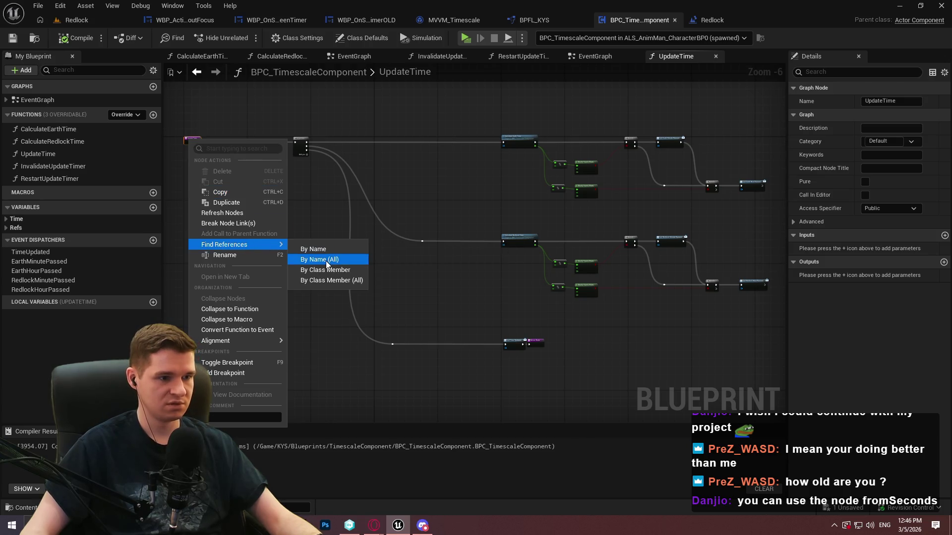
click(327, 260)
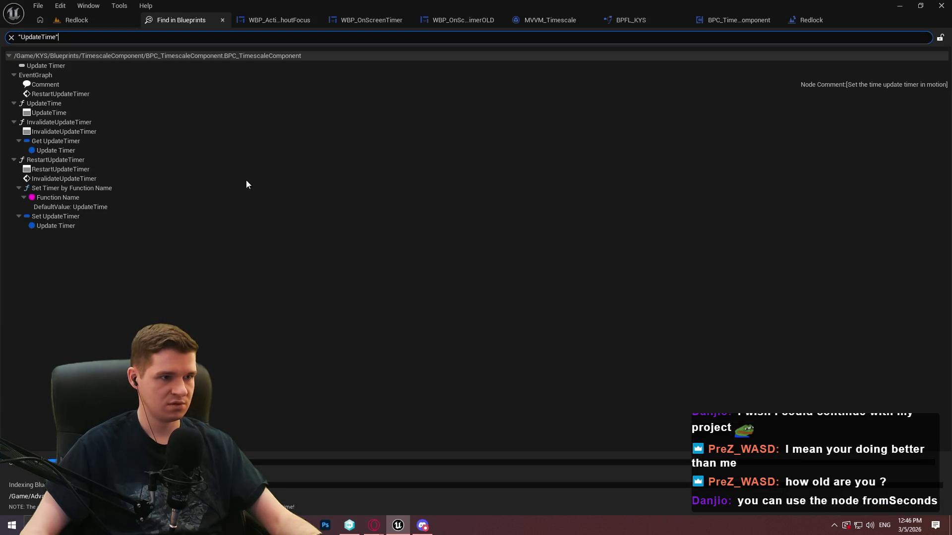
double_click(82, 189)
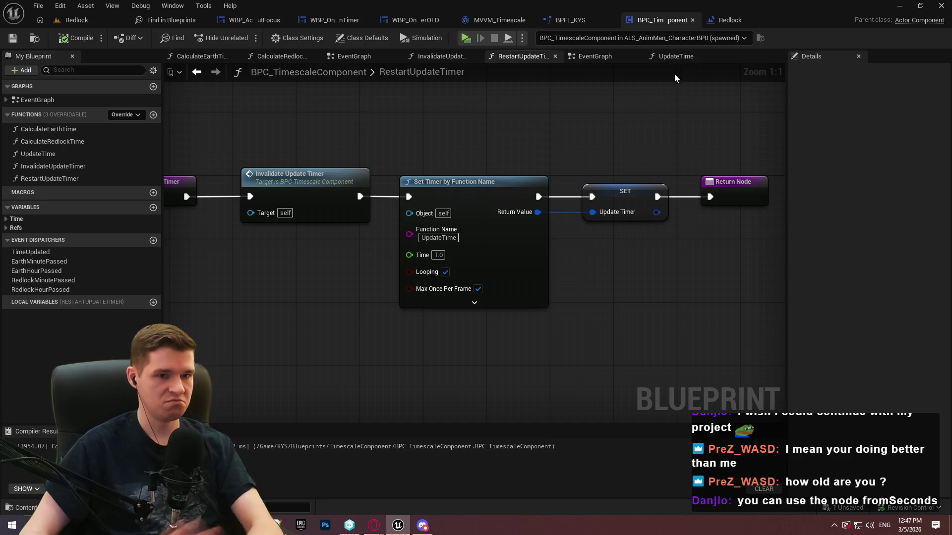
Back in UpdateTime, select the Get Game Time in Seconds and SET Current Game Time nodes.
click(677, 57)
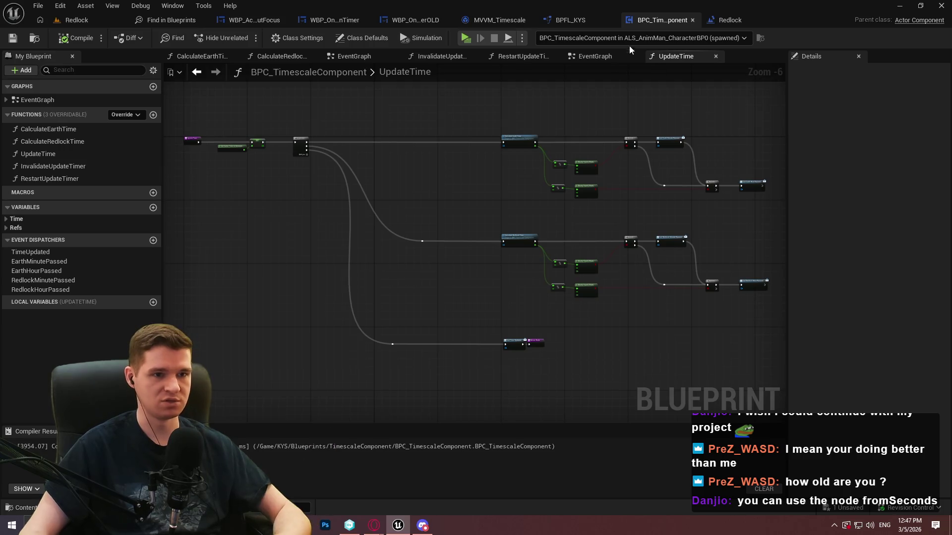
scroll(285, 183, up, 2)
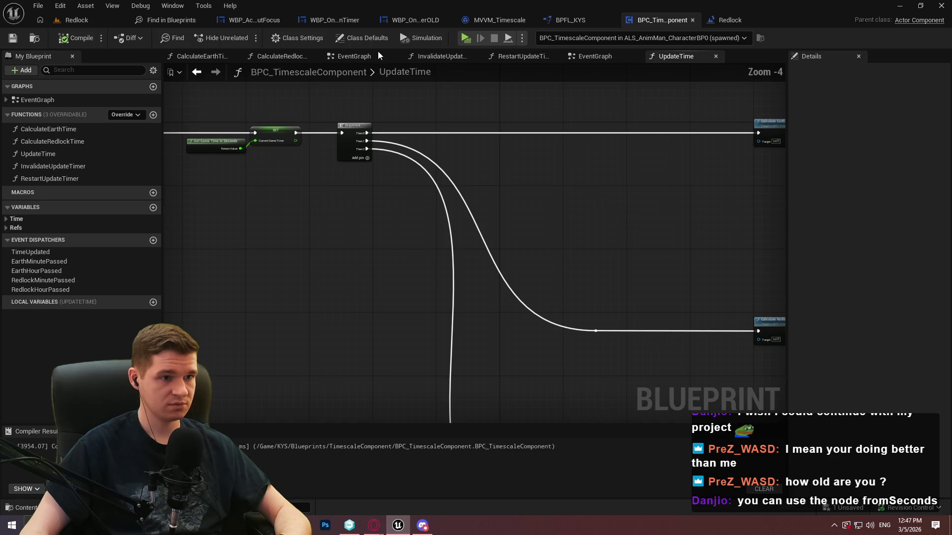
scroll(570, 291, up, 4)
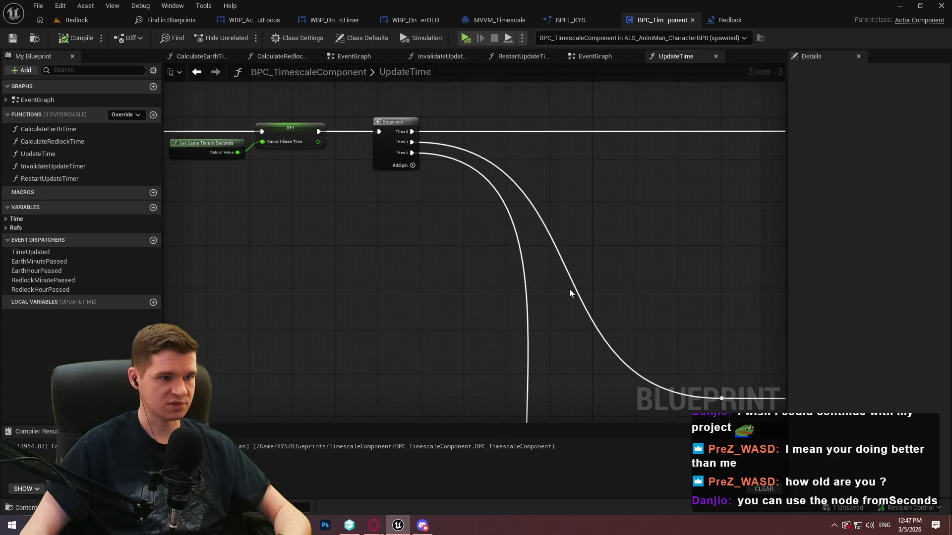
right_click(516, 263)
click(389, 274)
mouse_move(275, 167)
mouse_down()
mouse_move(503, 278)
mouse_move(393, 170)
mouse_up()
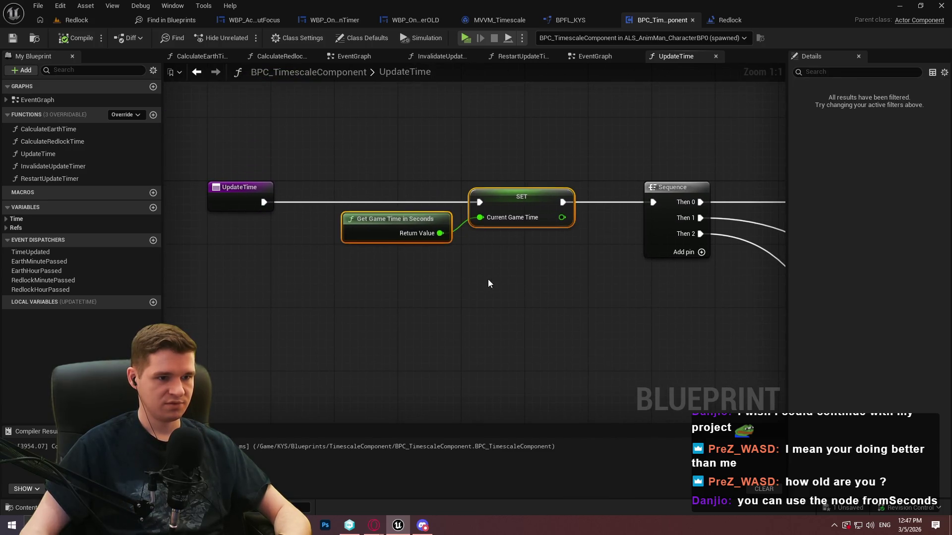
Remove Get Game Time and SET from UpdateTime, wiring its entry straight to the Sequence node.
click(516, 286)
drag(560, 292, 337, 205)
key(Delete)
drag(264, 202, 653, 202)
Add an Event Tick node below the MVVM block in the component's EventGraph.
click(332, 59)
scroll(457, 170, down, 2)
mouse_move(457, 170)
mouse_down()
mouse_move(490, 257)
mouse_move(509, 411)
mouse_move(250, 416)
mouse_move(252, 337)
mouse_up()
right_click(293, 237)
text(tick)
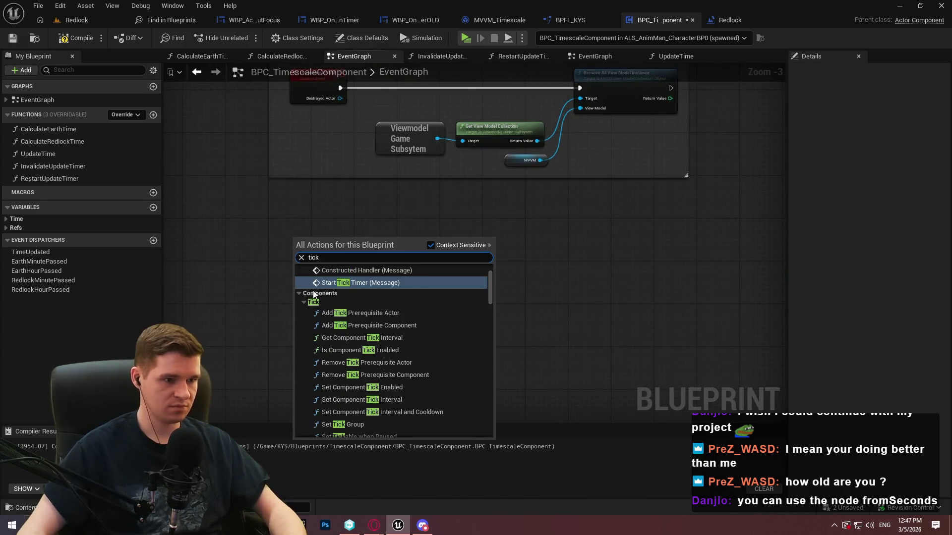
click(341, 301)
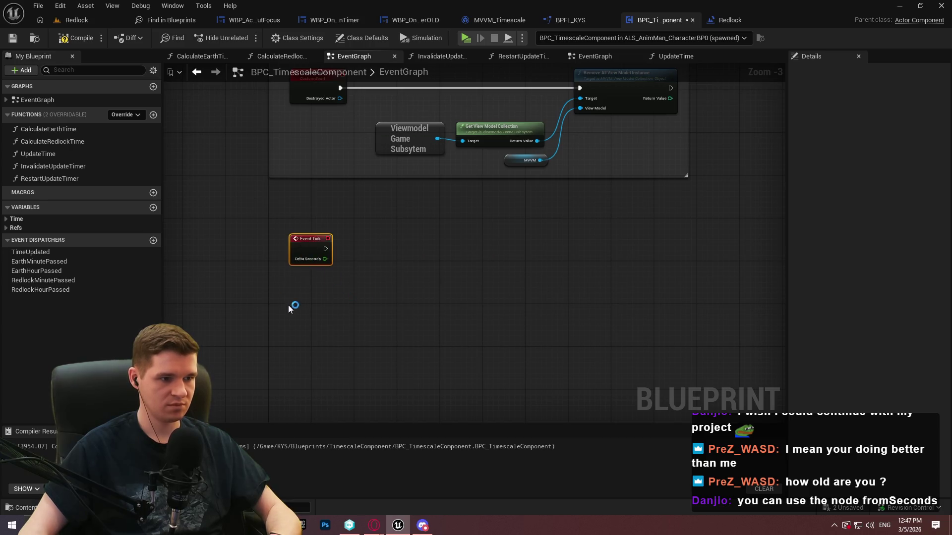
Paste the Get Game Time/SET pair, drive it from Event Tick, and compile the component.
key(ctrl+v)
scroll(347, 292, up, 3)
drag(495, 271, 285, 310)
mouse_move(536, 277)
mouse_down()
mouse_move(528, 324)
mouse_move(529, 317)
mouse_up()
click(12, 39)
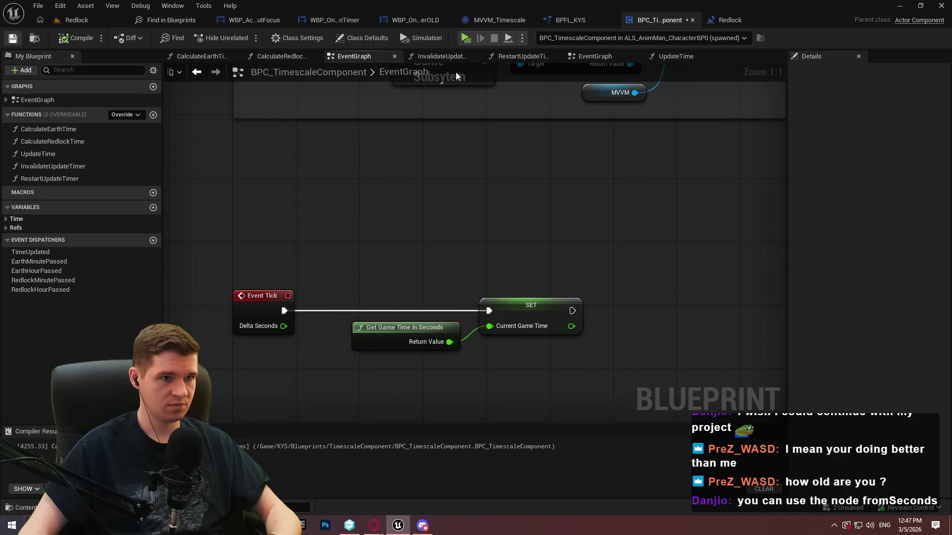
click(730, 21)
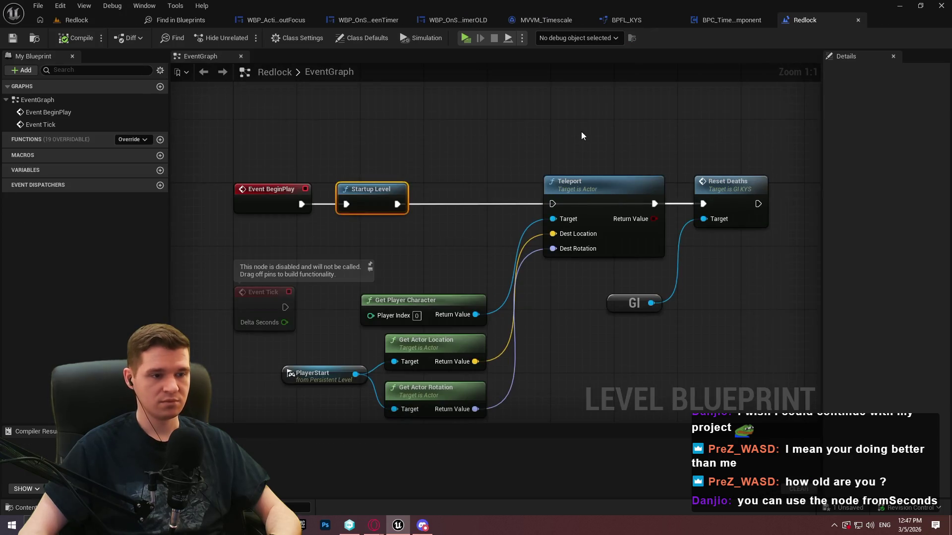
Review MVVM_Timescale's FormatTime graph, the old timer widget, and the Get Current Game Time function.
click(542, 20)
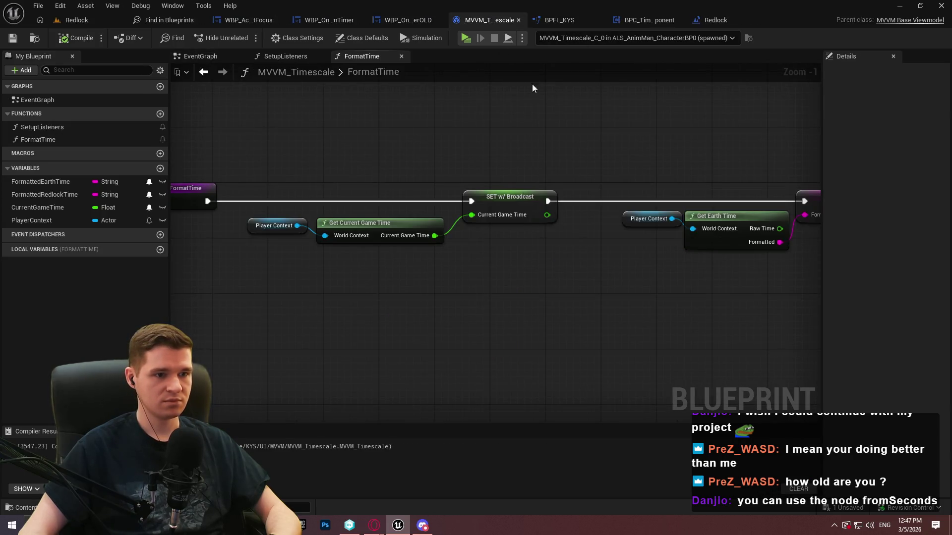
drag(665, 134, 595, 136)
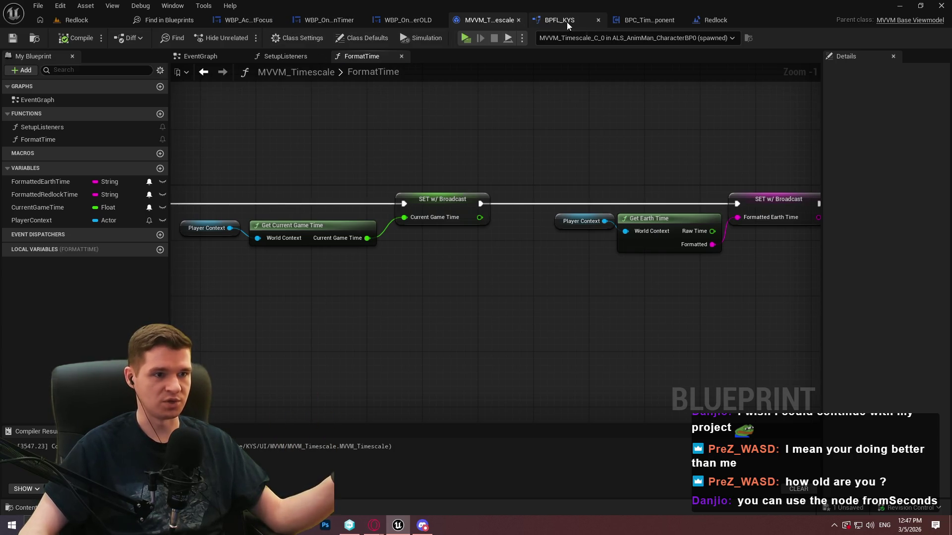
click(408, 20)
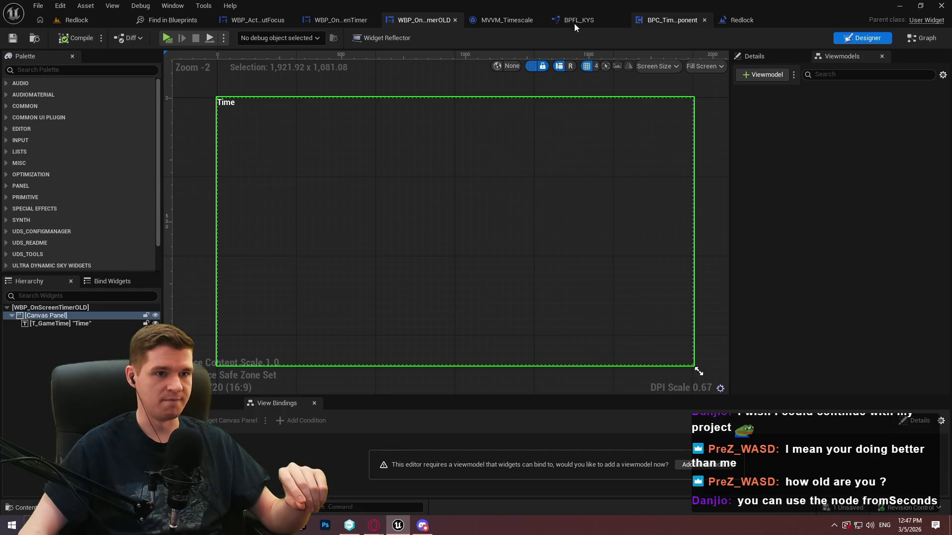
click(494, 21)
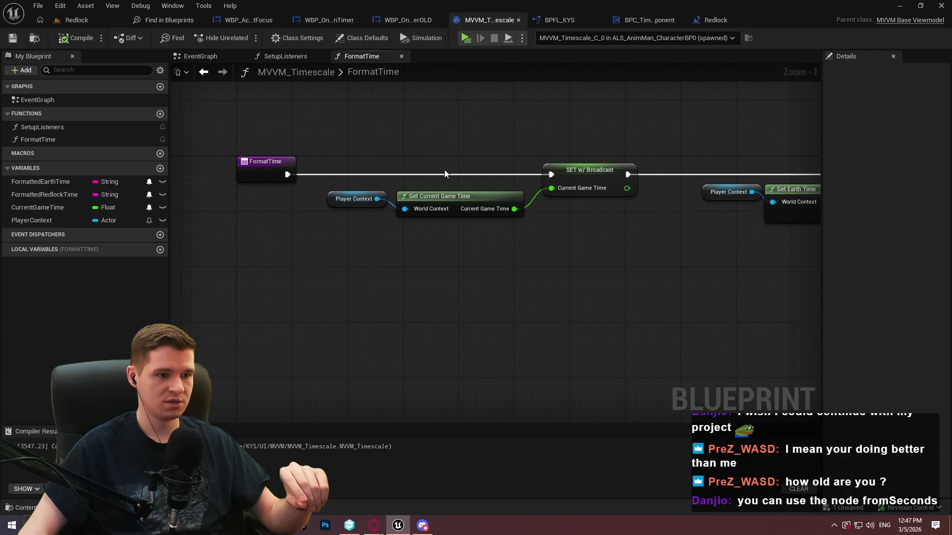
double_click(442, 197)
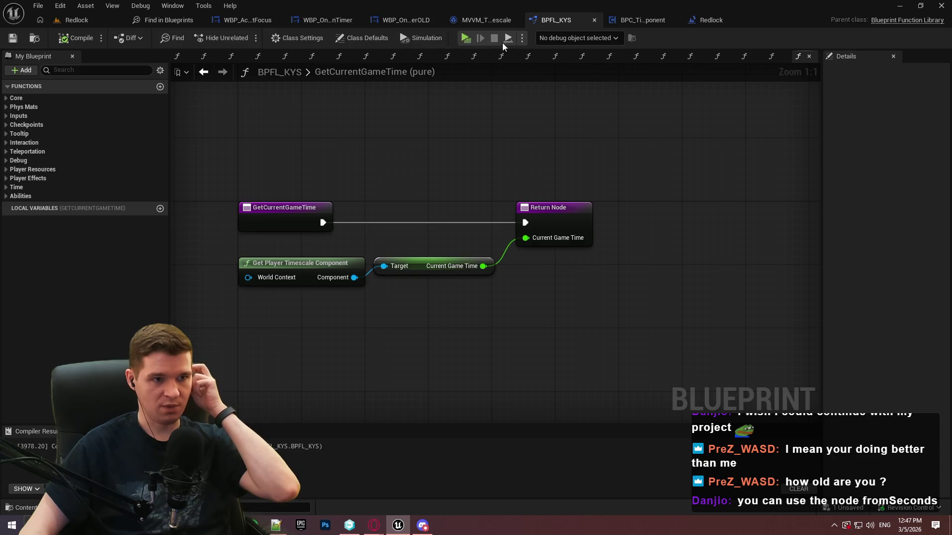
click(483, 20)
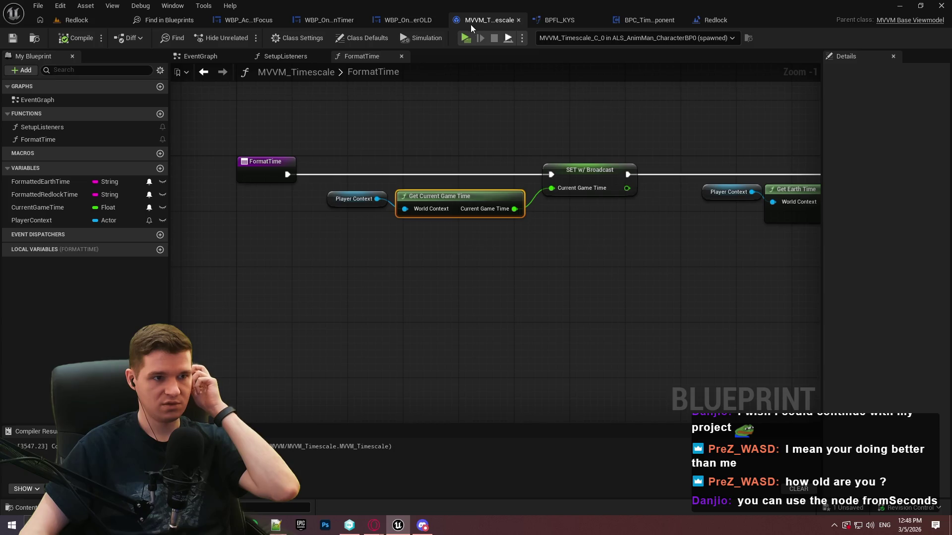
Check the Get Game Time in Seconds node description in the timescale component's event graph.
click(717, 21)
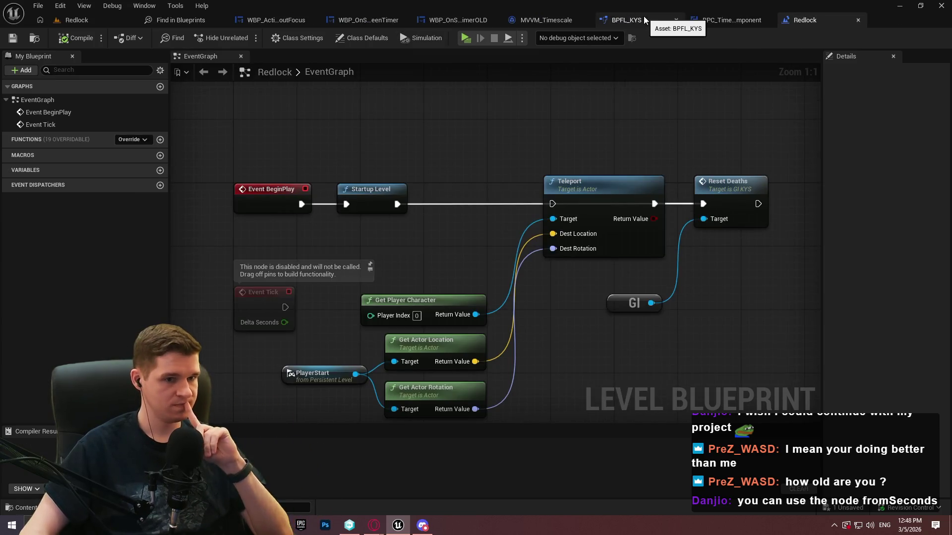
click(721, 21)
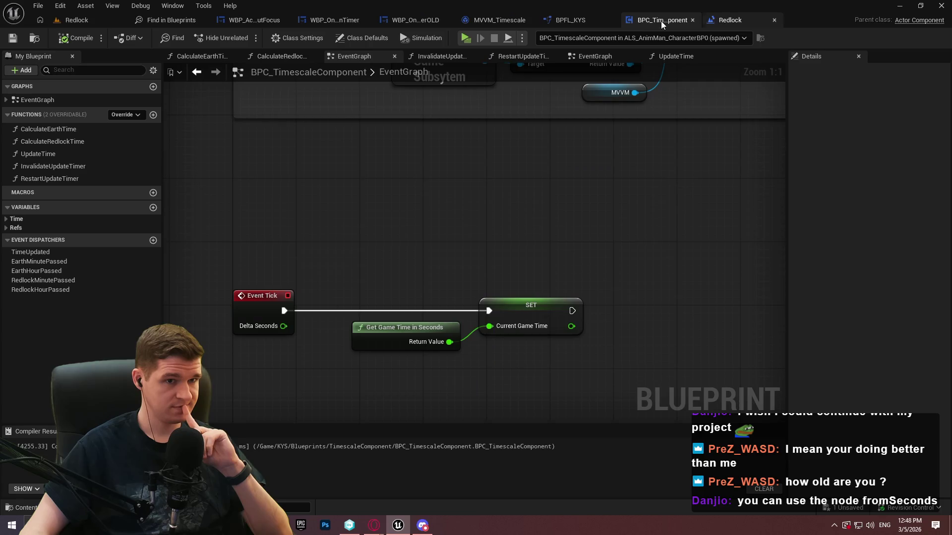
click(389, 329)
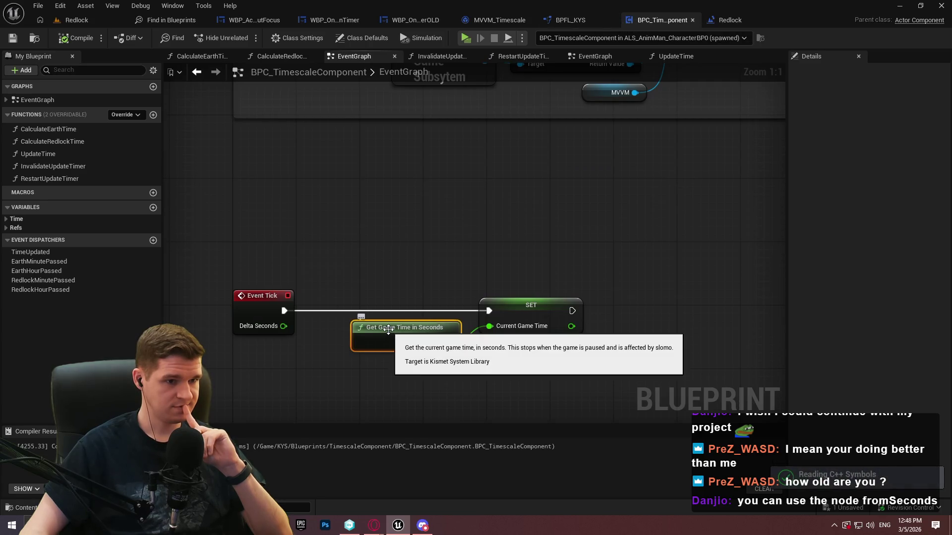
scroll(400, 297, up, 5)
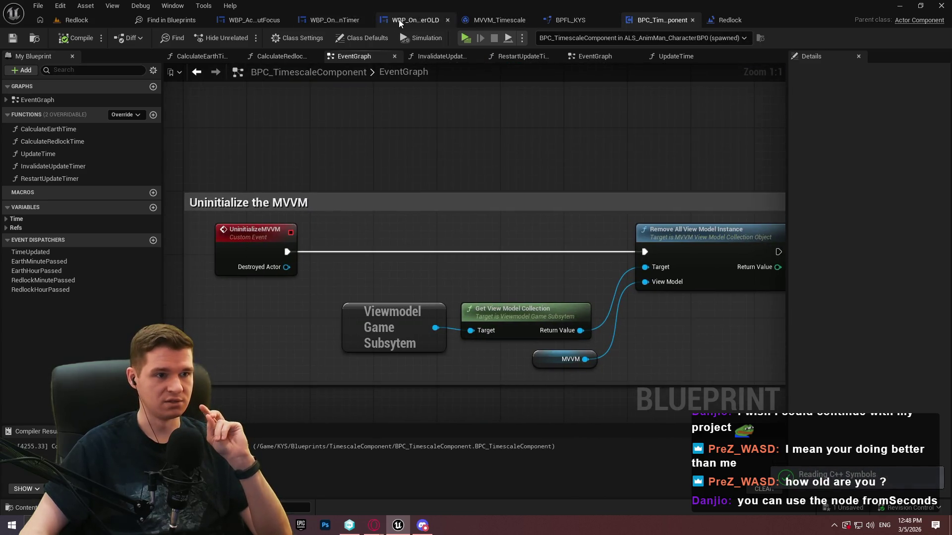
From WBP_OnScreenTimer's BuildTime graph, open the FormatTimeToString function definition.
click(335, 20)
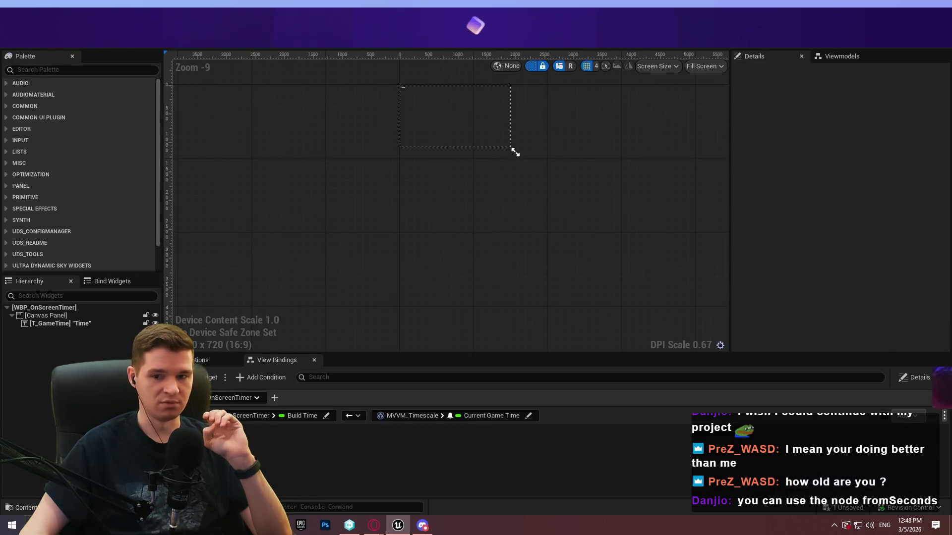
double_click(47, 130)
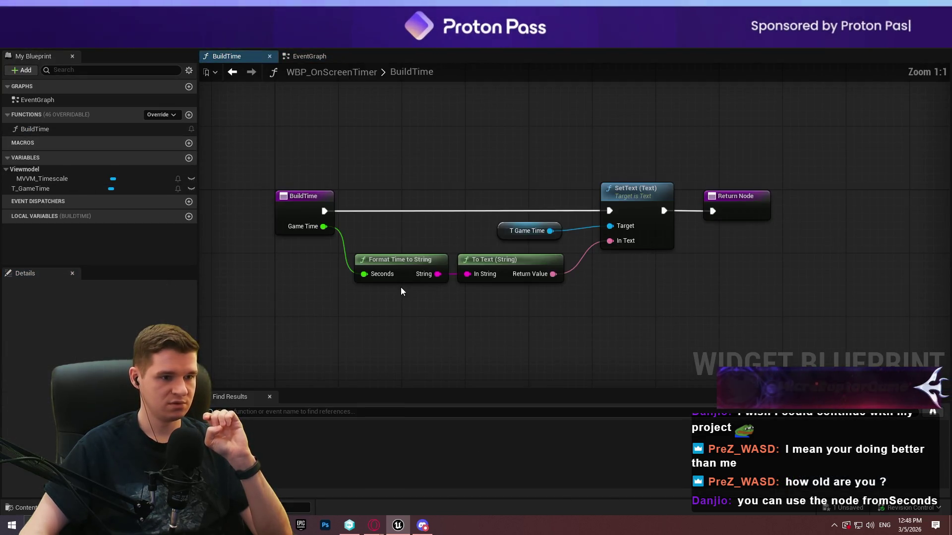
double_click(395, 259)
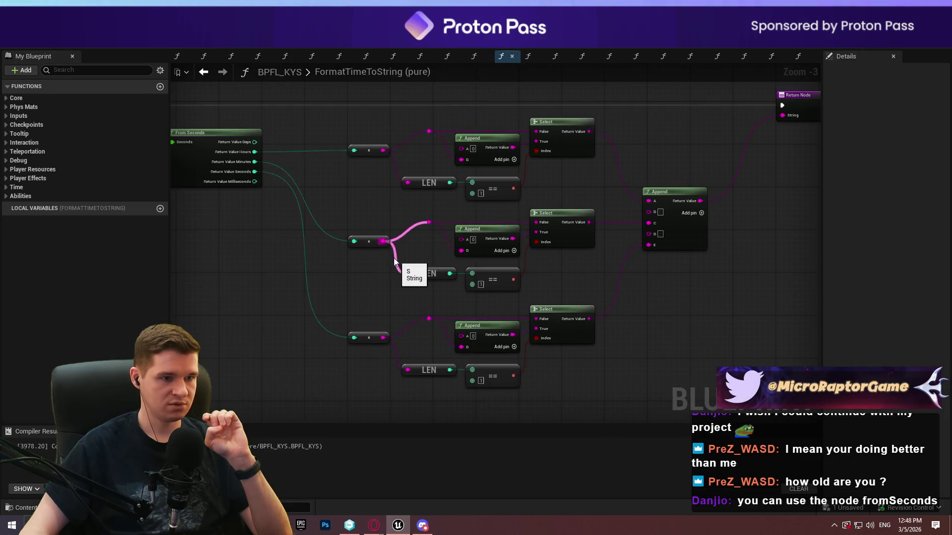
scroll(502, 217, up, 3)
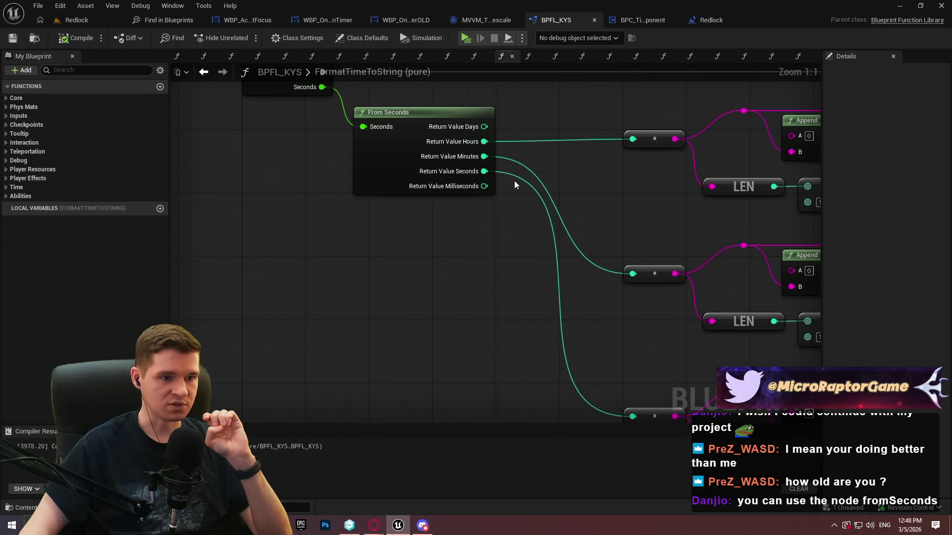
Add a pin to the final Append node and place a Select node on the new input.
drag(523, 186, 501, 260)
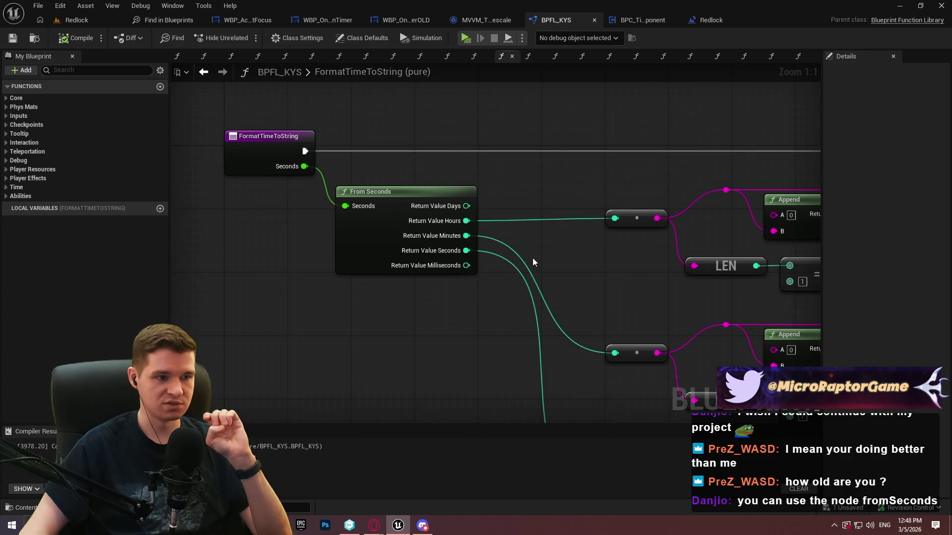
mouse_move(558, 242)
mouse_down()
mouse_move(119, 163)
mouse_move(530, 103)
mouse_move(516, 243)
mouse_move(244, 217)
mouse_move(416, 179)
mouse_move(5, 185)
mouse_up()
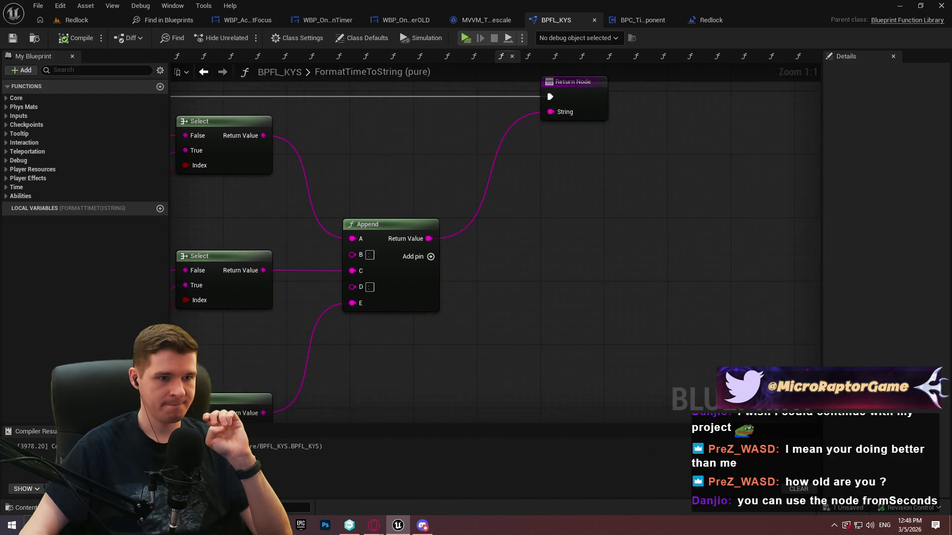
drag(411, 213, 598, 125)
drag(649, 272, 594, 185)
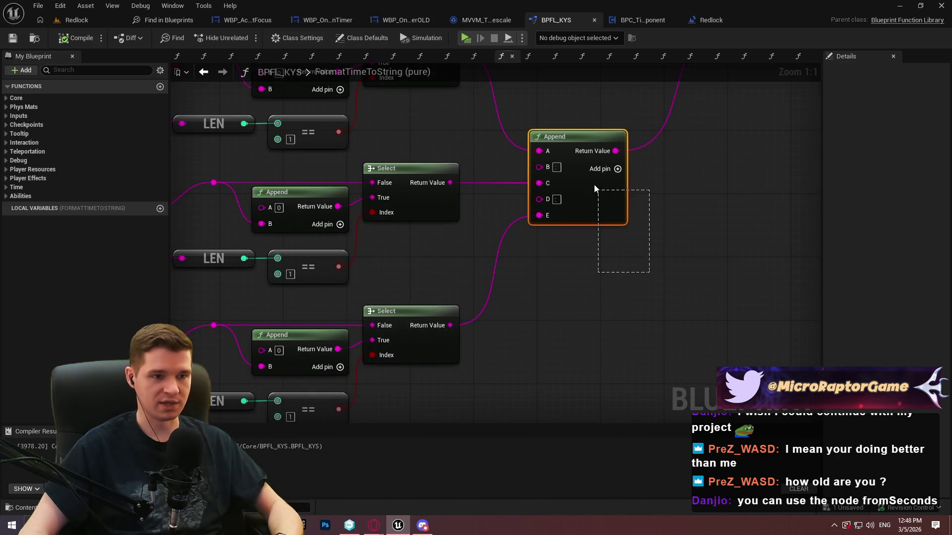
click(550, 216)
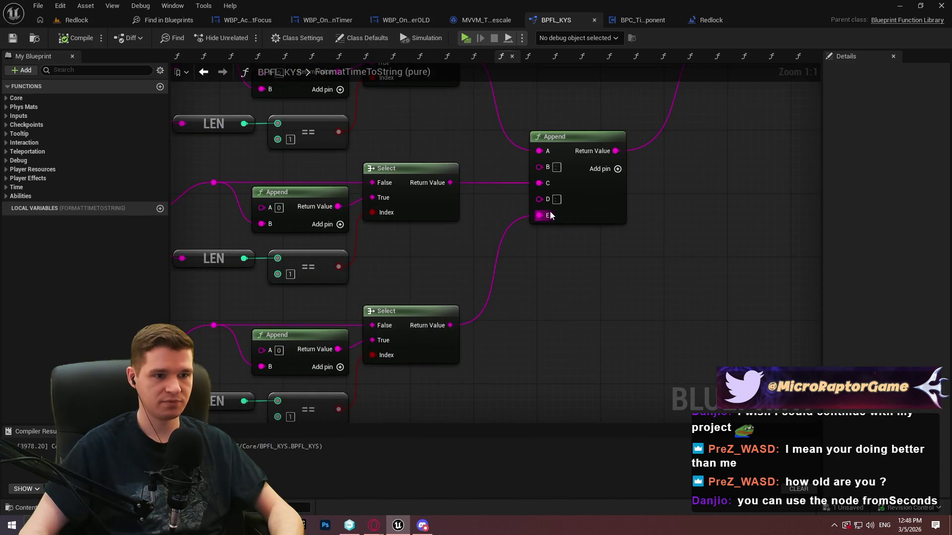
click(618, 170)
mouse_move(539, 232)
mouse_down()
mouse_move(525, 290)
mouse_move(526, 337)
mouse_up()
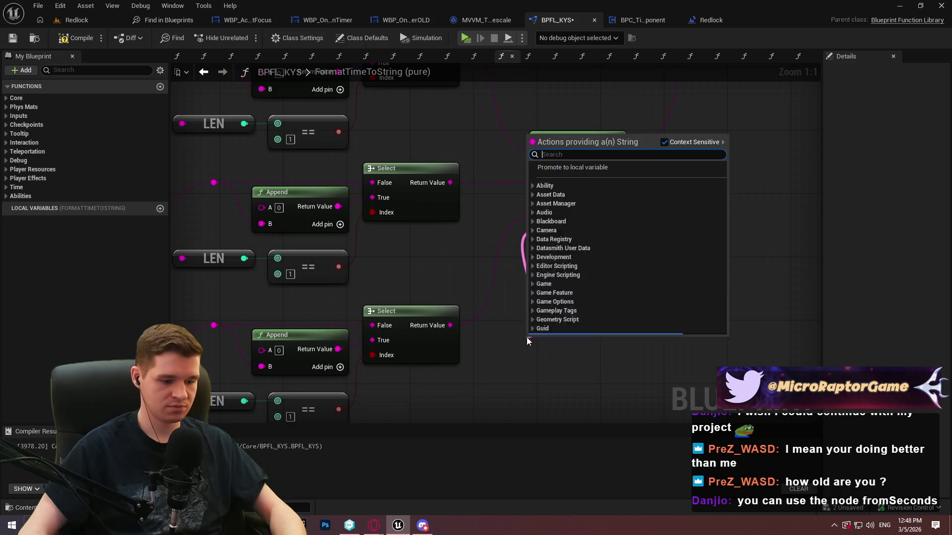
text(select)
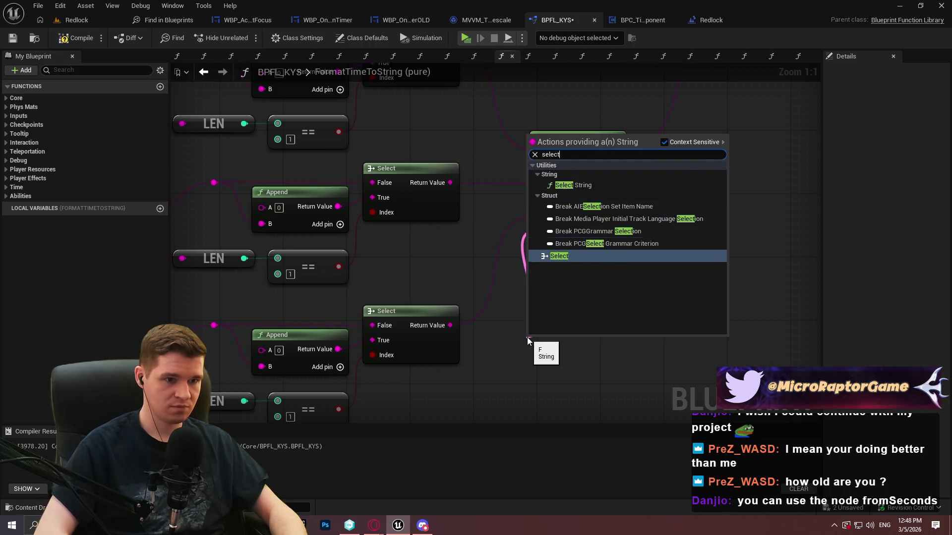
key(Return)
Select the FormatTimeToString entry node to edit its inputs.
mouse_move(527, 338)
mouse_down()
mouse_move(592, 392)
mouse_move(821, 420)
mouse_up()
mouse_move(227, 139)
mouse_down()
mouse_move(425, 160)
mouse_move(421, 183)
mouse_up()
click(422, 184)
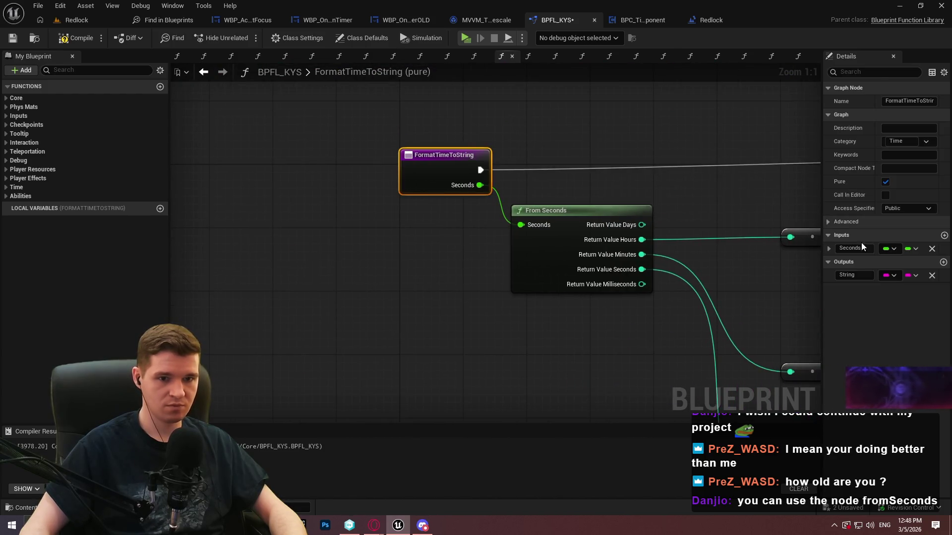
Add a Format with Milliseconds boolean input and wire its getter into the Select's index.
click(944, 236)
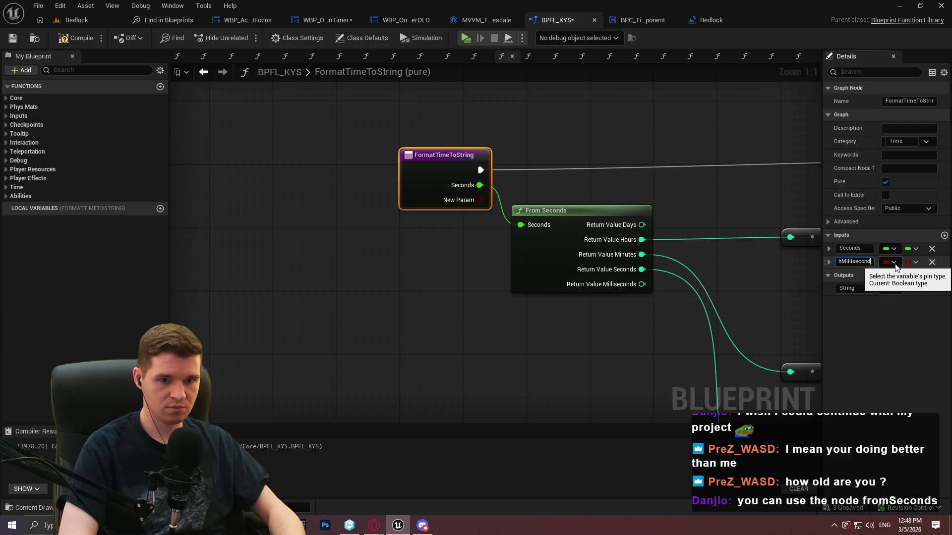
mouse_move(623, 340)
mouse_down()
mouse_move(468, 230)
mouse_move(618, 120)
mouse_up()
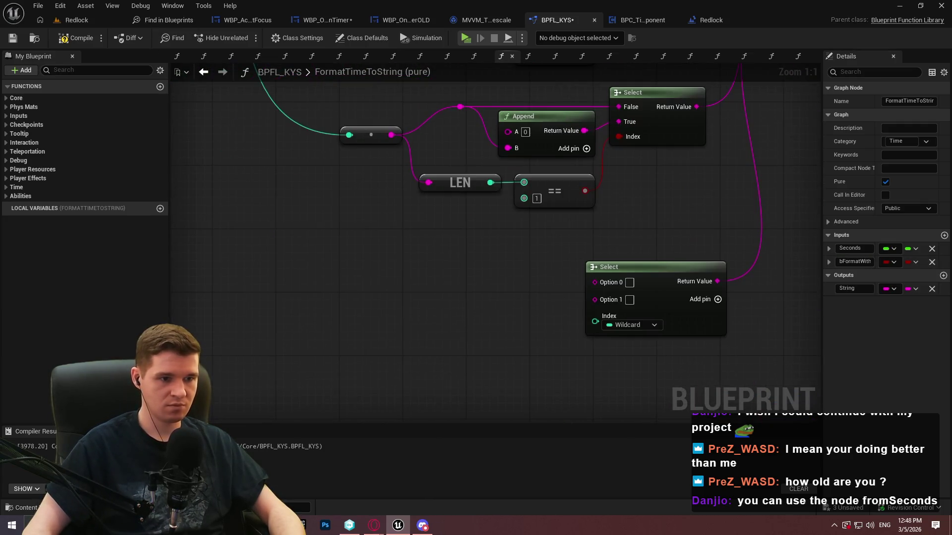
right_click(311, 274)
text(format with mi)
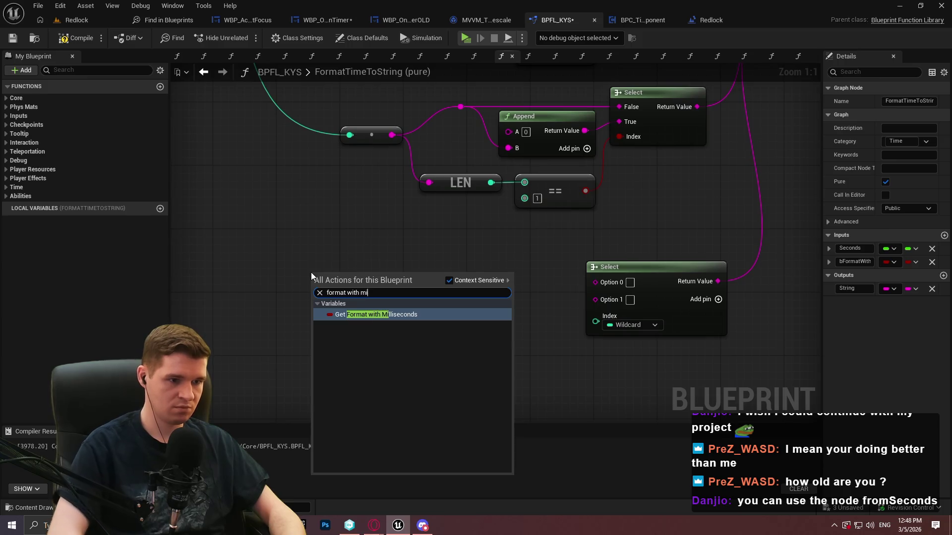
key(Return)
drag(391, 278, 596, 321)
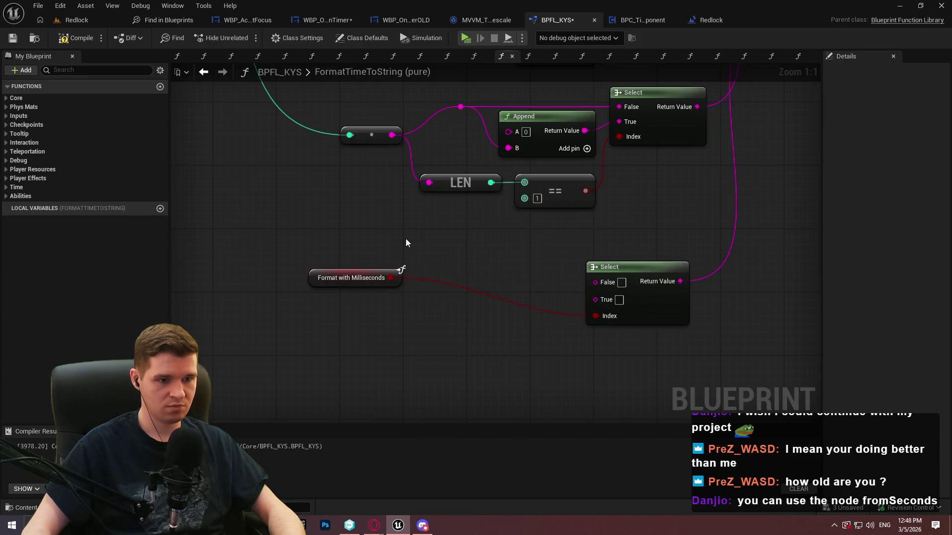
mouse_move(399, 271)
mouse_down()
mouse_move(551, 327)
mouse_move(583, 326)
mouse_move(497, 305)
mouse_up()
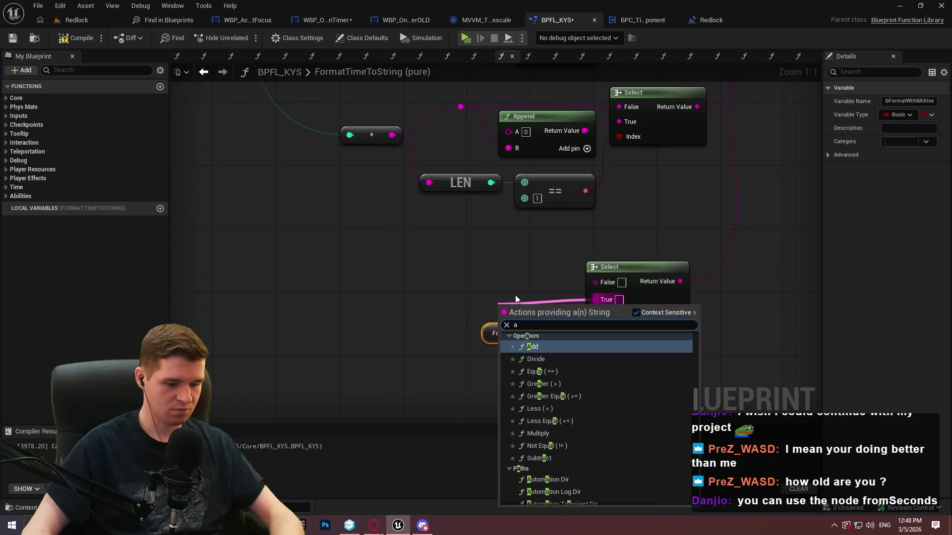
Add an Append node for the True case and arrange it beside the Select and getter.
text(app)
click(566, 352)
mouse_move(565, 305)
mouse_down()
mouse_move(426, 240)
mouse_move(563, 270)
mouse_up()
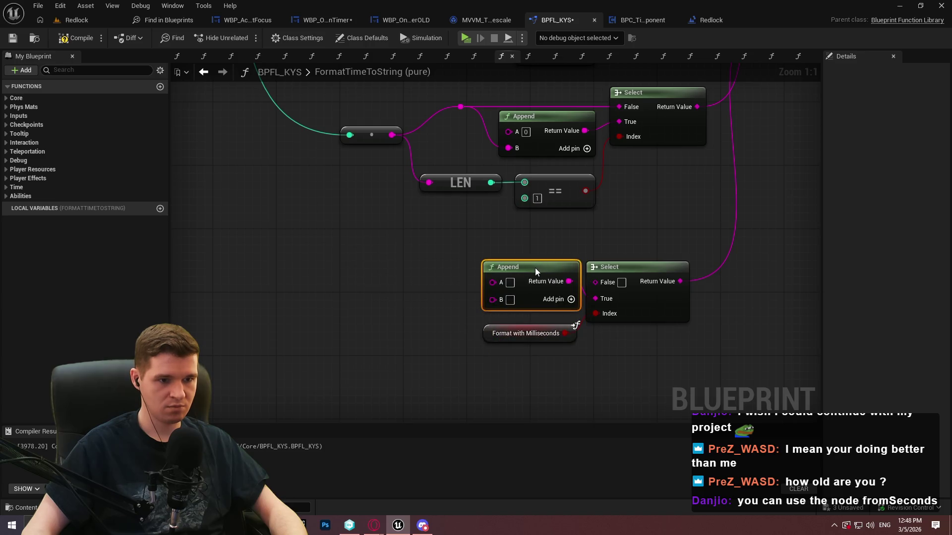
click(570, 332)
scroll(678, 371, down, 1)
drag(615, 369, 438, 282)
drag(583, 313, 596, 320)
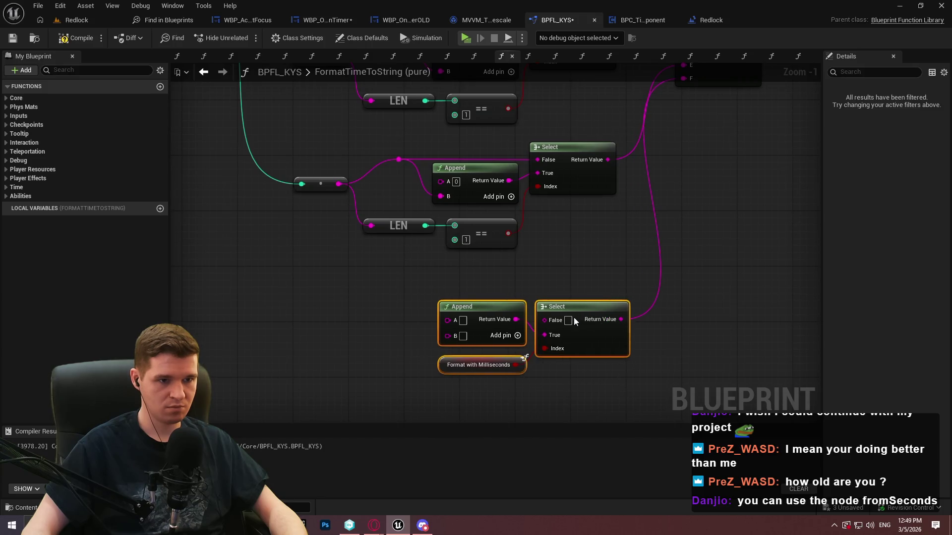
click(580, 259)
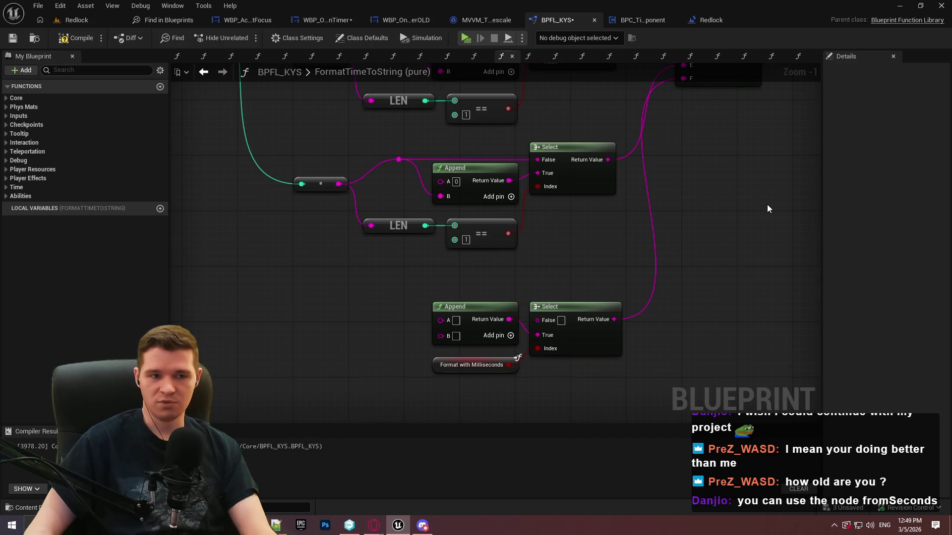
Delete the unused Append and paste a copy of the digit-padding group feeding the Select's True pin.
drag(767, 186, 628, 293)
mouse_move(602, 191)
mouse_down()
mouse_move(711, 347)
mouse_move(737, 356)
mouse_move(521, 200)
mouse_up()
mouse_move(533, 285)
mouse_down()
mouse_move(615, 291)
mouse_move(670, 323)
mouse_move(578, 293)
mouse_move(692, 346)
mouse_move(542, 354)
mouse_move(523, 264)
mouse_move(494, 291)
mouse_move(558, 344)
mouse_up()
key(Delete)
mouse_move(743, 272)
mouse_down()
mouse_move(431, 162)
mouse_move(405, 248)
mouse_up()
mouse_move(754, 319)
mouse_down()
mouse_move(457, 336)
mouse_move(426, 380)
mouse_move(397, 152)
mouse_up()
key(ctrl+v)
mouse_move(605, 123)
mouse_down()
mouse_move(680, 186)
mouse_move(684, 179)
mouse_up()
mouse_move(598, 144)
mouse_down()
mouse_move(656, 166)
mouse_move(662, 180)
mouse_up()
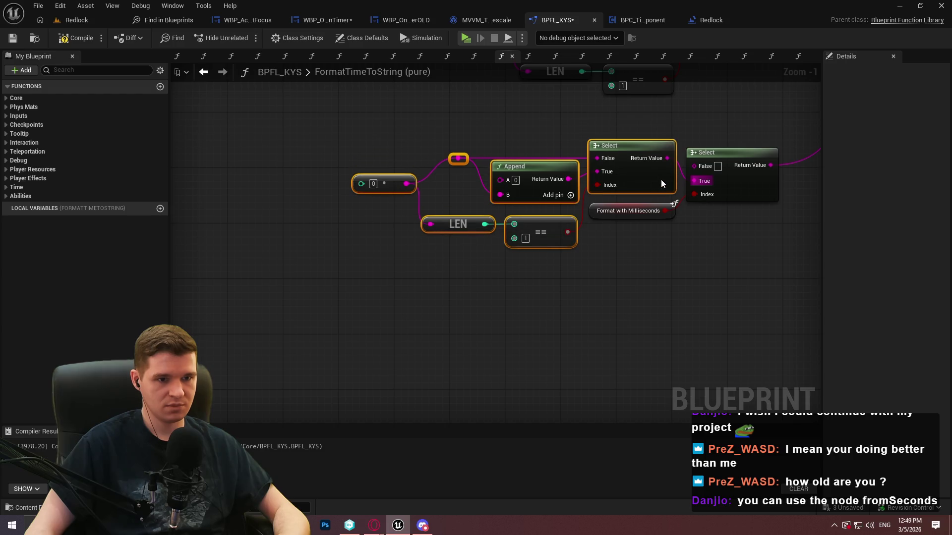
click(665, 232)
Wire From Seconds' Return Value Milliseconds into the copied padding group.
drag(692, 312, 728, 444)
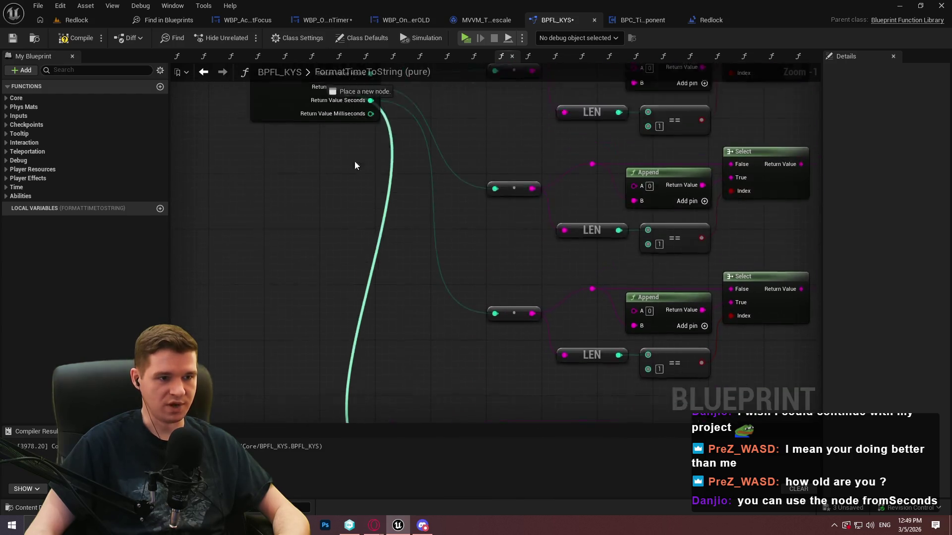
mouse_move(361, 166)
mouse_down()
mouse_move(379, 422)
mouse_move(439, 248)
mouse_move(622, 342)
mouse_up()
scroll(438, 248, down, 1)
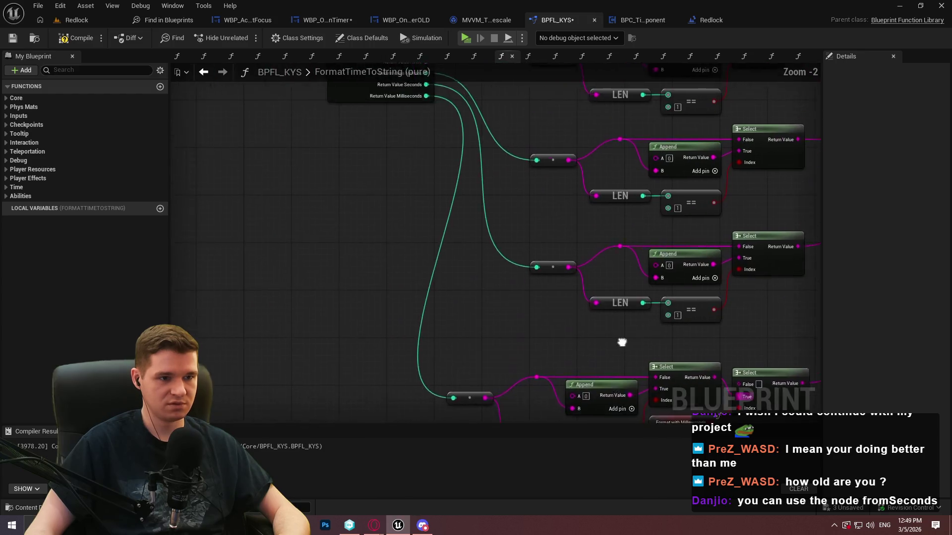
scroll(516, 274, down, 3)
mouse_move(272, 255)
mouse_down()
mouse_move(417, 232)
mouse_move(329, 139)
mouse_move(263, 137)
mouse_up()
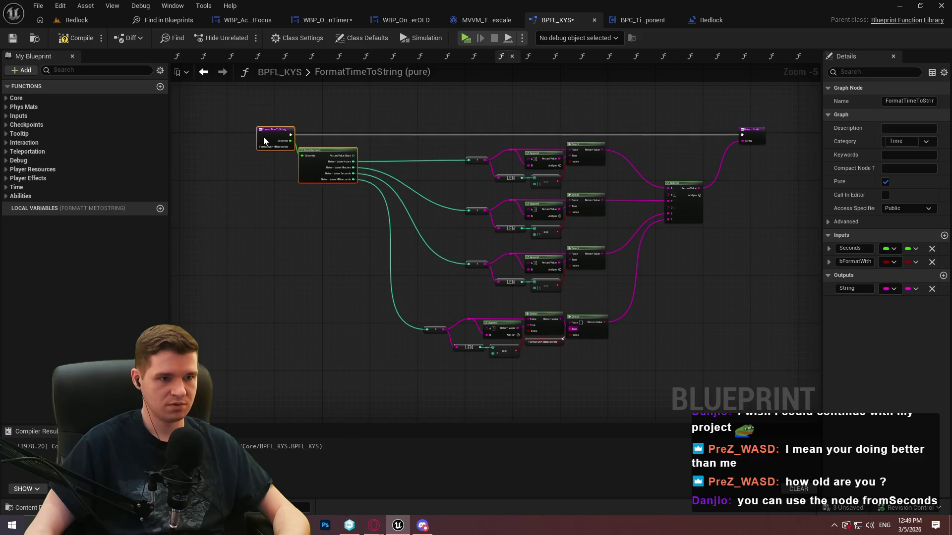
click(361, 207)
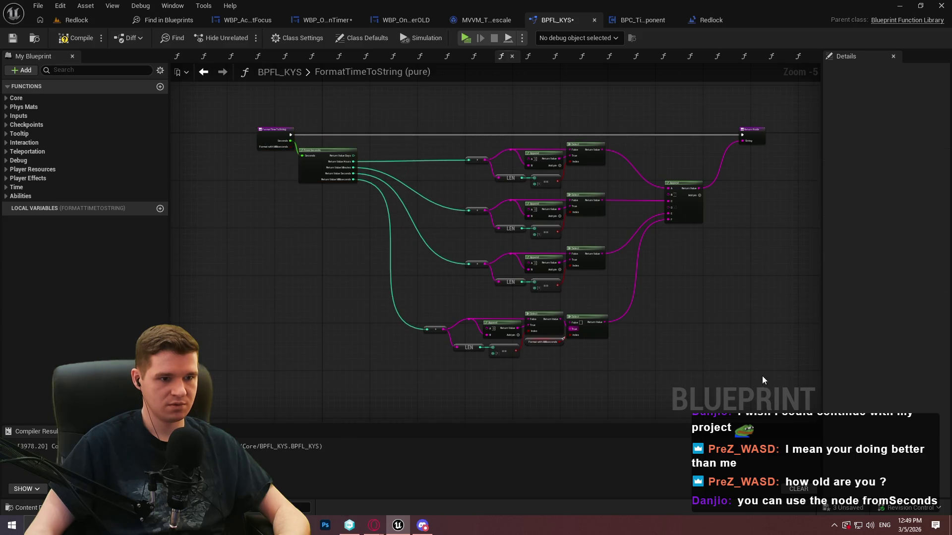
Shift the whole node network into place, then compile and save BPFL_KYS.
key(ctrl+a)
drag(266, 141, 331, 145)
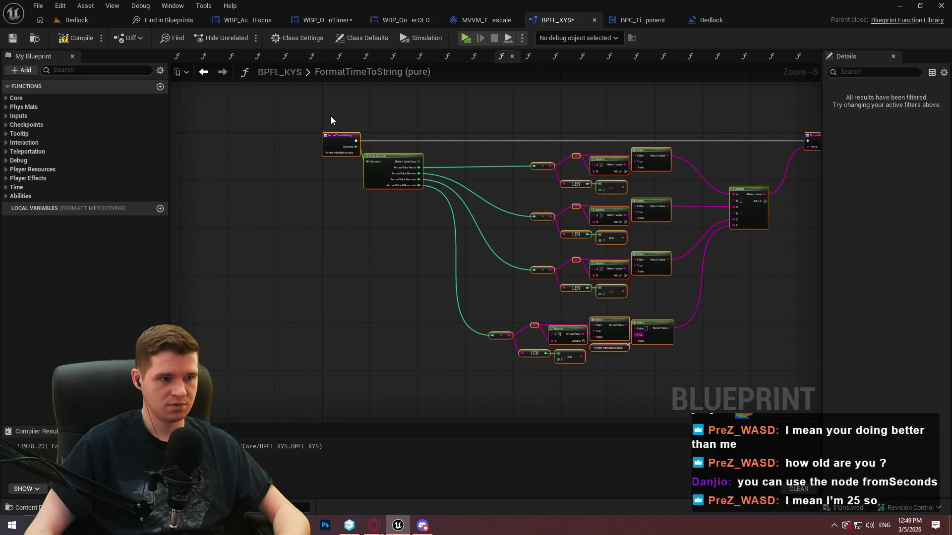
click(331, 120)
key(ctrl+s)
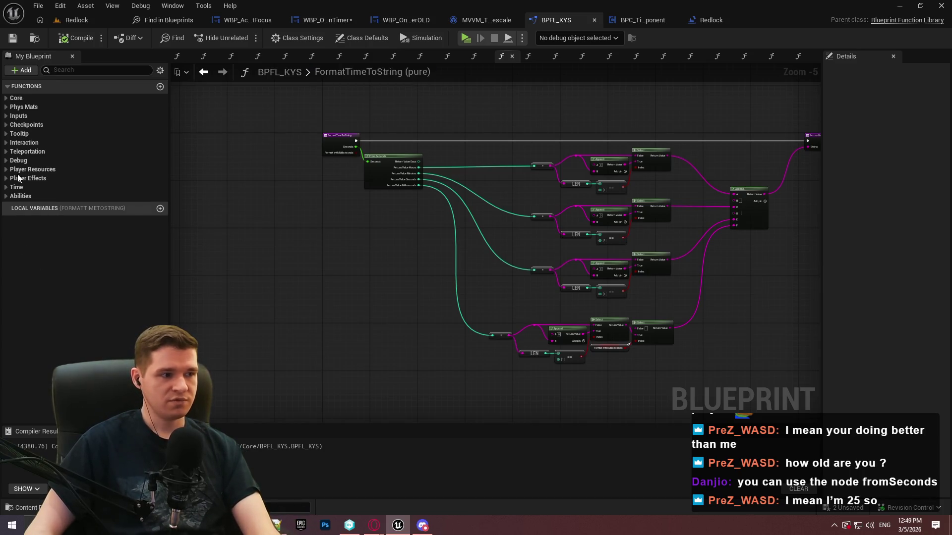
Enable Format with Milliseconds on BuildTime's Format Time to String node and shift the following nodes right.
click(306, 19)
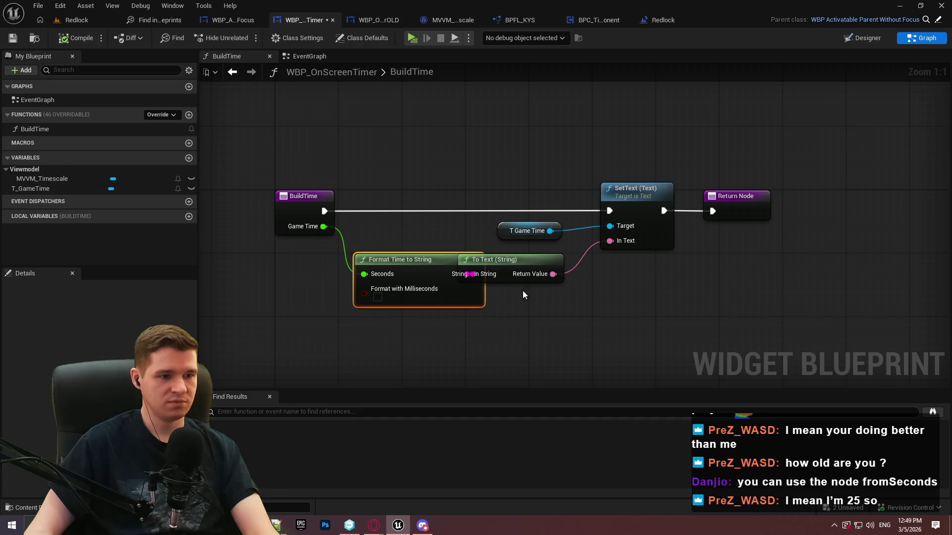
click(378, 297)
drag(876, 323, 516, 192)
drag(630, 204, 670, 204)
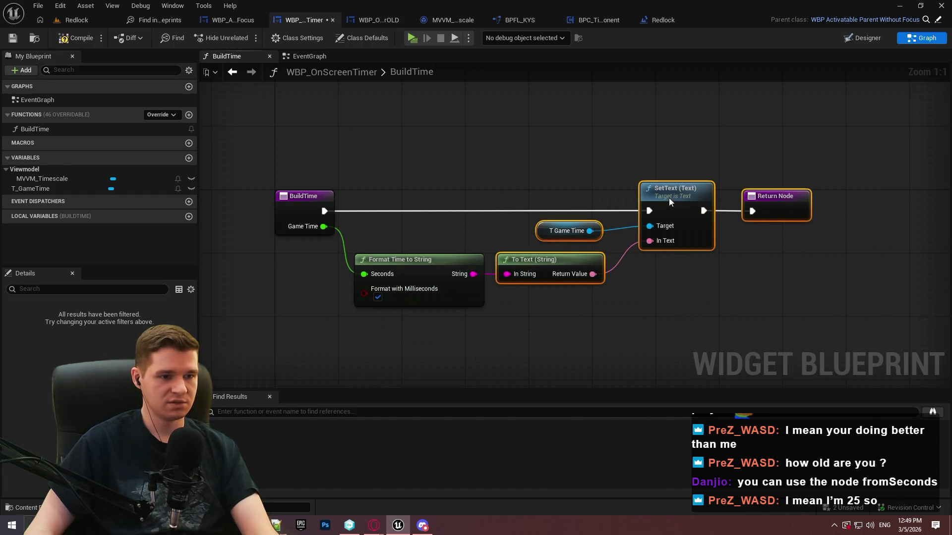
click(512, 301)
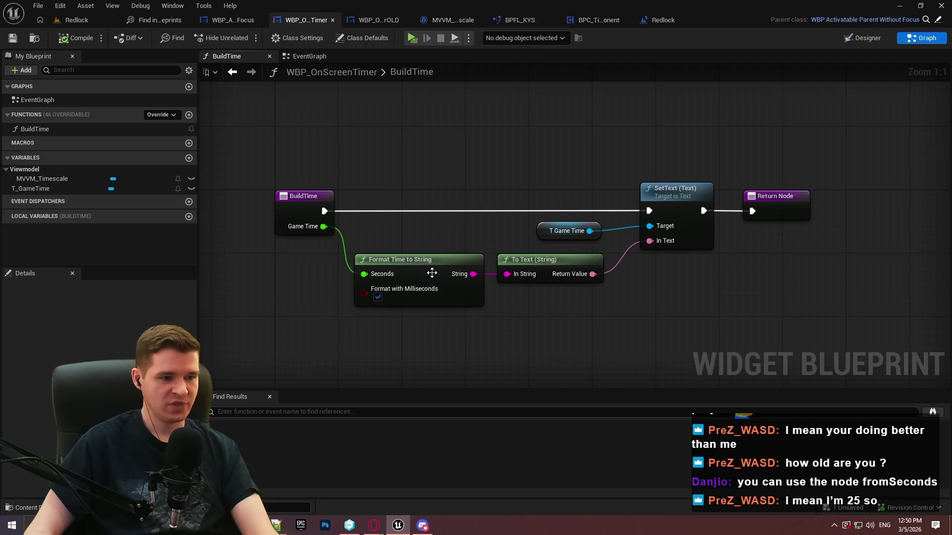
Reopen FormatTimeToString and review its hours, minutes, seconds and milliseconds branches.
click(430, 273)
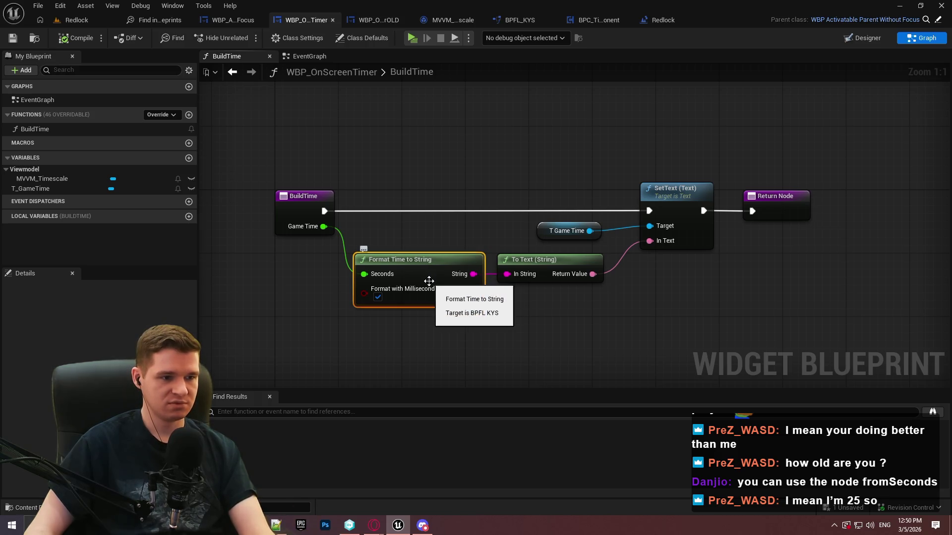
double_click(429, 281)
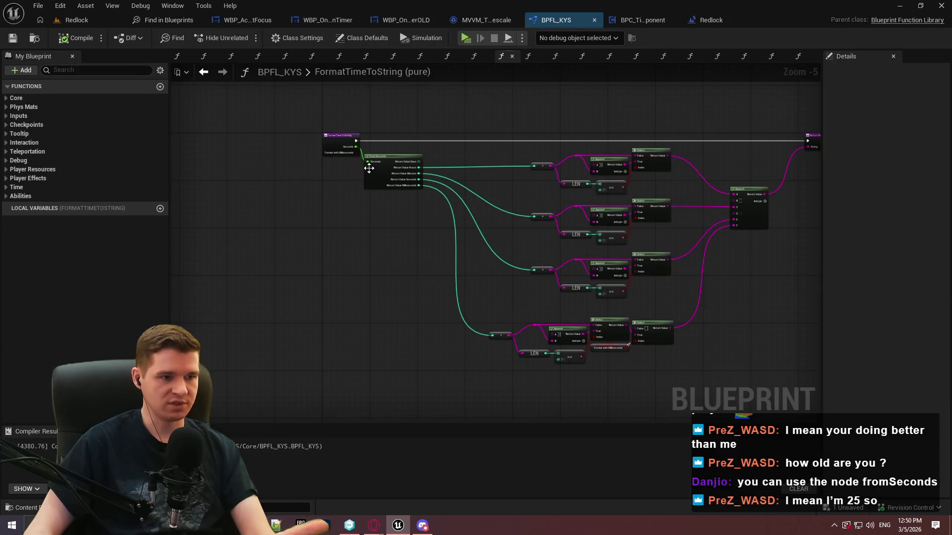
scroll(369, 169, up, 6)
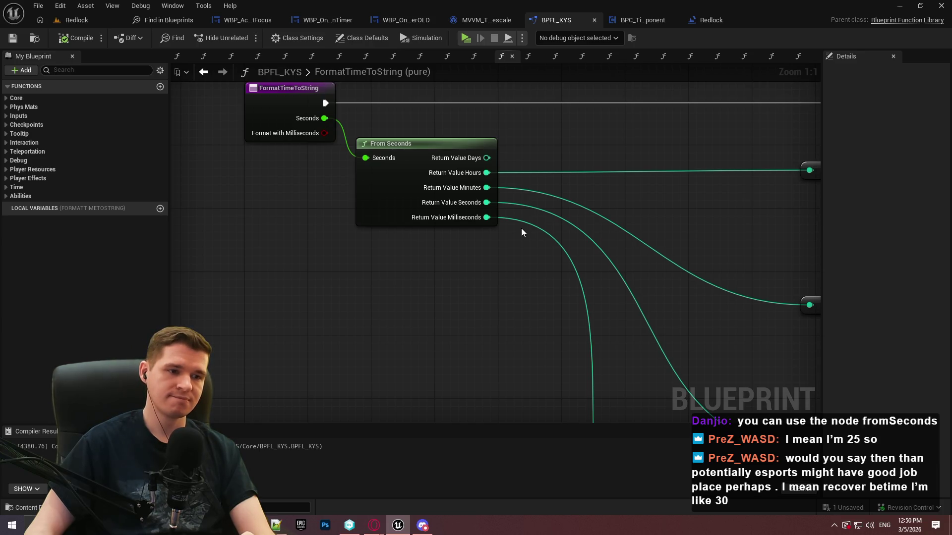
mouse_move(522, 232)
mouse_down()
mouse_move(70, 239)
mouse_move(117, 230)
mouse_move(546, 245)
mouse_up()
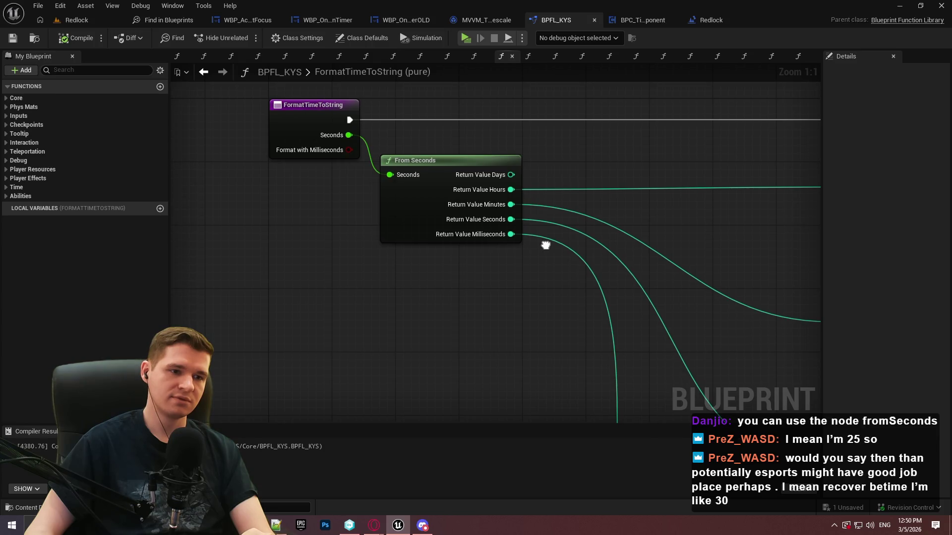
drag(545, 246, 511, 217)
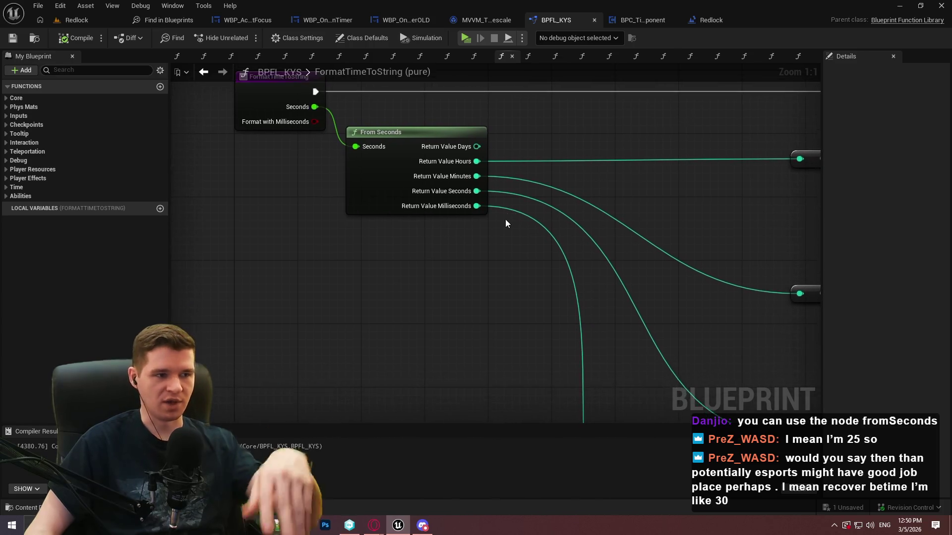
double_click(312, 72)
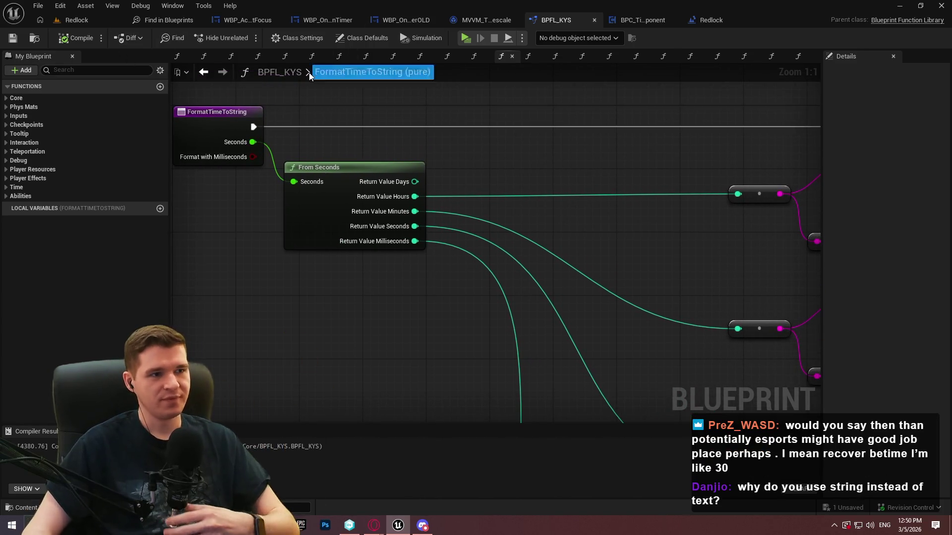
key(alt+p)
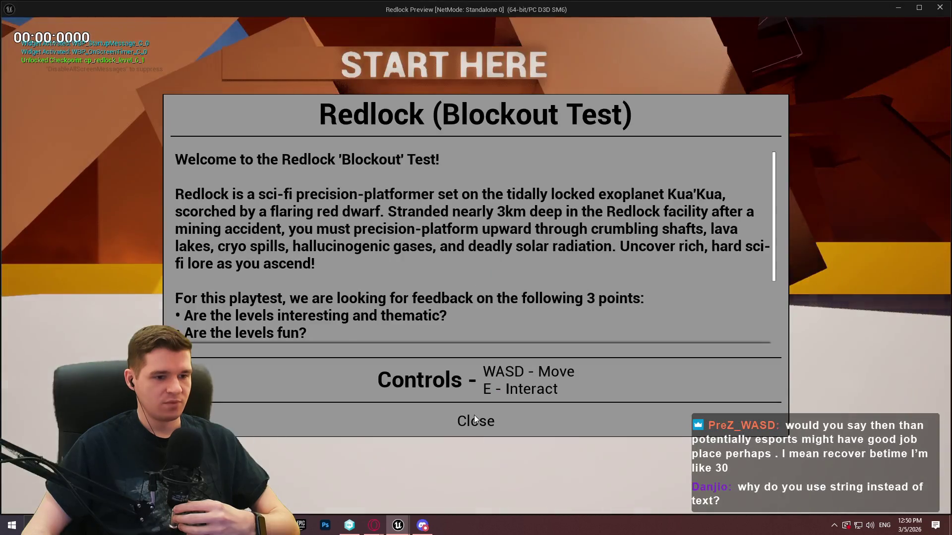
click(474, 415)
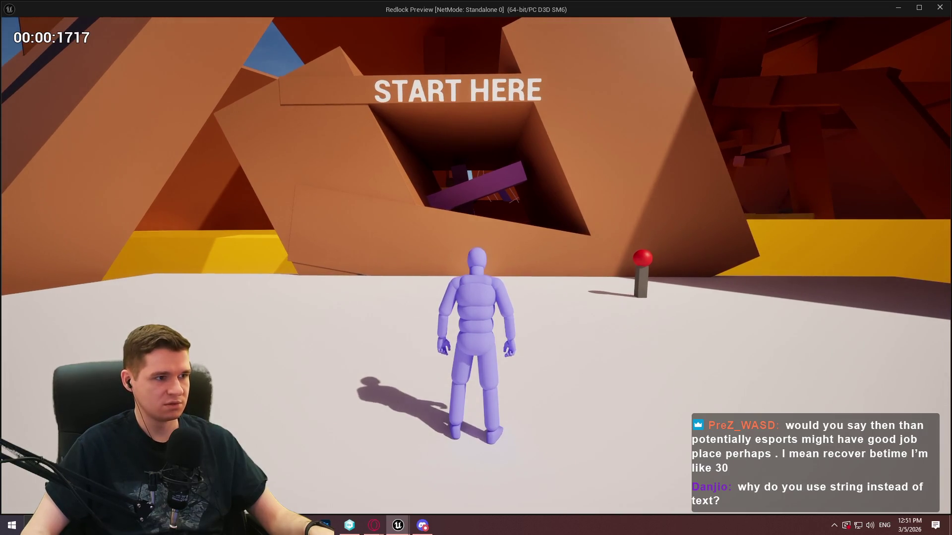
key(Escape)
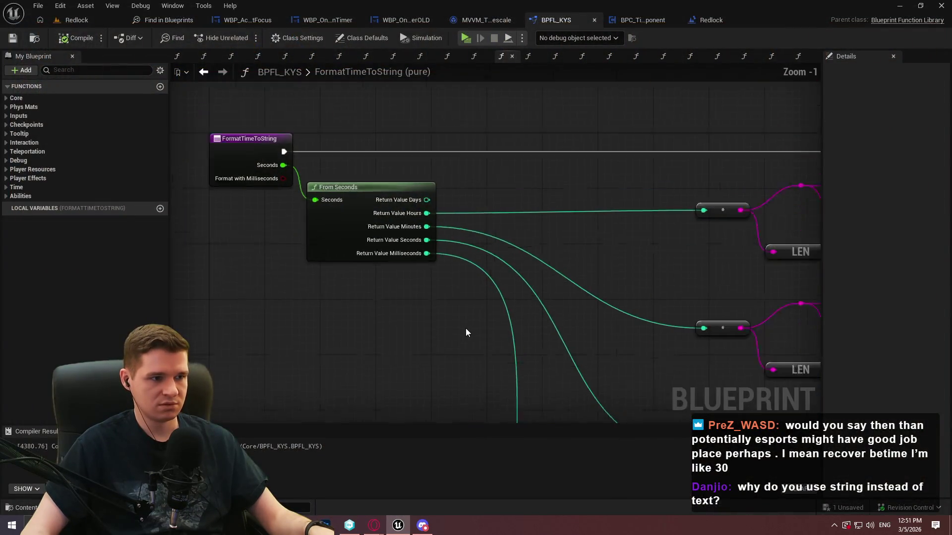
Inspect the MVVM_Timescale viewmodel's class default variable values and its EventGraph.
scroll(377, 254, down, 2)
click(489, 20)
click(455, 94)
scroll(446, 148, down, 1)
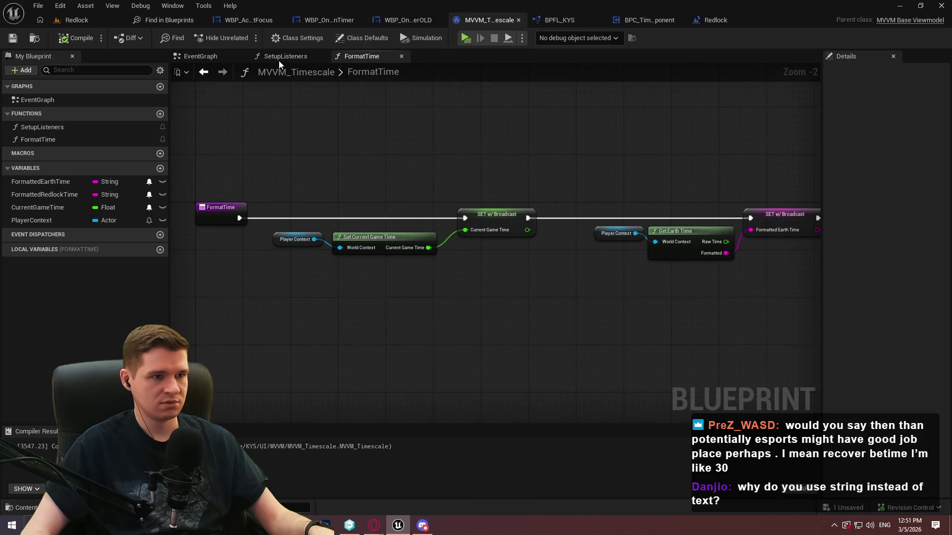
click(369, 40)
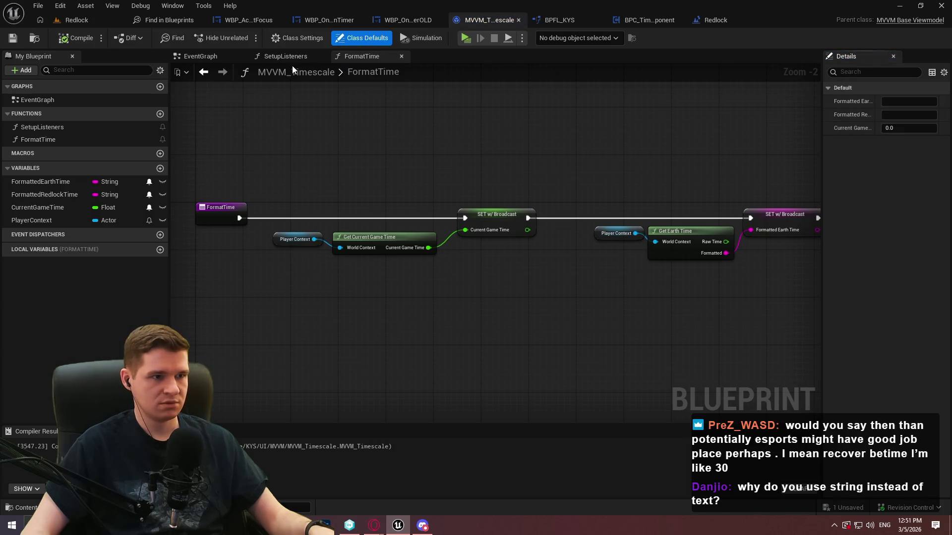
click(213, 61)
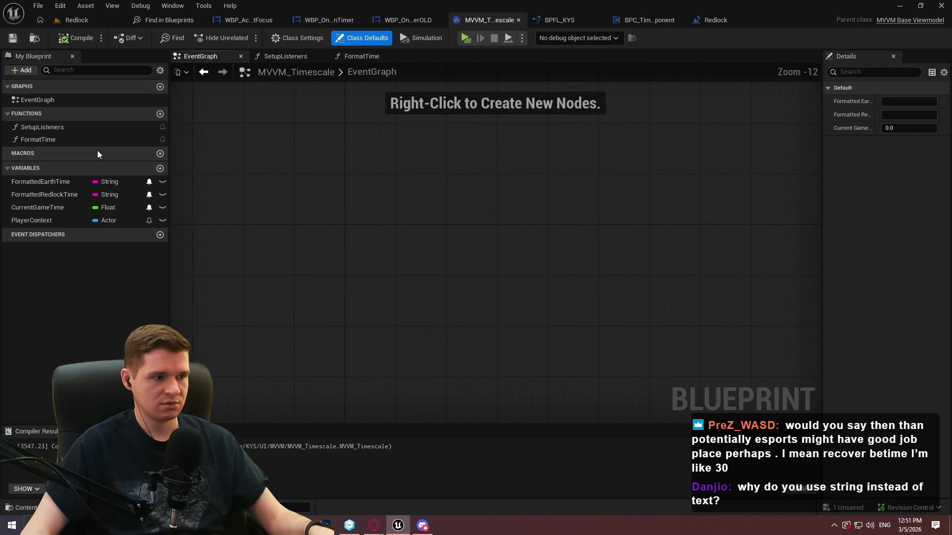
Trace SetupListeners and FormatTime through to its Return Node, then go back to WBP_OnScreenTimer's BuildTime graph.
double_click(73, 131)
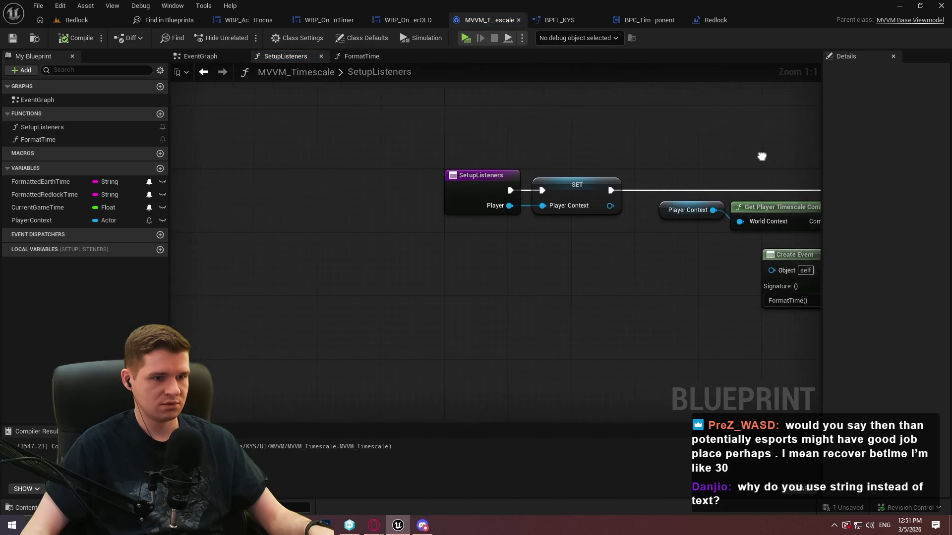
double_click(57, 141)
mouse_move(494, 187)
mouse_down()
mouse_move(411, 177)
mouse_move(476, 197)
mouse_up()
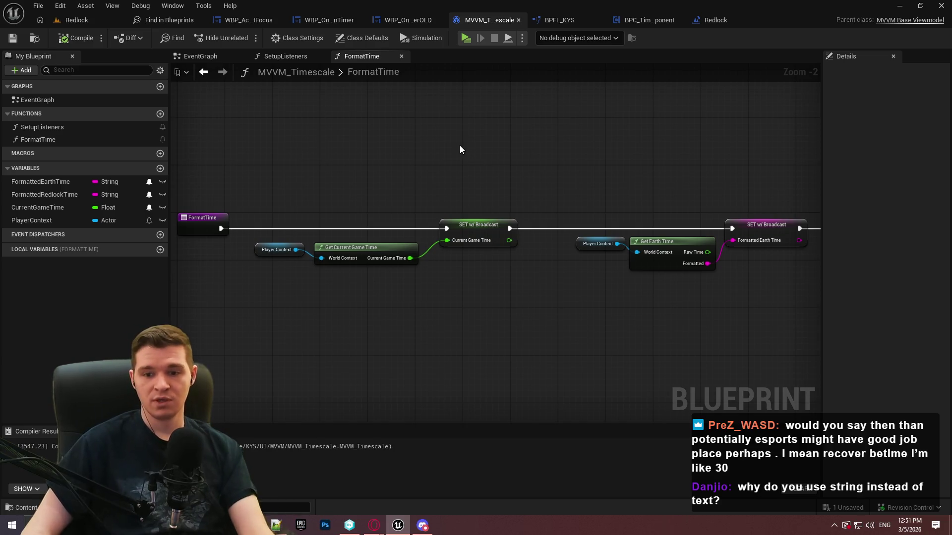
drag(571, 189, 347, 164)
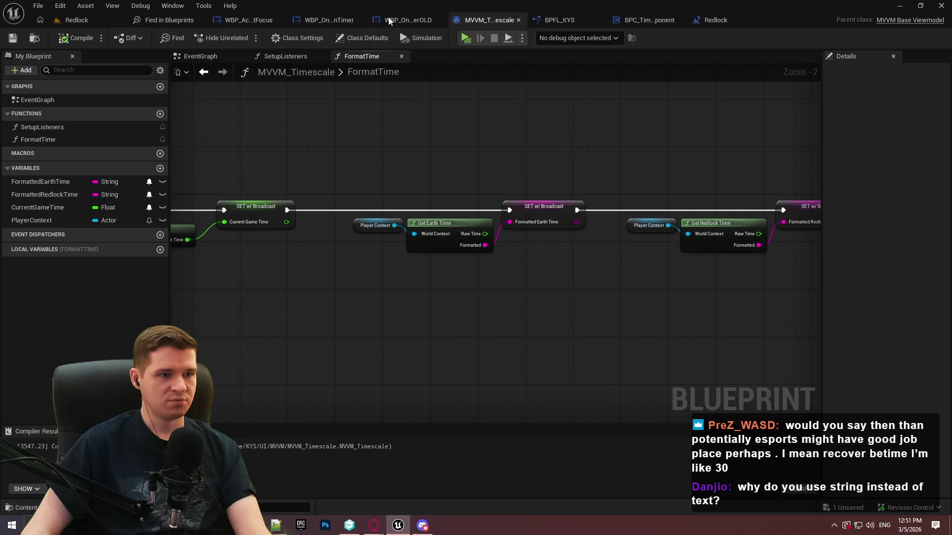
drag(543, 157, 337, 164)
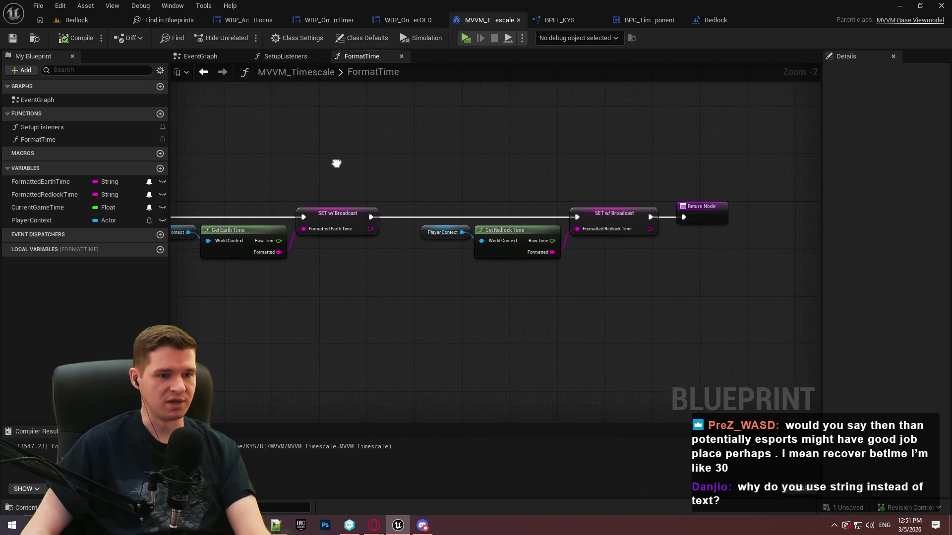
click(401, 20)
click(340, 21)
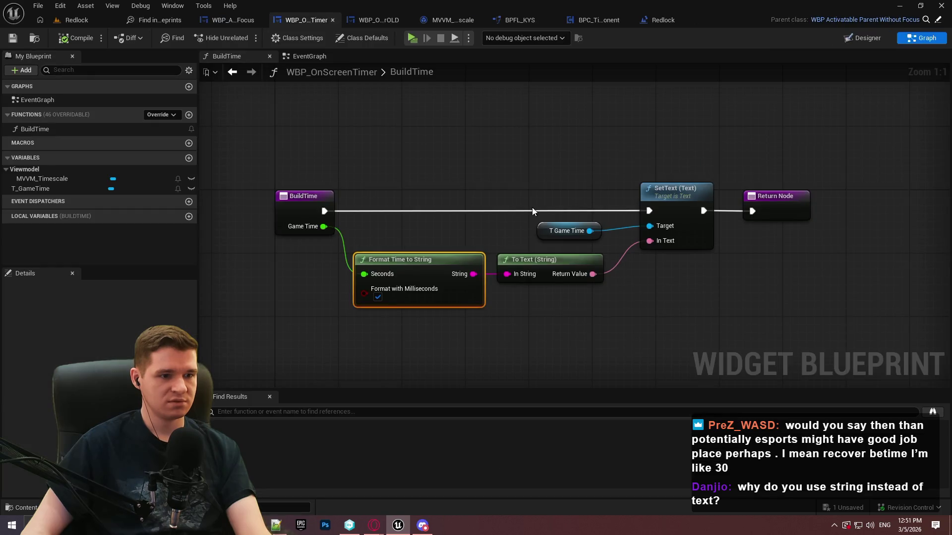
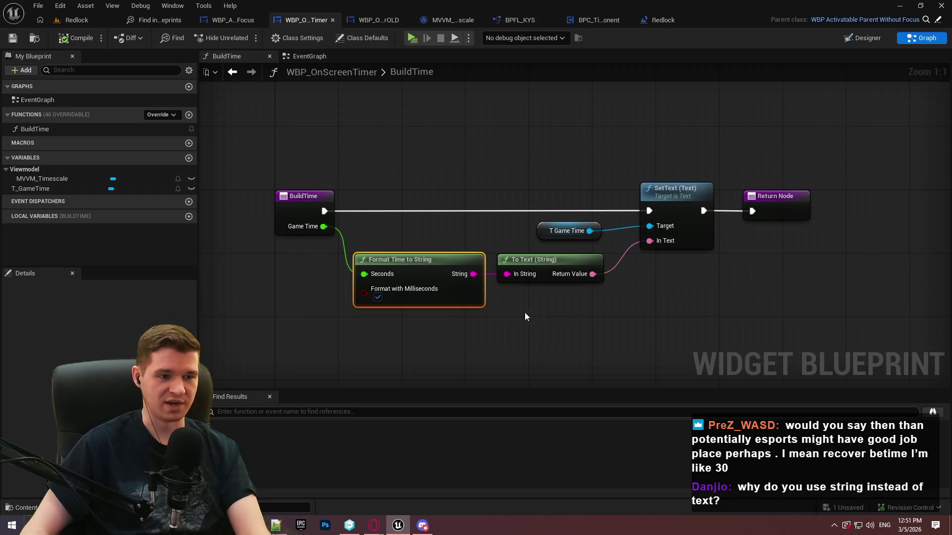
Open Format Time to String in BPFL_KYS and inspect its milliseconds Append and Select nodes.
double_click(467, 299)
scroll(526, 201, up, 5)
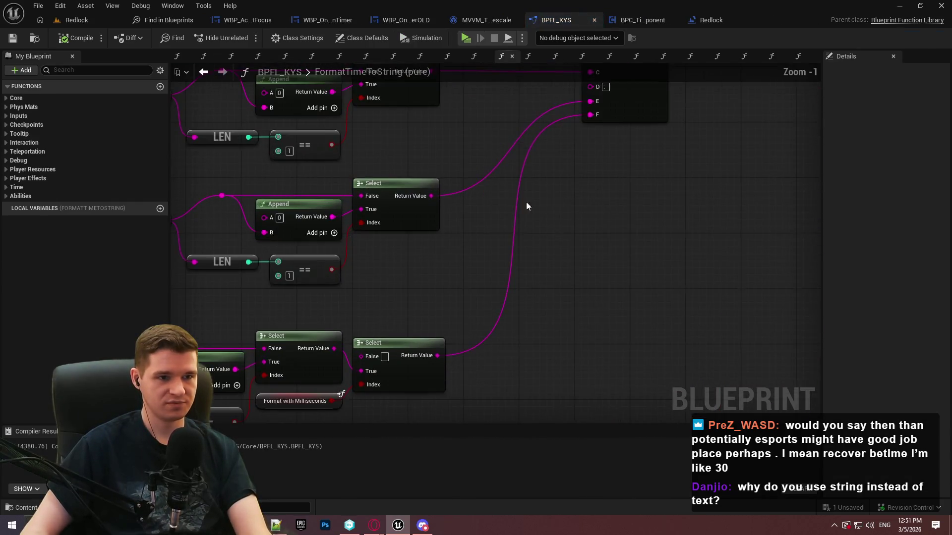
scroll(546, 234, up, 1)
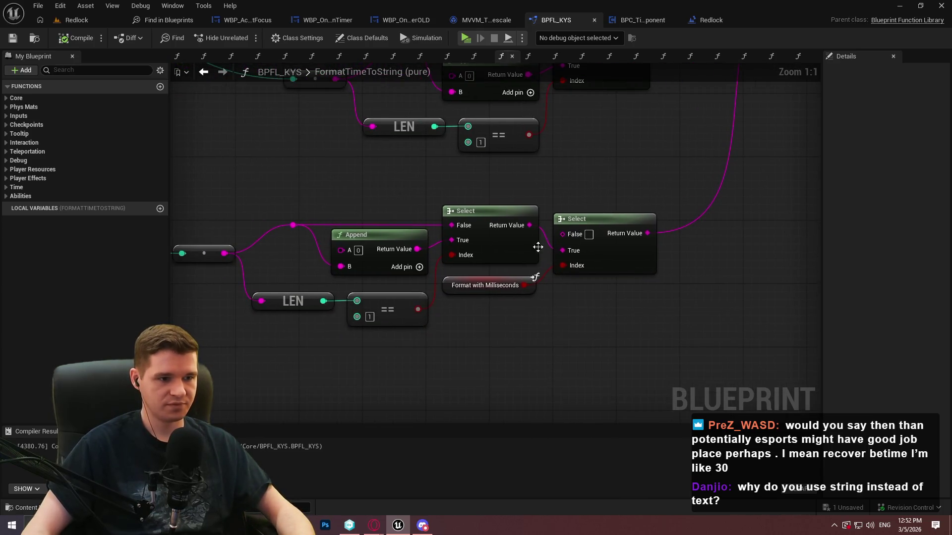
mouse_move(592, 251)
mouse_down()
mouse_move(387, 368)
mouse_move(450, 297)
mouse_up()
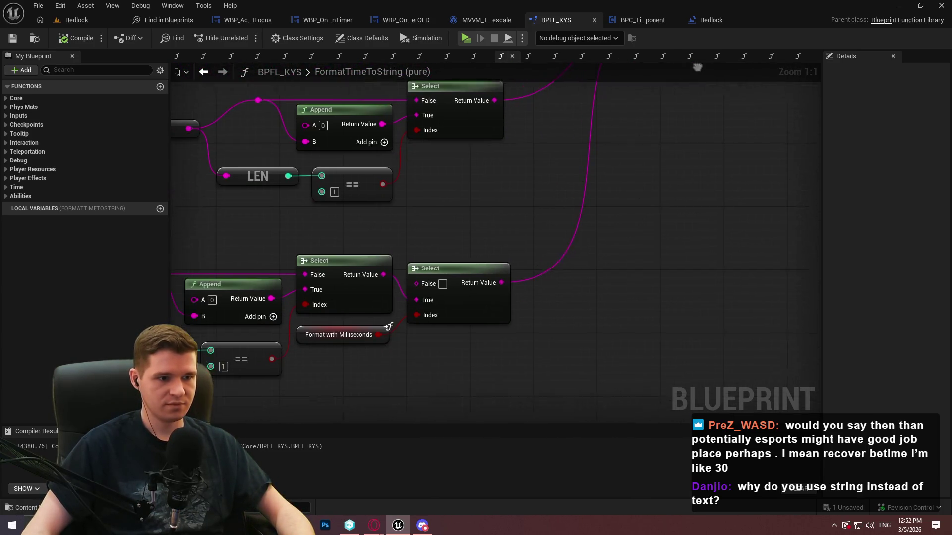
drag(216, 297, 402, 254)
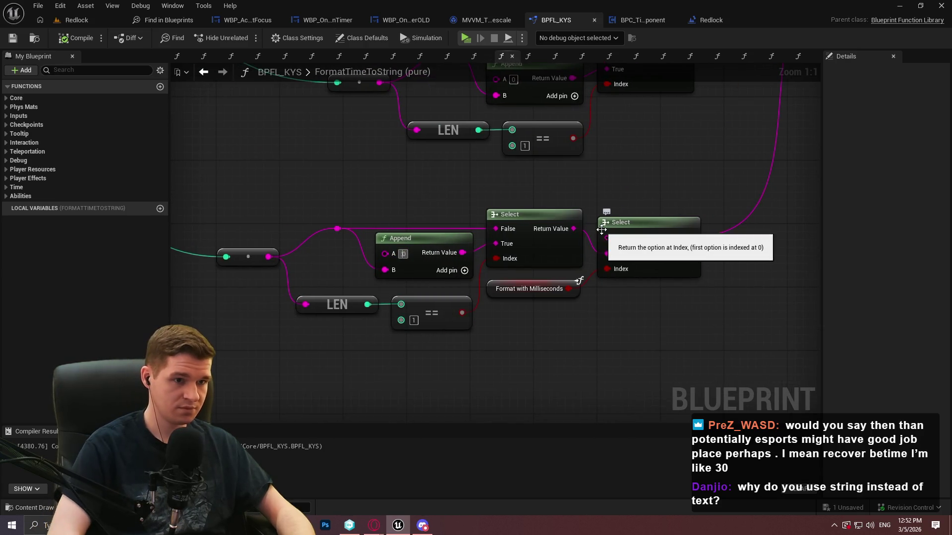
mouse_move(462, 191)
mouse_down()
mouse_move(487, 206)
mouse_move(514, 317)
mouse_move(644, 215)
mouse_up()
Compile and save BPFL_KYS, undoing an accidental node move.
click(75, 37)
click(13, 38)
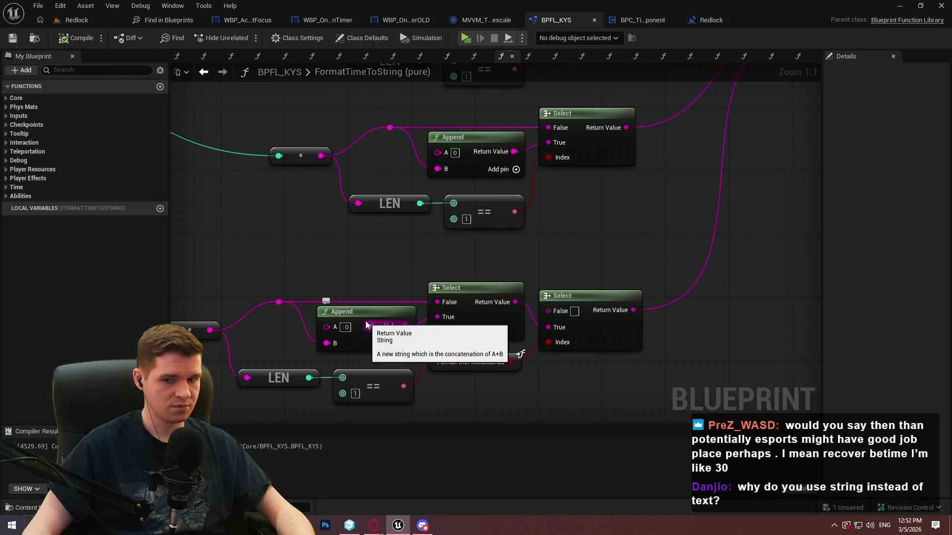
key(ctrl+z)
mouse_move(697, 310)
mouse_down()
mouse_move(546, 329)
mouse_move(536, 207)
mouse_move(510, 169)
mouse_up()
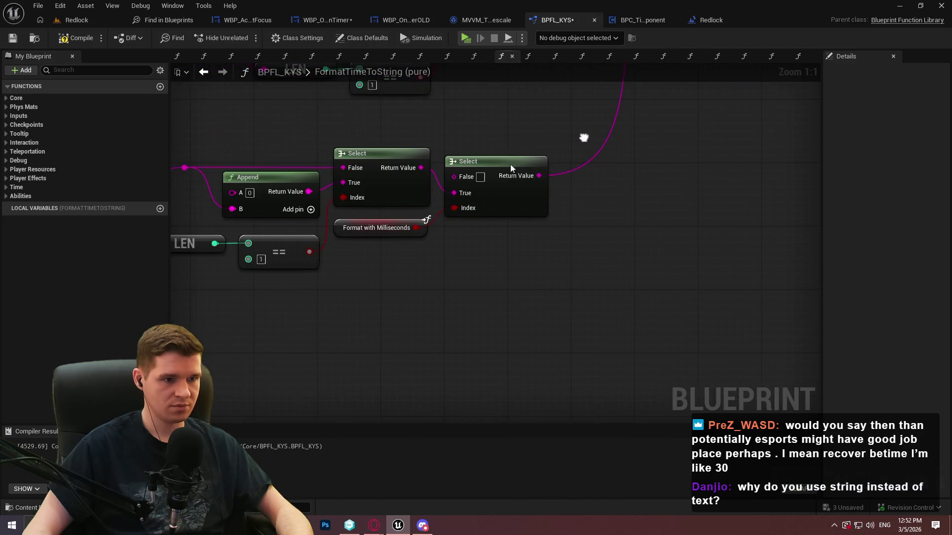
Add a String Append with A set to ':', wired from the first Select into the final Select's True pin.
right_click(468, 120)
text(append)
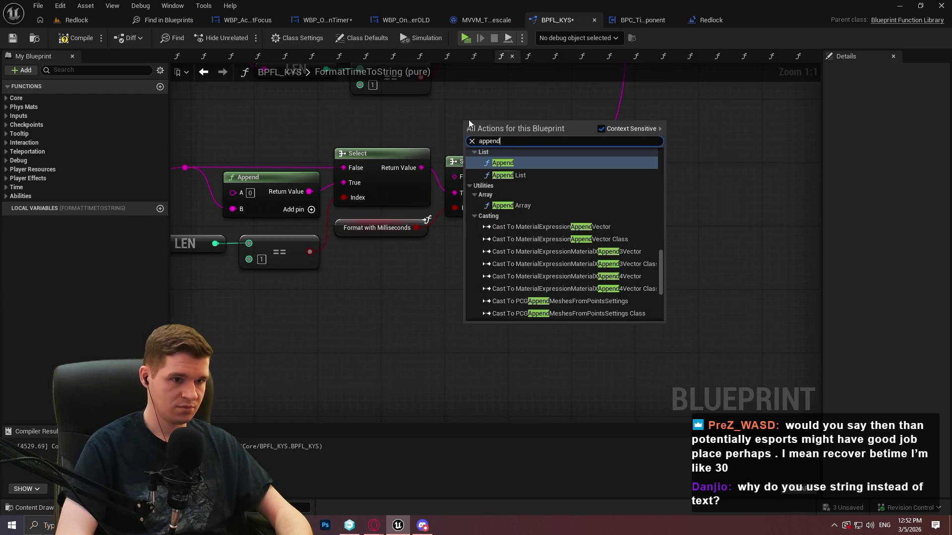
scroll(588, 251, down, 5)
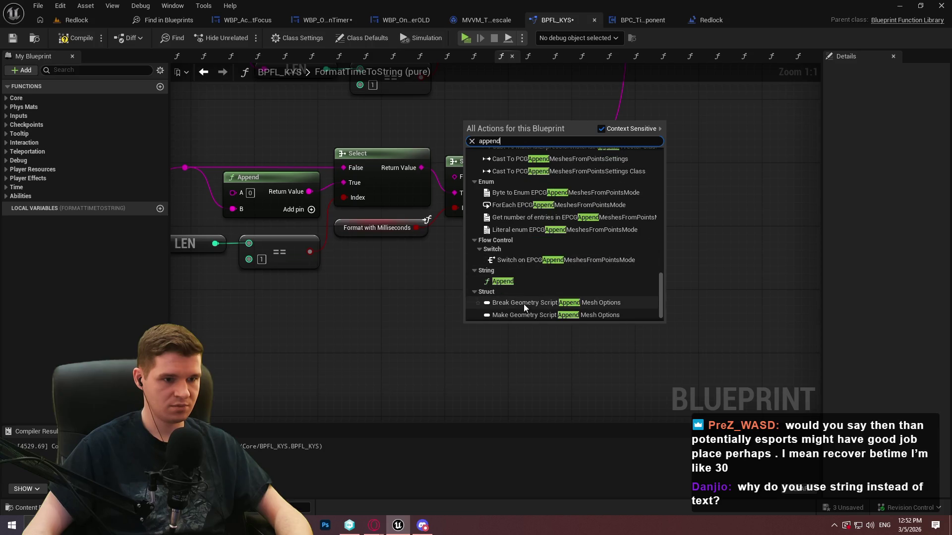
click(502, 281)
drag(487, 121, 497, 97)
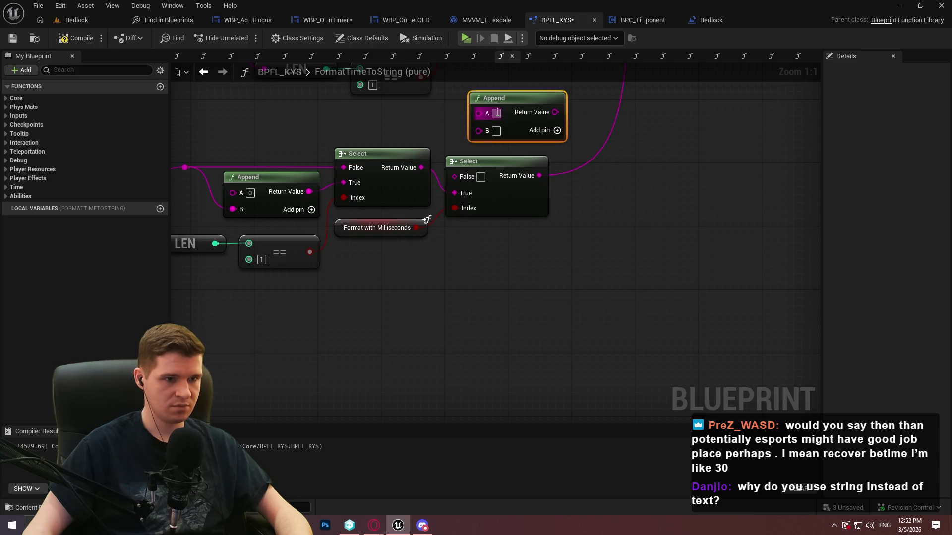
click(496, 113)
text(:)
click(462, 138)
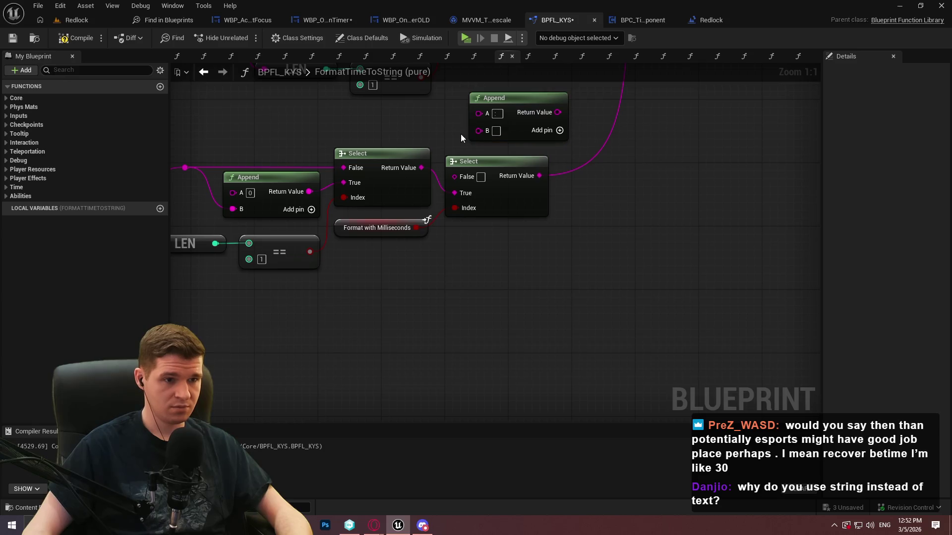
mouse_move(479, 130)
mouse_down()
mouse_move(406, 162)
mouse_move(429, 164)
mouse_up()
drag(557, 112, 454, 193)
Line up the Append, Select, Format with Milliseconds and Return nodes, save, and launch a standalone play test.
mouse_move(529, 102)
mouse_down()
mouse_move(498, 165)
mouse_move(506, 157)
mouse_up()
mouse_move(525, 209)
mouse_down()
mouse_move(662, 197)
mouse_move(643, 204)
mouse_up()
click(561, 257)
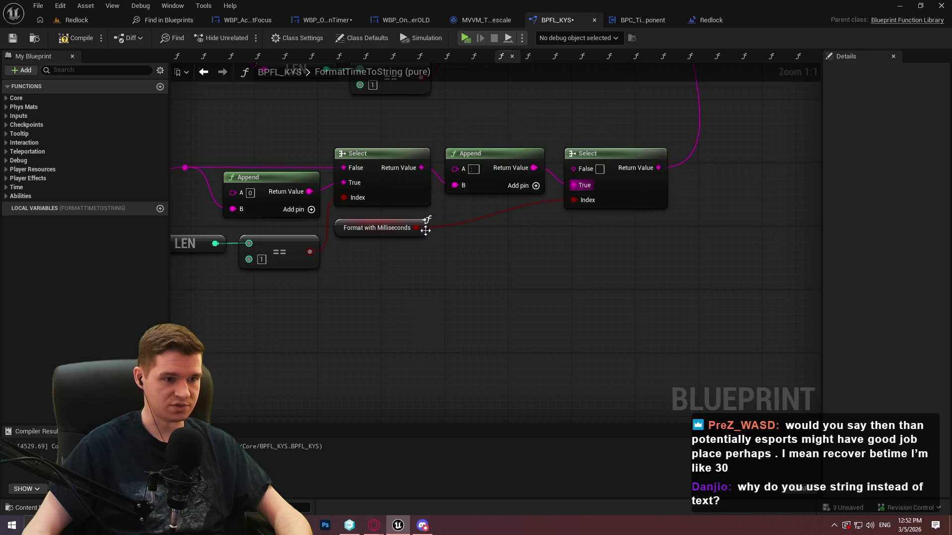
drag(426, 230, 543, 218)
click(605, 265)
scroll(652, 280, down, 1)
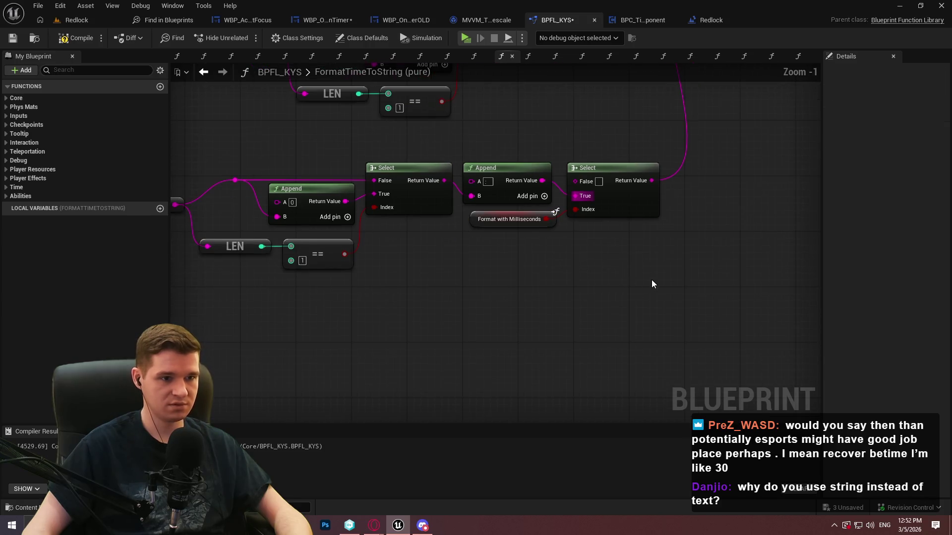
scroll(651, 283, down, 2)
drag(603, 184, 631, 192)
drag(543, 231, 570, 232)
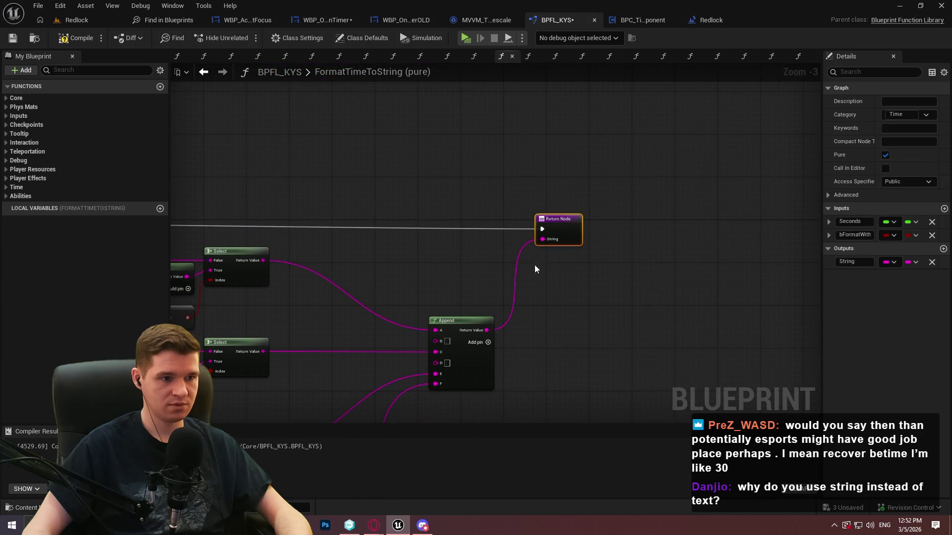
scroll(769, 240, down, 2)
drag(648, 205, 704, 110)
click(13, 38)
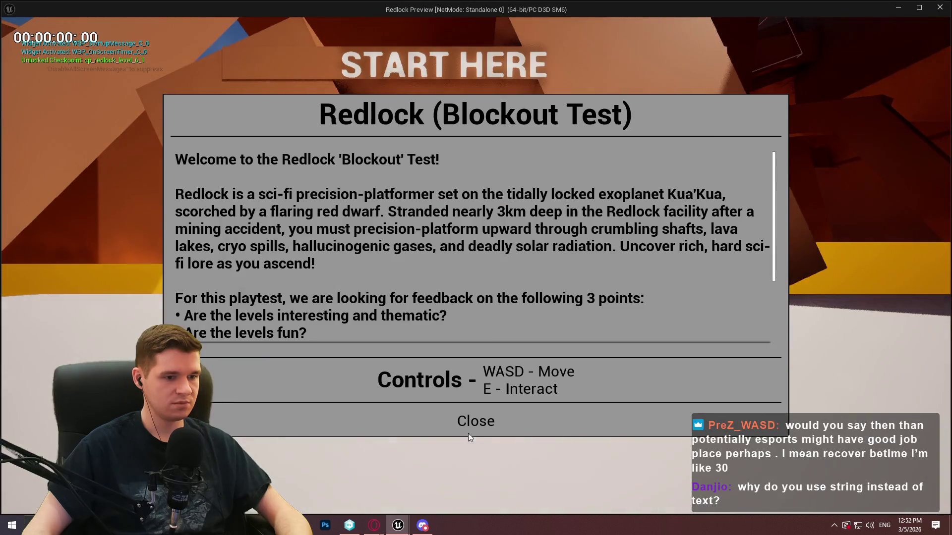
click(476, 479)
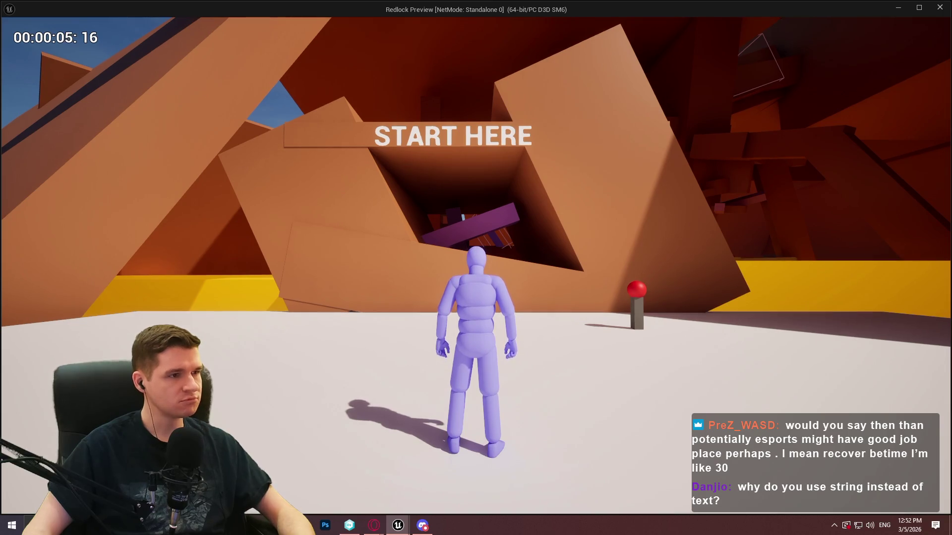
Revise the separator in the new Append node's A field, then compile and save BPFL_KYS.
key(Escape)
scroll(609, 161, up, 6)
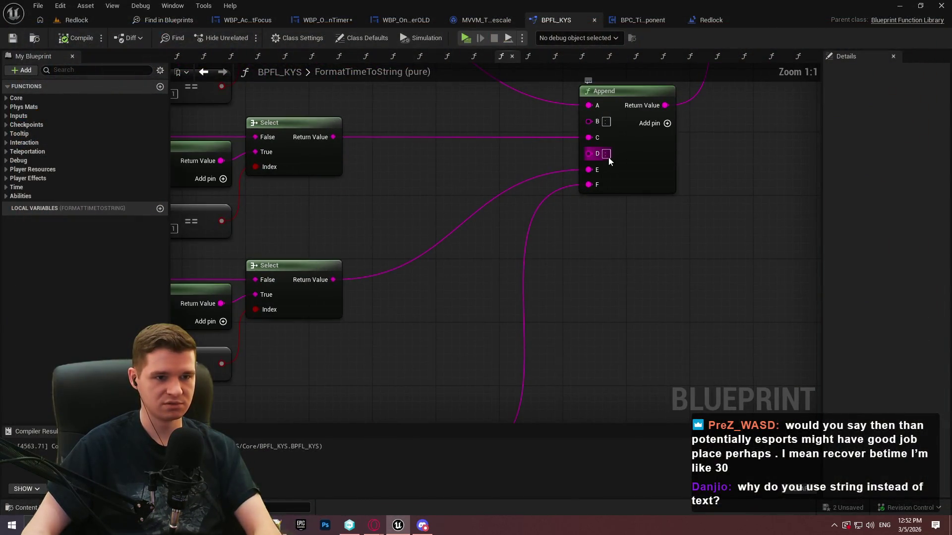
drag(635, 274, 755, 93)
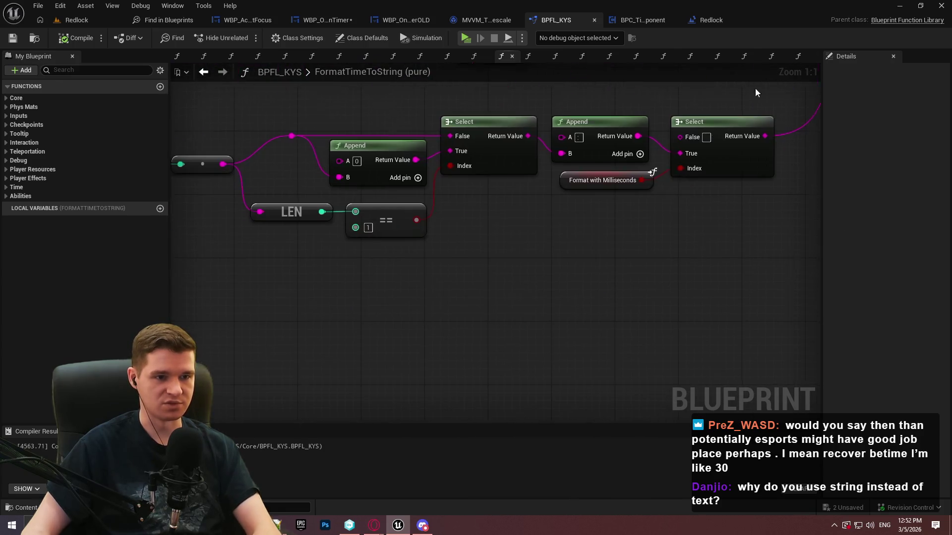
click(580, 138)
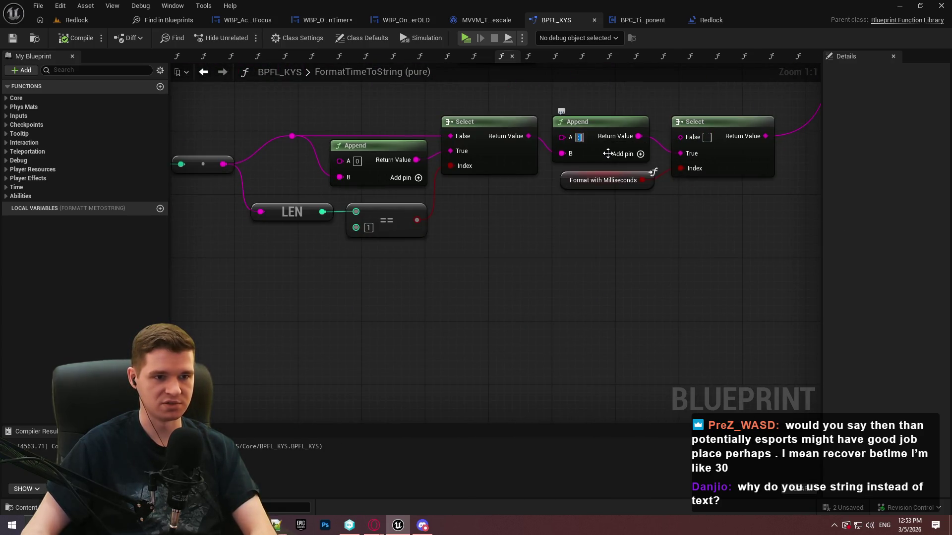
mouse_move(632, 246)
mouse_down()
mouse_move(616, 279)
mouse_move(590, 298)
mouse_up()
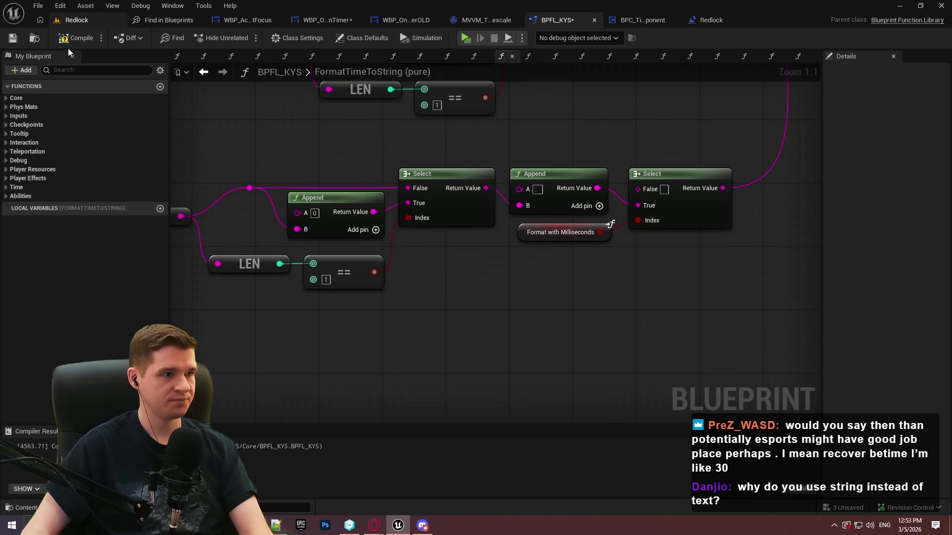
click(76, 37)
click(12, 38)
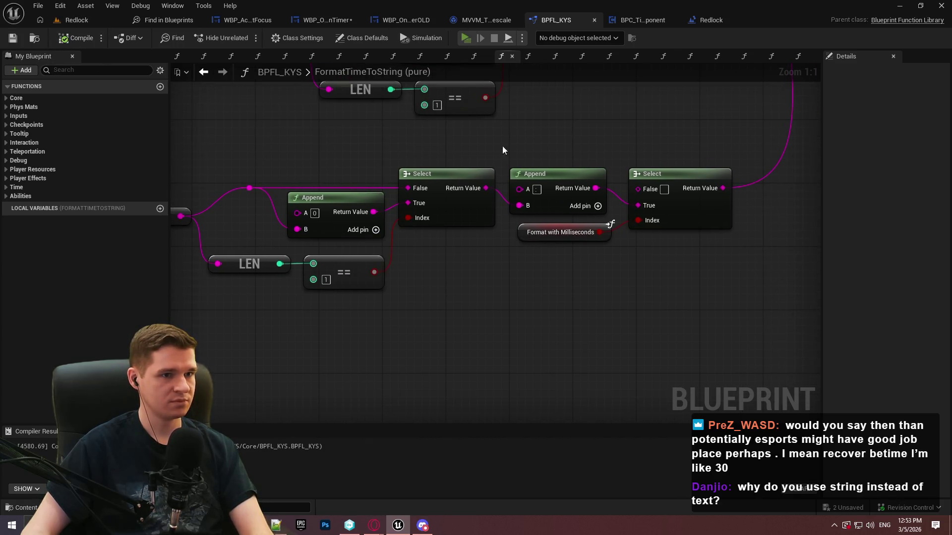
Play-test the timer in Standalone, then return to WBP_OnScreenTimer's BuildTime graph.
key(alt+p)
click(506, 414)
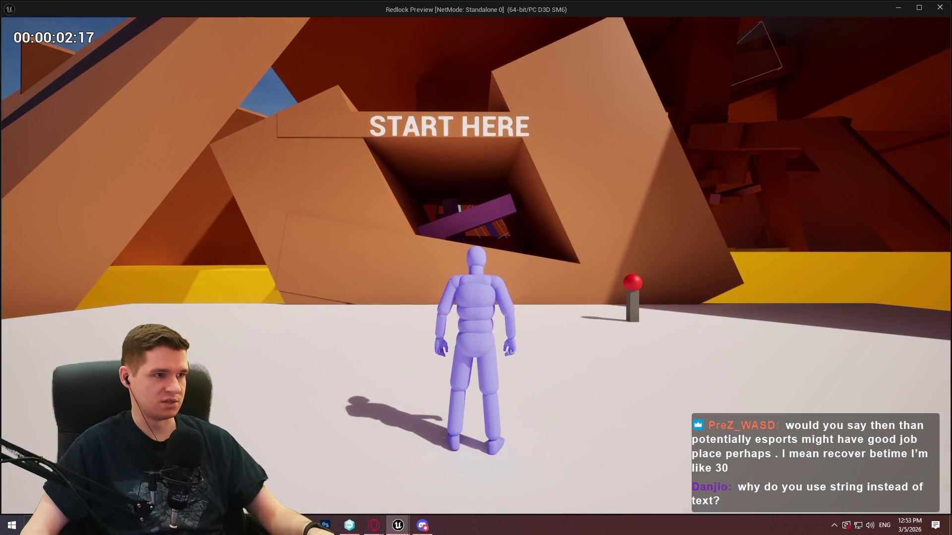
key(Escape)
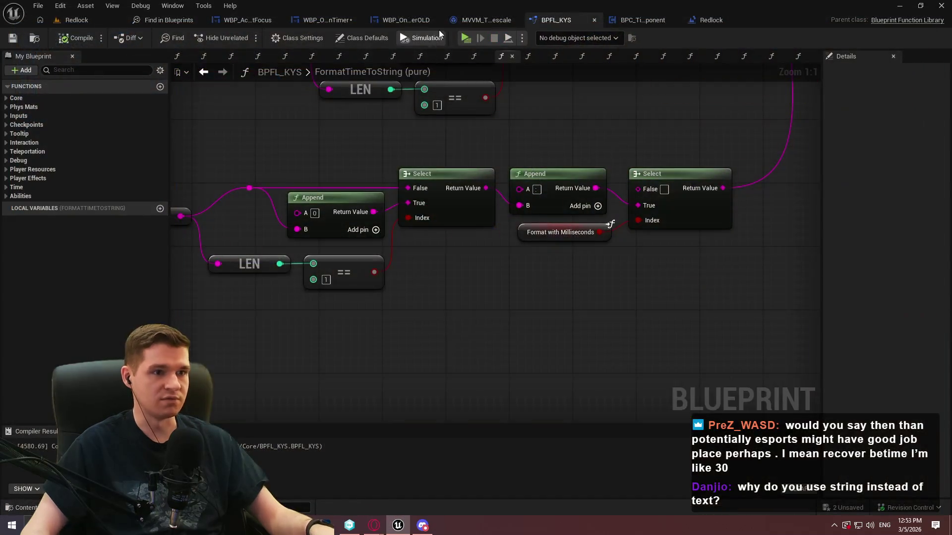
click(332, 19)
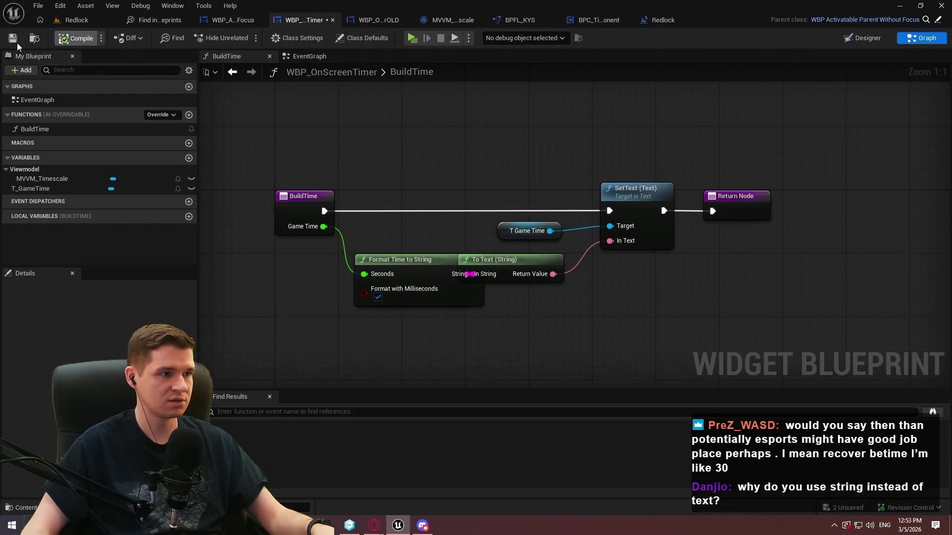
Shift SetText, To Text and Return Node right in BuildTime and save WBP_OnScreenTimer.
drag(838, 307, 493, 176)
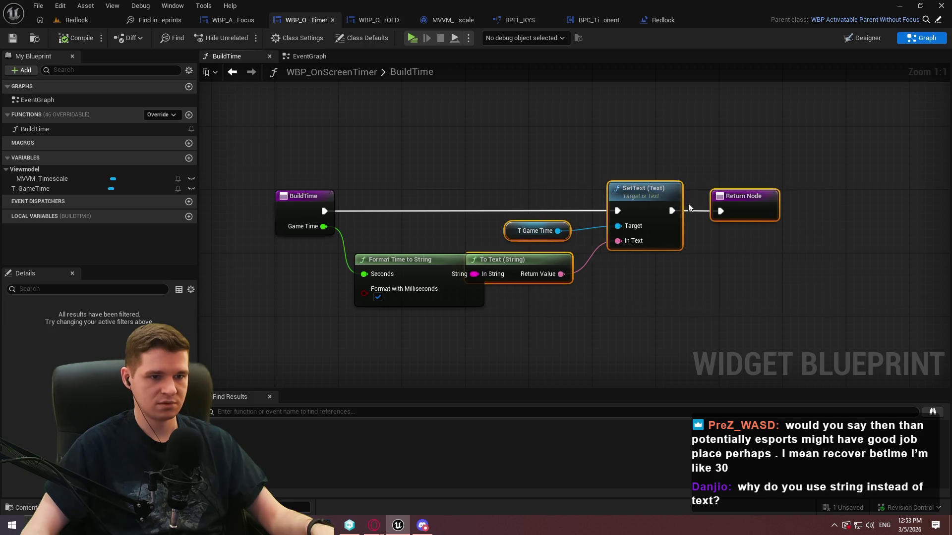
drag(645, 213, 693, 213)
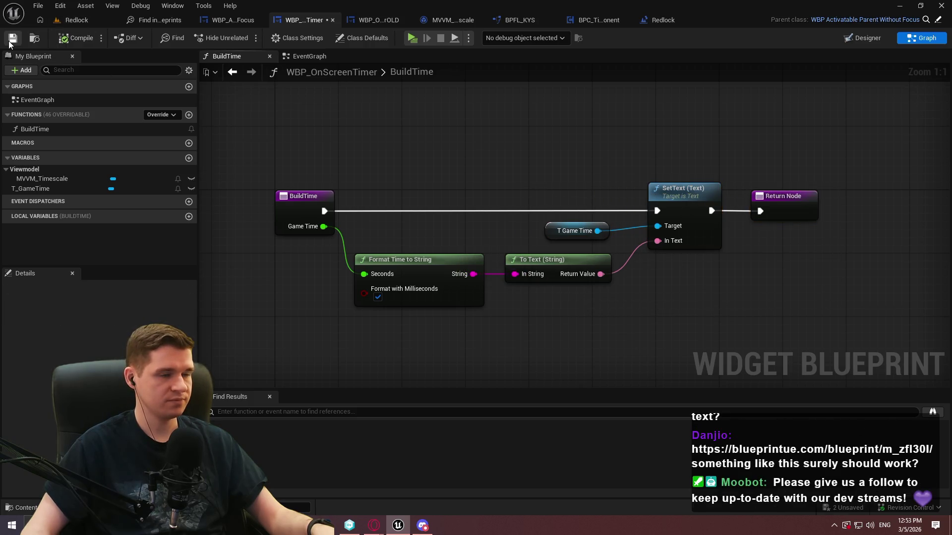
key(ctrl+s)
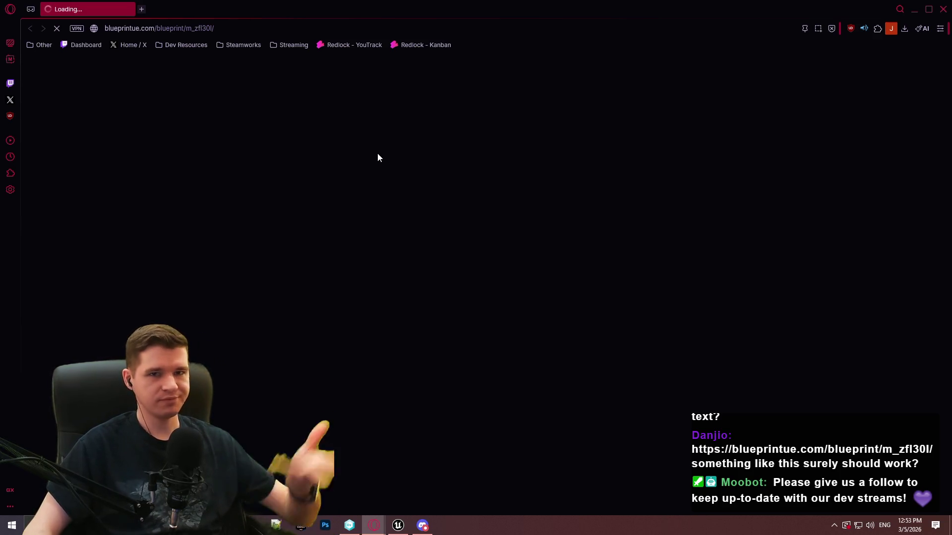
Reload the blueprintUE page to review the From Seconds to Format Text graph, then close the browser.
right_click(368, 109)
click(219, 65)
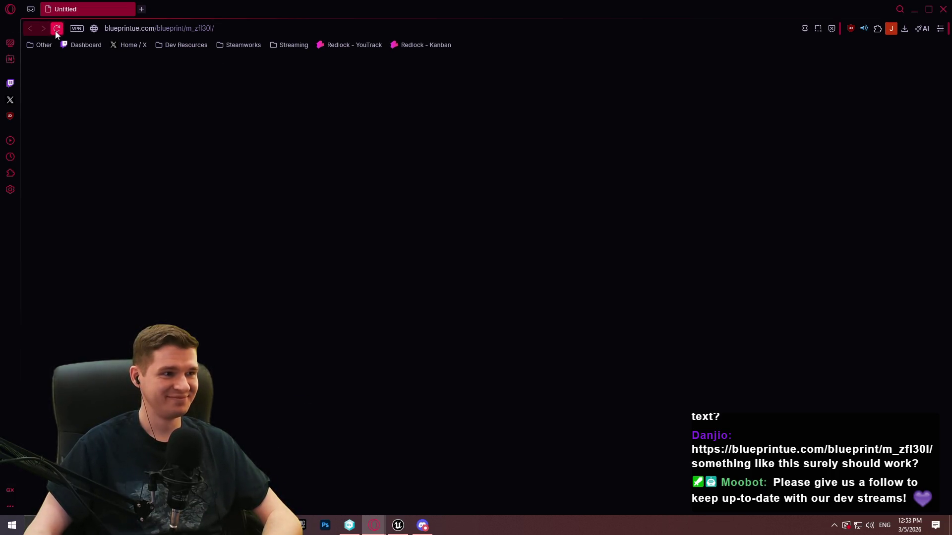
click(56, 29)
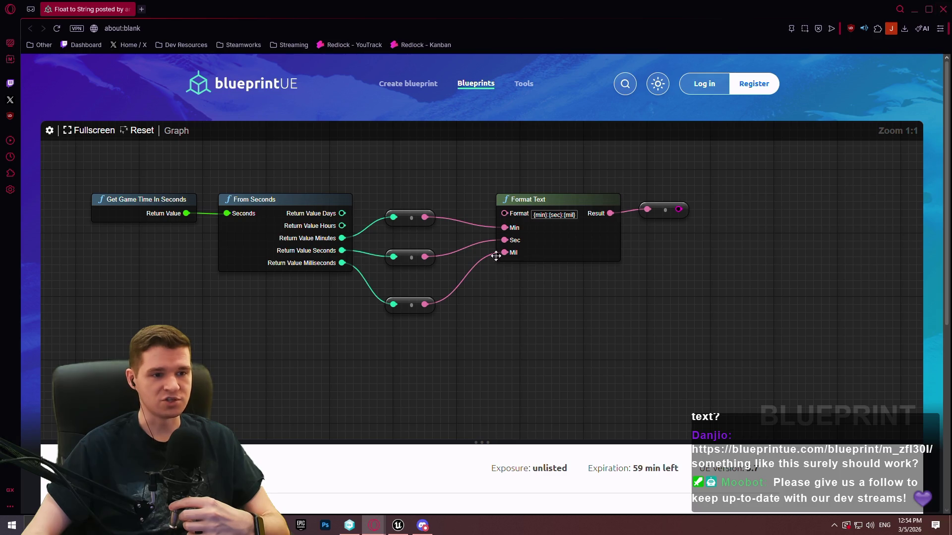
click(931, 11)
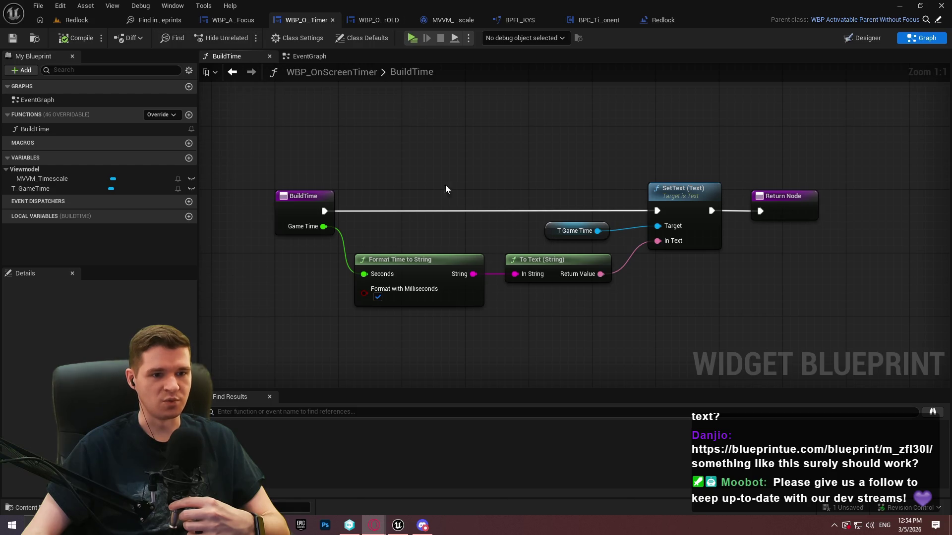
Look over the full time-formatting node chain in BPFL_KYS.
mouse_move(436, 142)
mouse_down()
mouse_move(488, 139)
mouse_move(263, 119)
mouse_up()
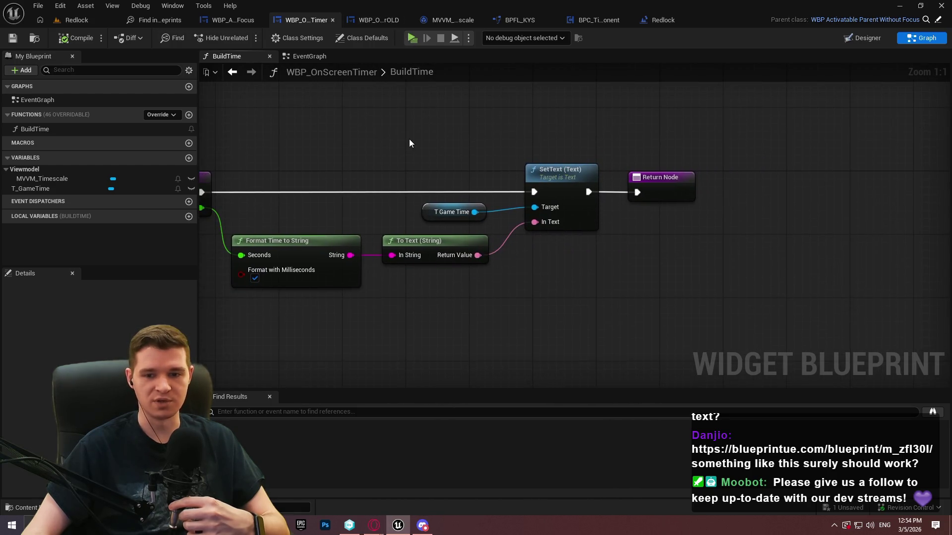
click(520, 19)
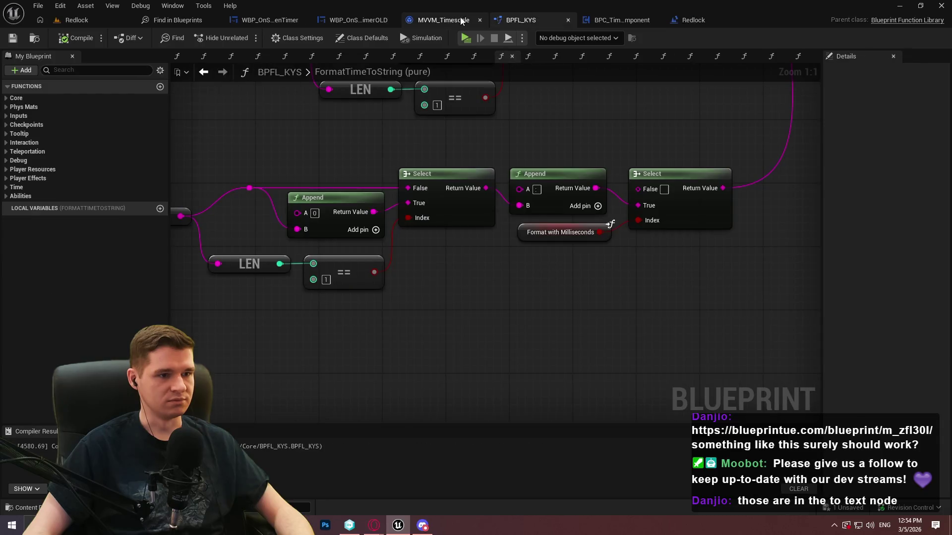
mouse_move(434, 98)
mouse_down()
mouse_move(605, 166)
mouse_move(605, 201)
mouse_up()
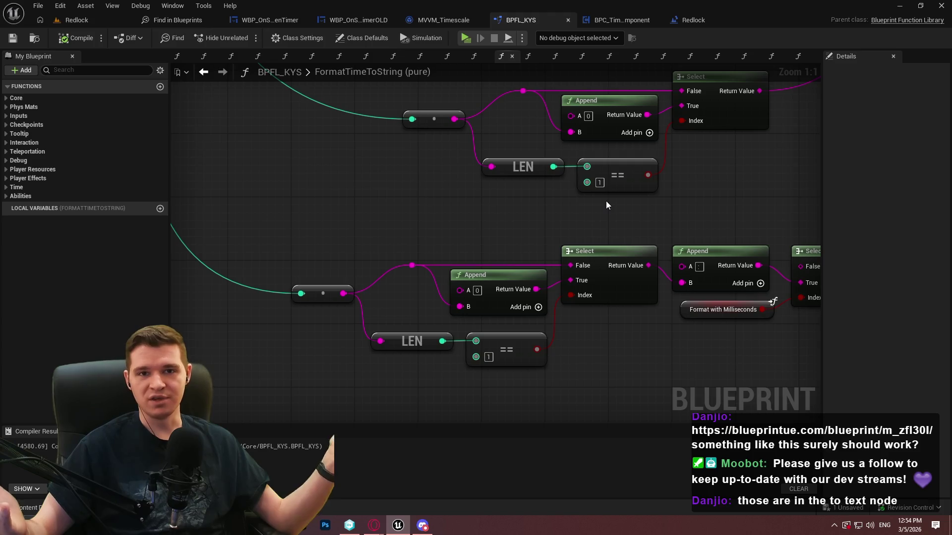
mouse_move(685, 389)
mouse_down()
mouse_move(586, 373)
mouse_move(491, 301)
mouse_up()
Check MVVM_Timescale and both timer widgets, ending on BPC_TimescaleComponent's EventGraph.
click(452, 22)
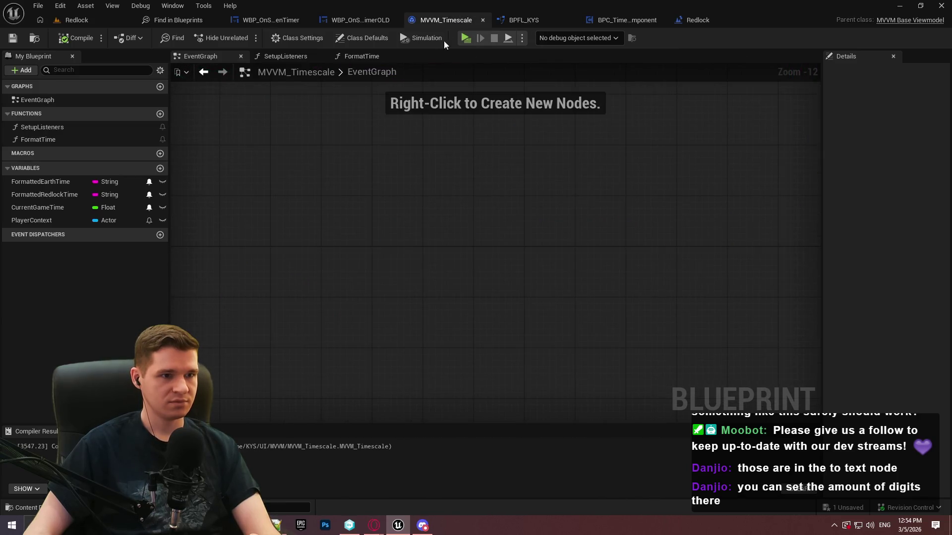
click(627, 21)
click(367, 18)
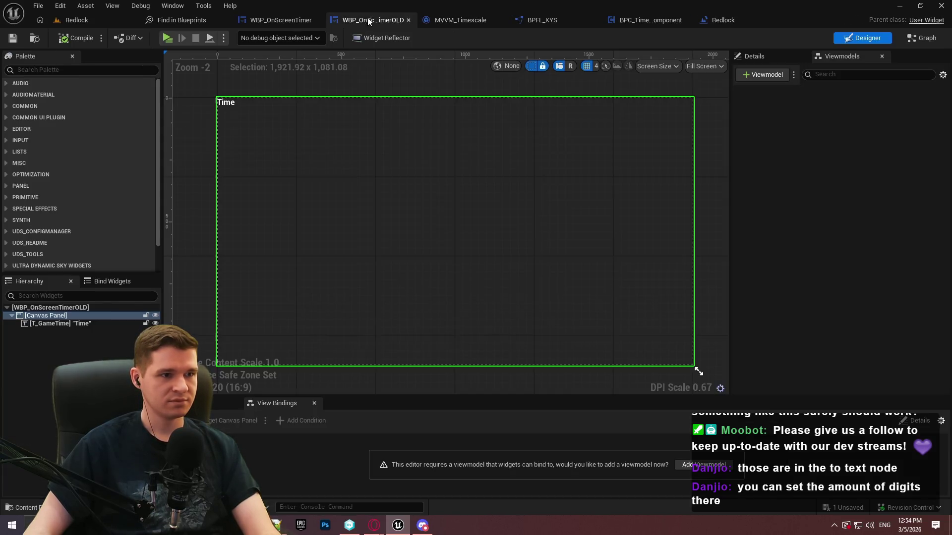
click(281, 20)
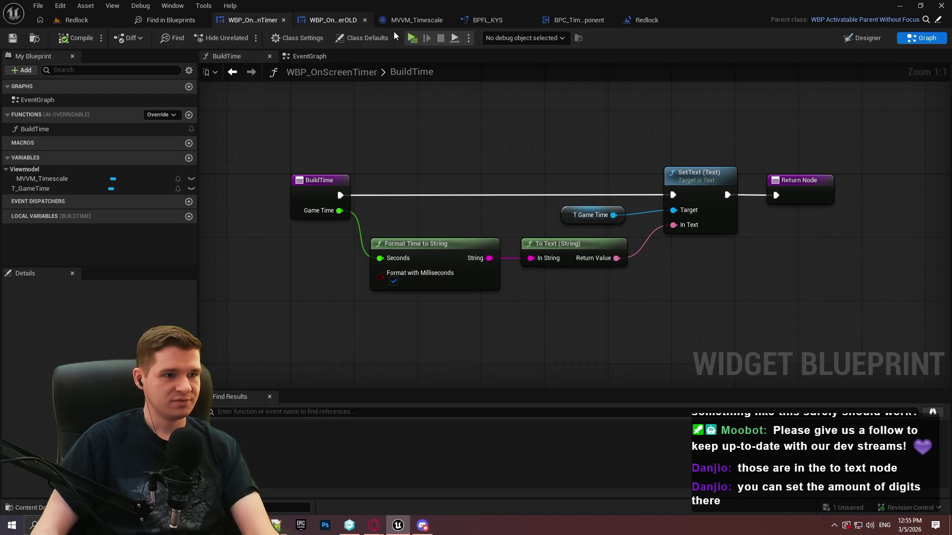
click(577, 20)
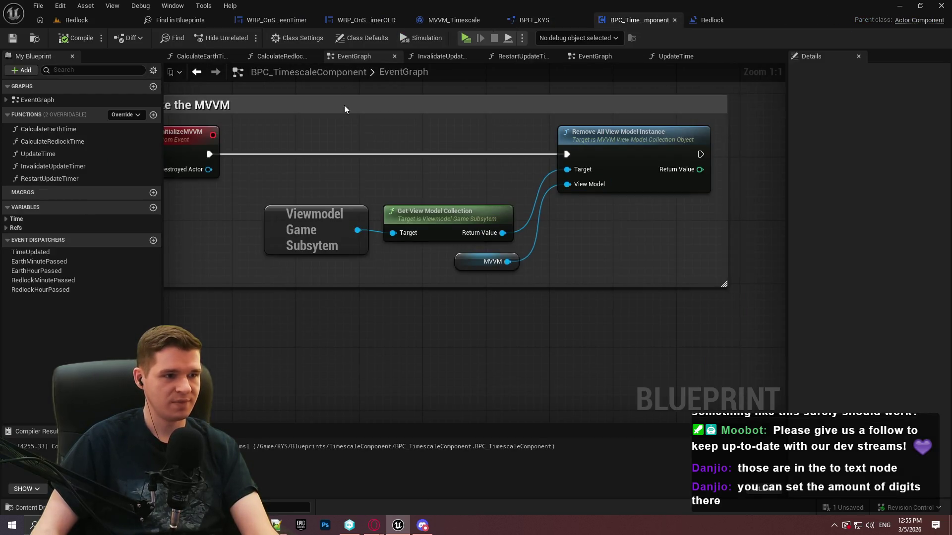
Frame the Event Tick nodes and play in editor to check the live Current Game Time value.
scroll(337, 114, down, 3)
key(Home)
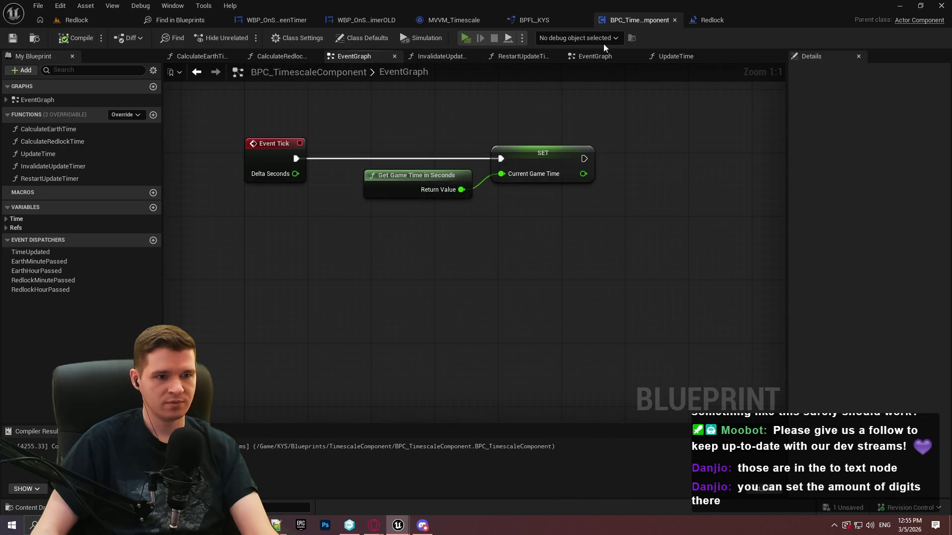
key(alt+p)
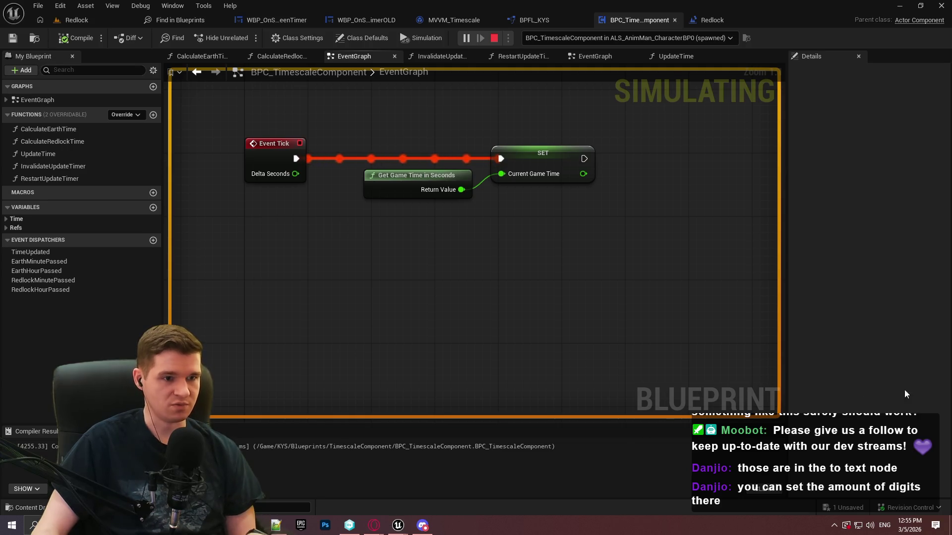
mouse_move(514, 174)
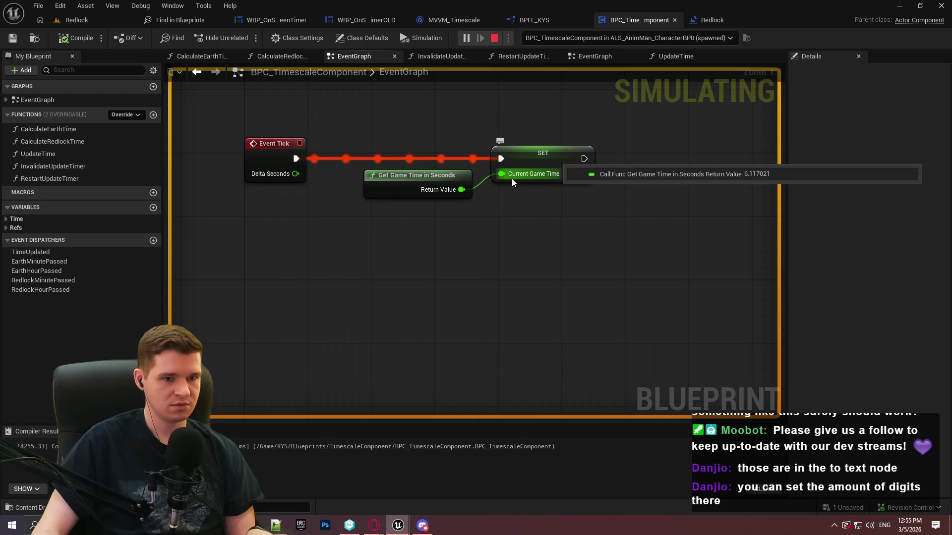
Inspect MVVM_Timescale's FormatTime graph, stop the game, and switch to WBP_OnScreenTimerOLD.
click(474, 19)
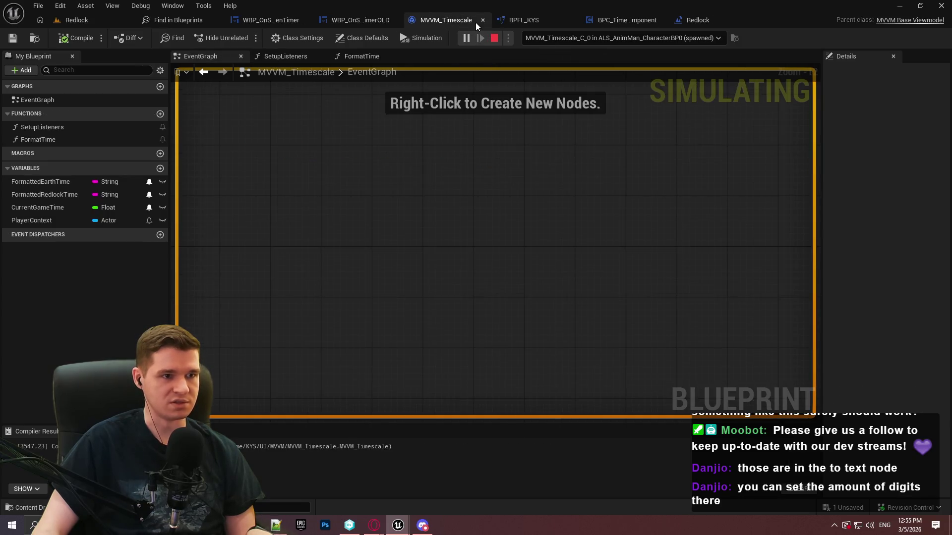
click(344, 56)
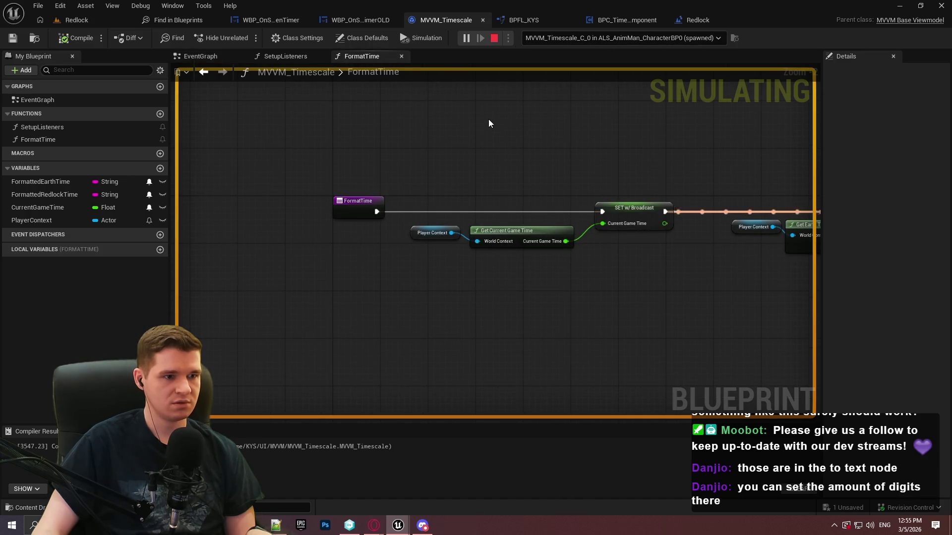
click(493, 39)
mouse_move(544, 171)
mouse_down()
mouse_move(308, 185)
mouse_move(441, 183)
mouse_move(111, 163)
mouse_up()
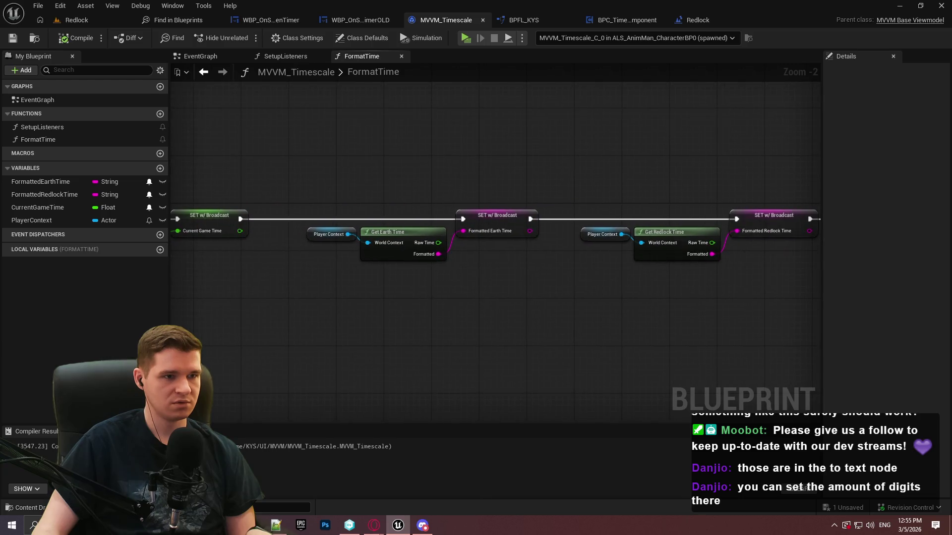
click(349, 20)
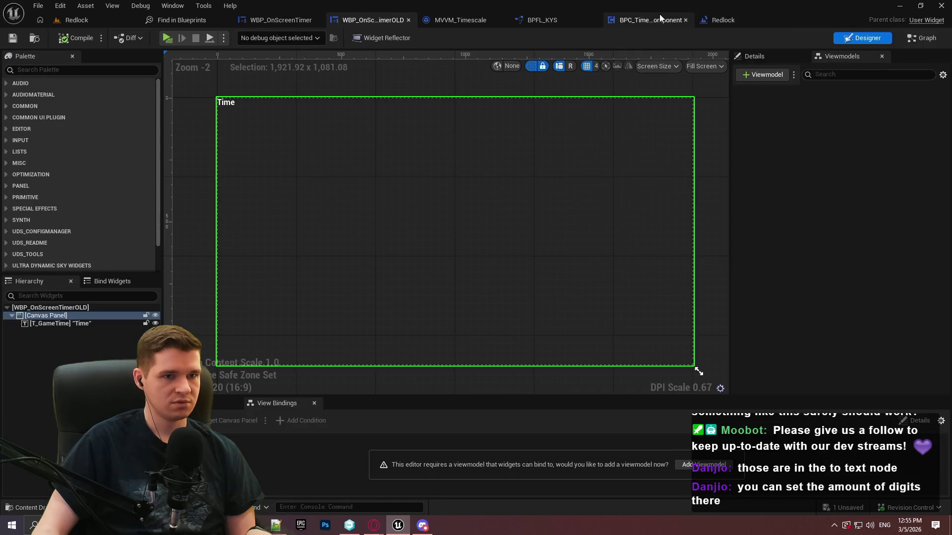
Open BPC_TimescaleComponent's UpdateTime and trace its Sequence, Redlock branch and Call Time Updated nodes.
click(659, 20)
mouse_move(639, 307)
mouse_down()
mouse_move(362, 308)
mouse_move(204, 212)
mouse_up()
double_click(47, 155)
mouse_move(300, 204)
mouse_down()
mouse_move(317, 231)
mouse_move(258, 218)
mouse_move(163, 163)
mouse_up()
scroll(316, 232, down, 4)
mouse_move(447, 357)
mouse_down()
mouse_move(734, 99)
mouse_move(163, 94)
mouse_up()
mouse_move(307, 87)
mouse_down()
mouse_move(417, 297)
mouse_move(501, 179)
mouse_move(595, 124)
mouse_move(446, 247)
mouse_move(437, 243)
mouse_move(468, 251)
mouse_move(662, 244)
mouse_up()
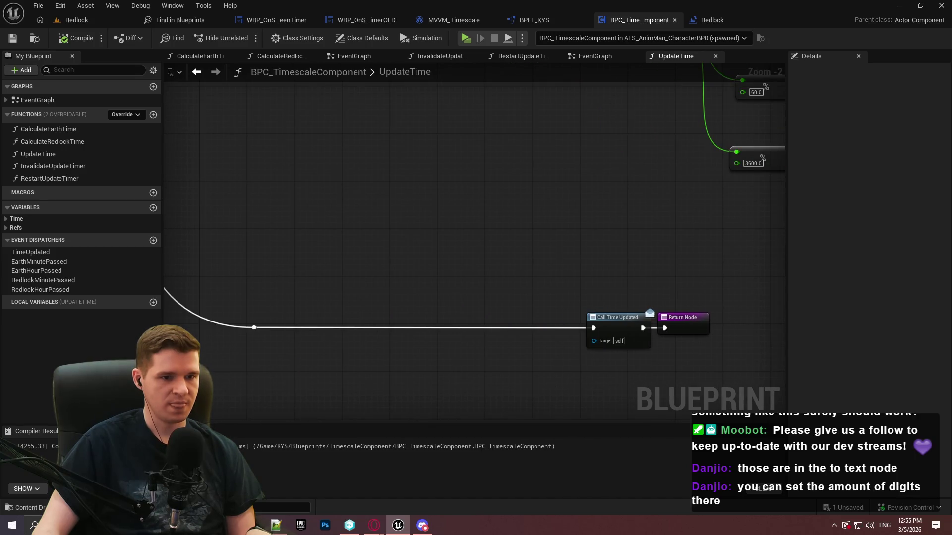
scroll(274, 151, down, 2)
mouse_move(274, 150)
mouse_down()
mouse_move(537, 351)
mouse_move(463, 320)
mouse_move(677, 323)
mouse_move(490, 294)
mouse_up()
scroll(545, 297, up, 1)
mouse_move(544, 242)
mouse_down()
mouse_move(678, 356)
mouse_move(652, 364)
mouse_up()
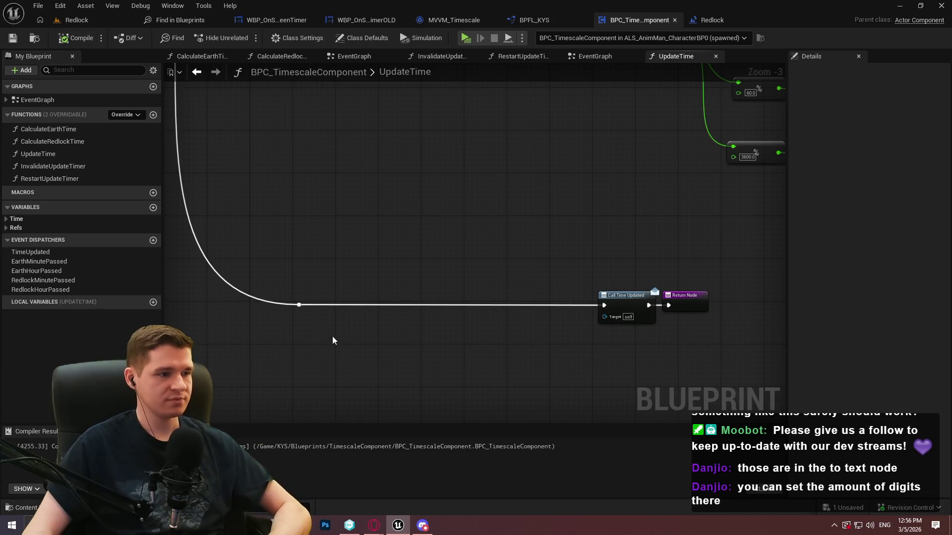
Add a new event dispatcher named GameTimeUpdated.
click(152, 240)
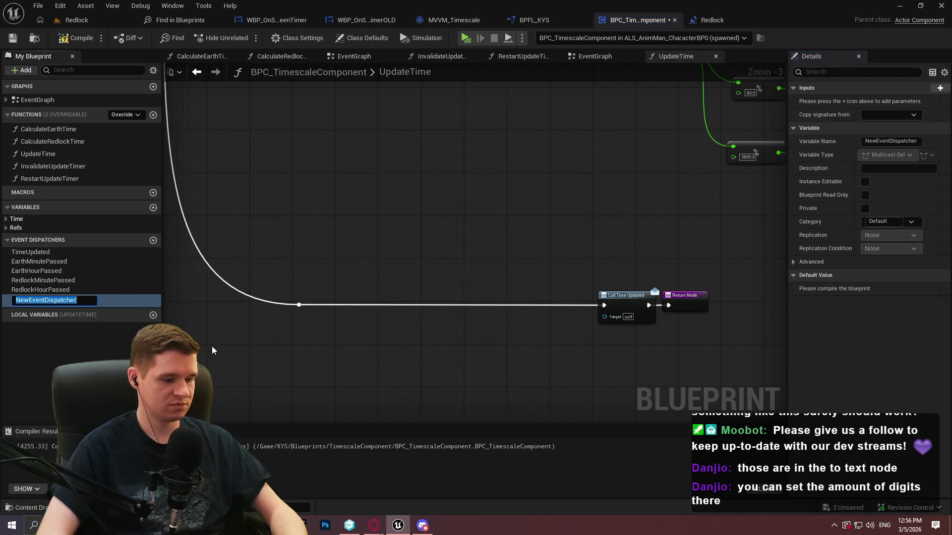
text(B)
key(BackSpace)
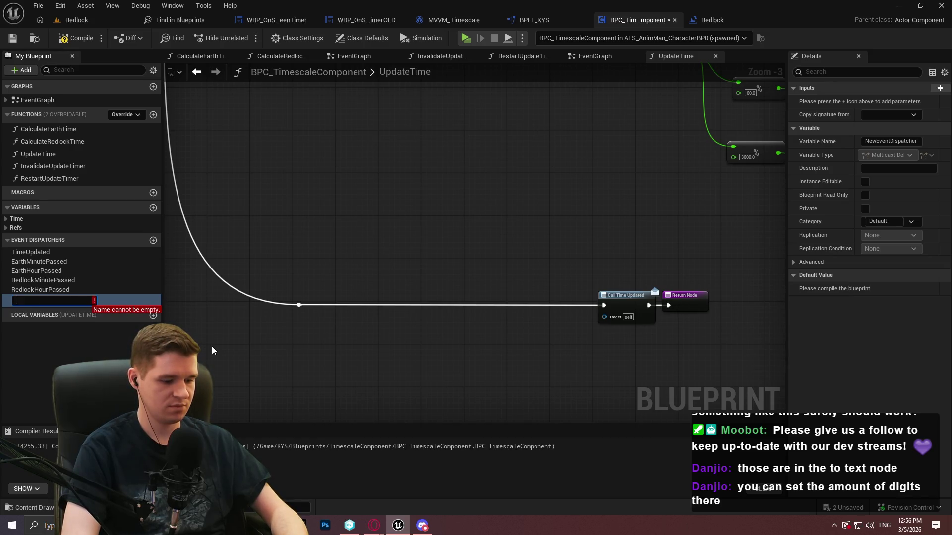
text(GameTime)
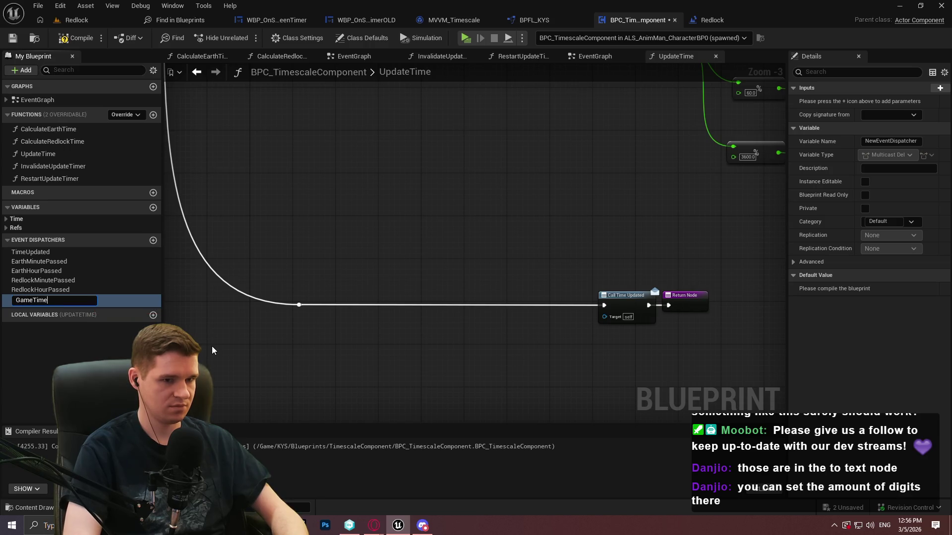
text(Updated)
key(Return)
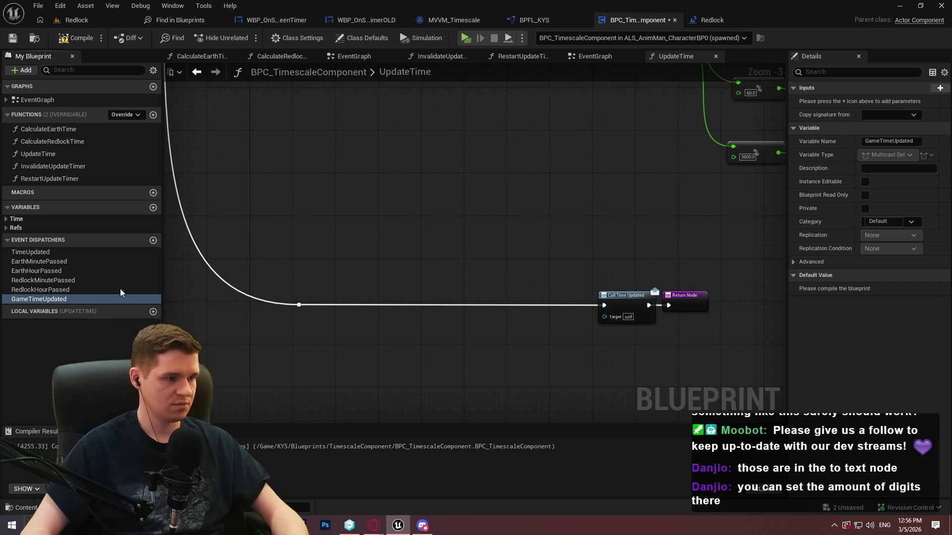
Rename the TimeUpdated dispatcher to SecondPassed.
click(26, 254)
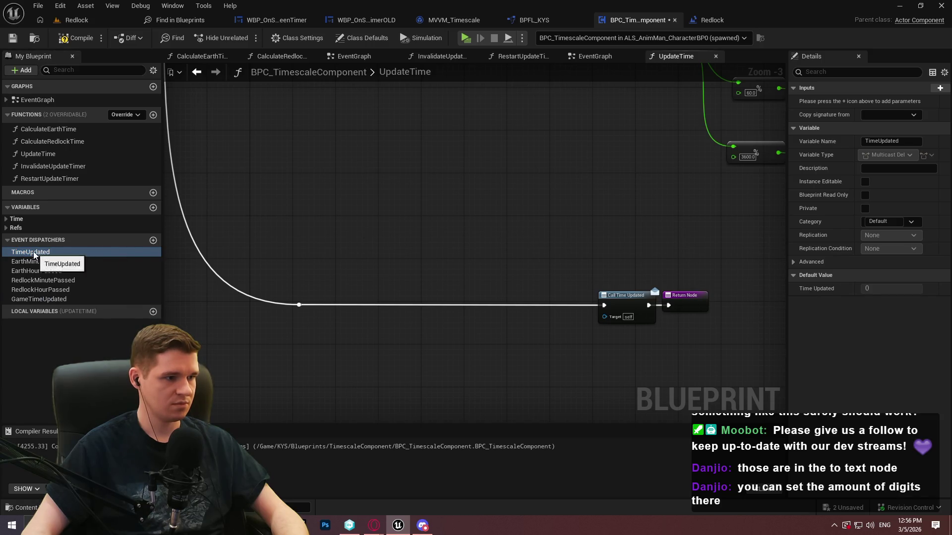
click(49, 253)
text(SecondPassed)
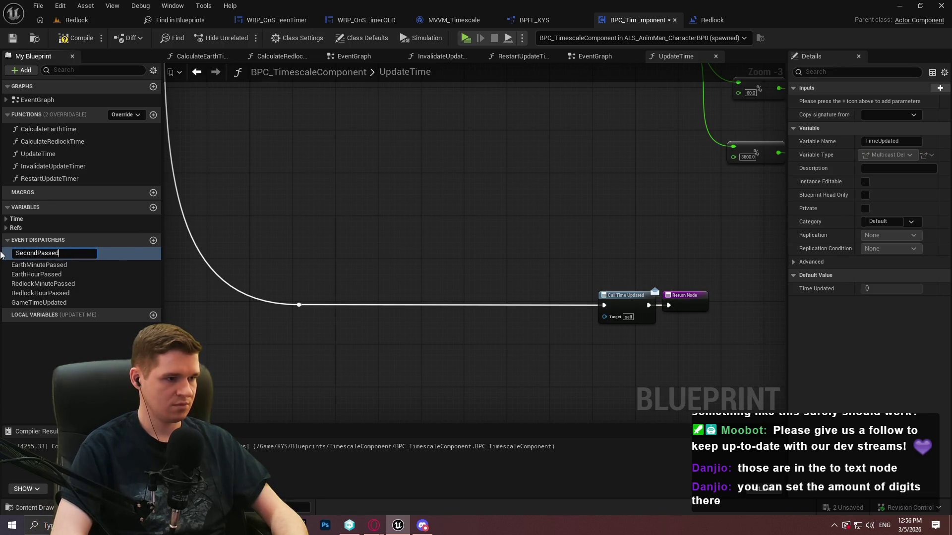
key(Return)
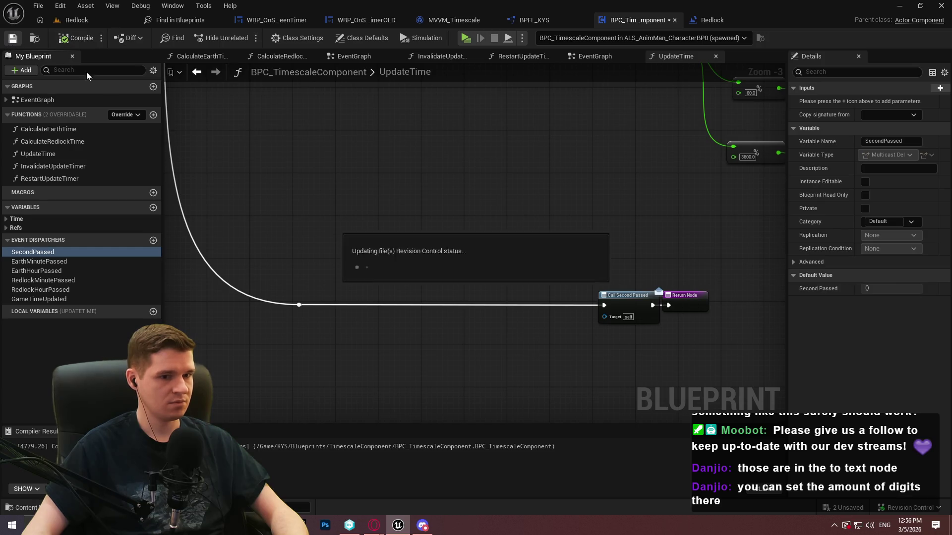
drag(344, 121, 361, 180)
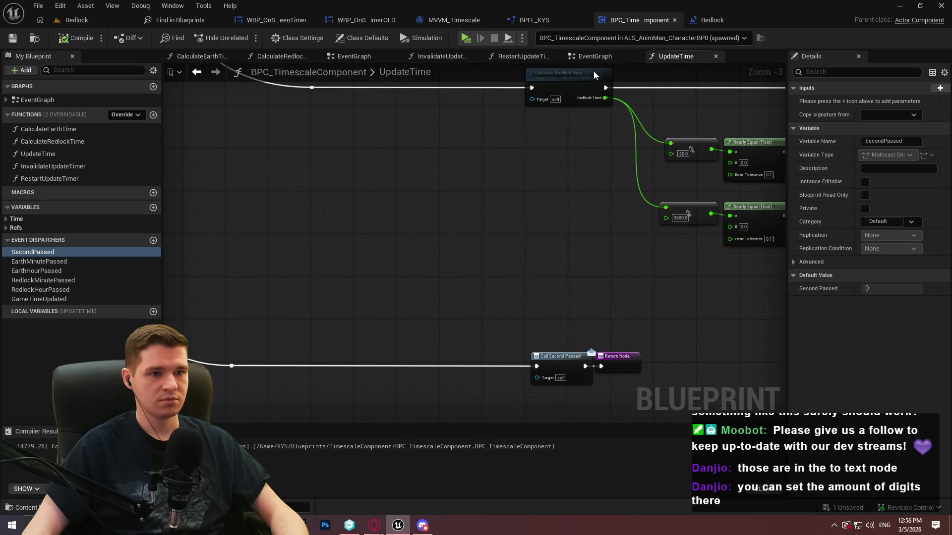
Review the SetupListeners function in the MVVM_Timescale viewmodel.
click(457, 22)
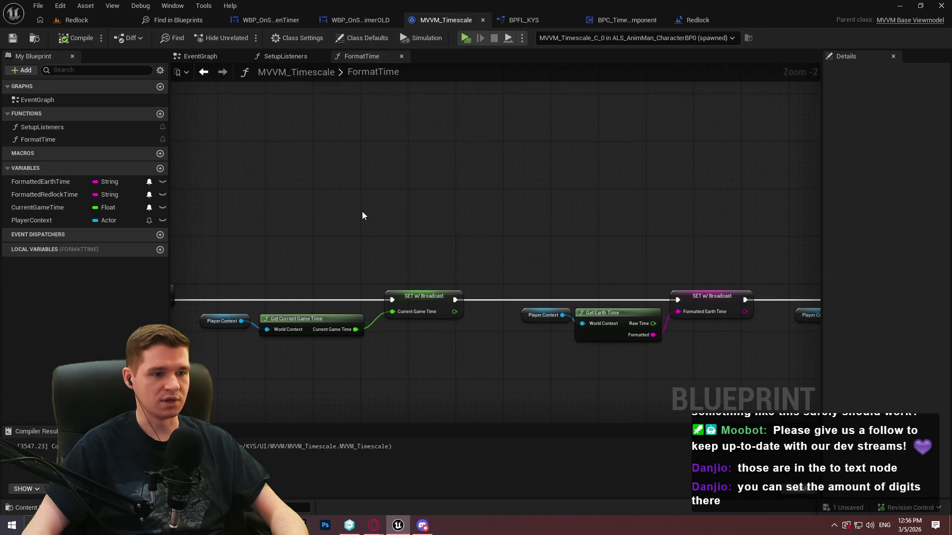
click(286, 57)
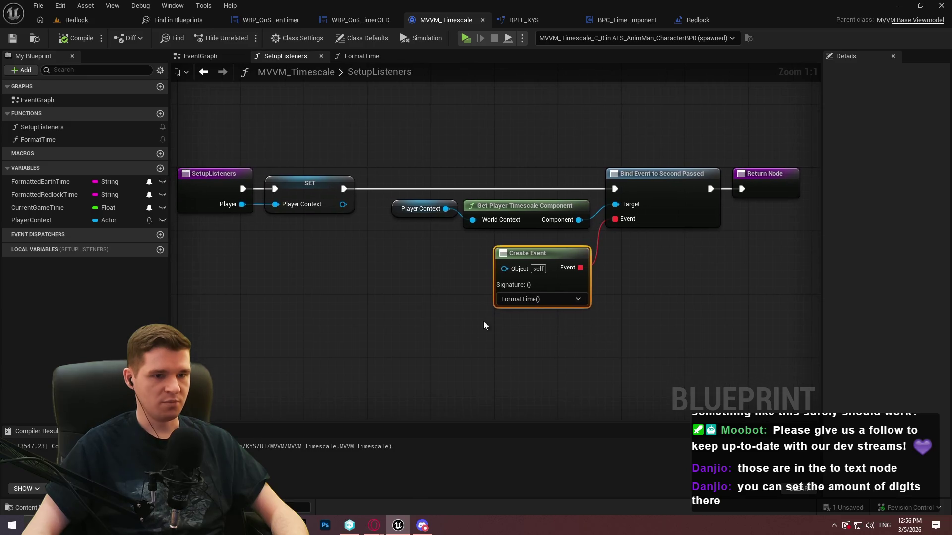
mouse_move(391, 326)
mouse_down()
mouse_move(532, 324)
mouse_move(217, 307)
mouse_up()
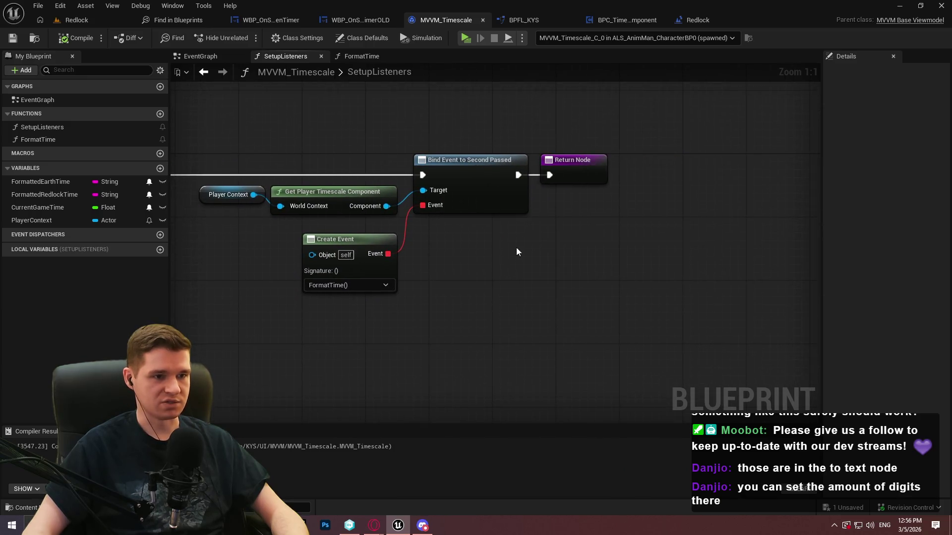
Create an empty UpdateGameTime function in the viewmodel.
click(160, 114)
text(m)
key(BackSpace)
text(Up)
text(Time)
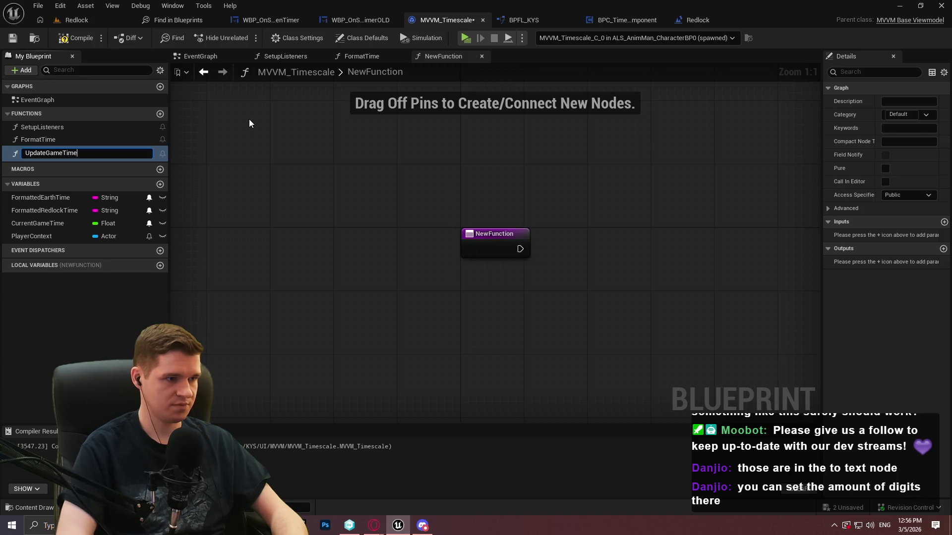
key(Return)
click(369, 57)
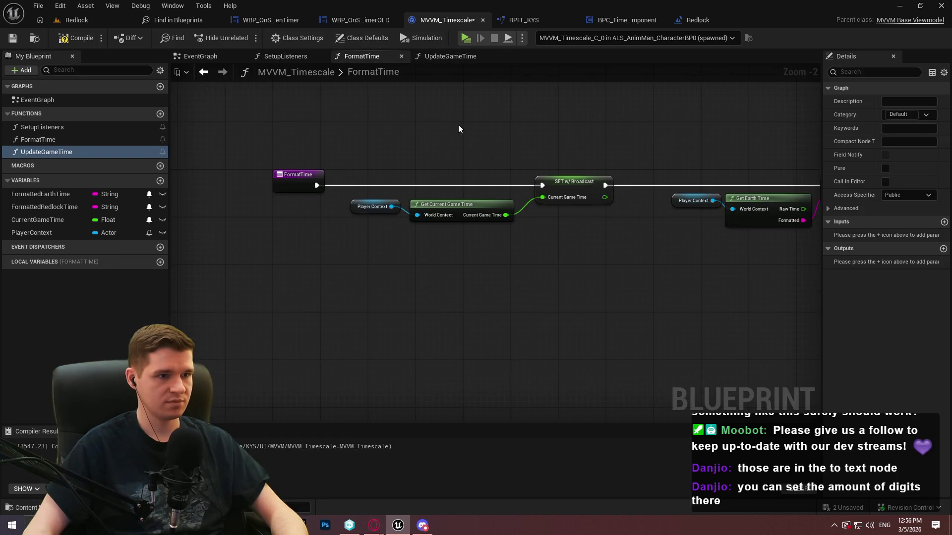
In SetupListeners, duplicate the Player Context and component getter nodes and add a Bind Event to Game Time Updated.
click(302, 57)
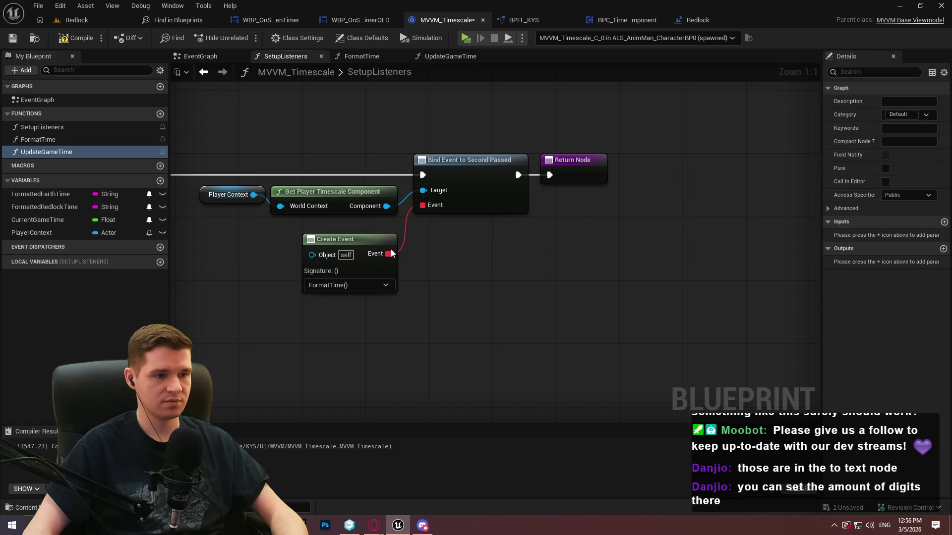
drag(252, 159, 340, 207)
key(ctrl+c)
key(ctrl+v)
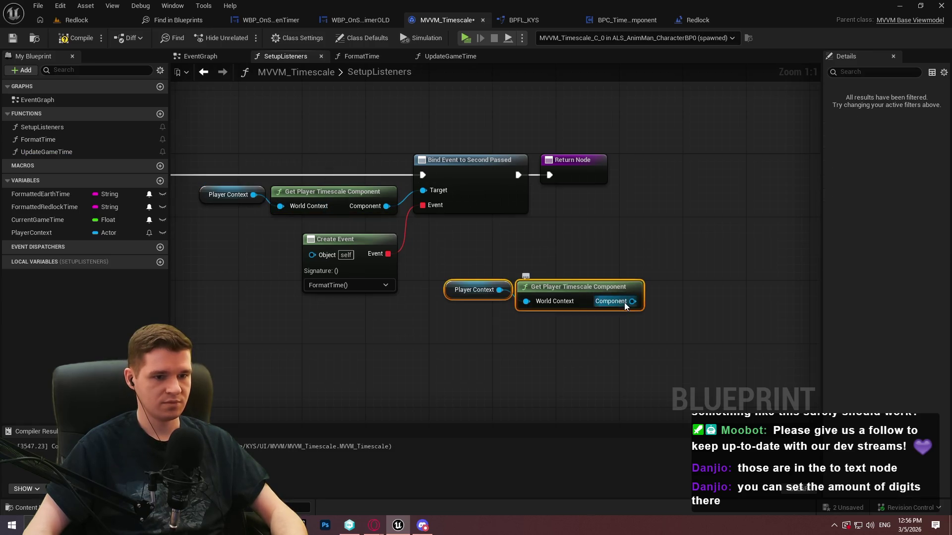
drag(632, 301, 683, 258)
text(bind event to)
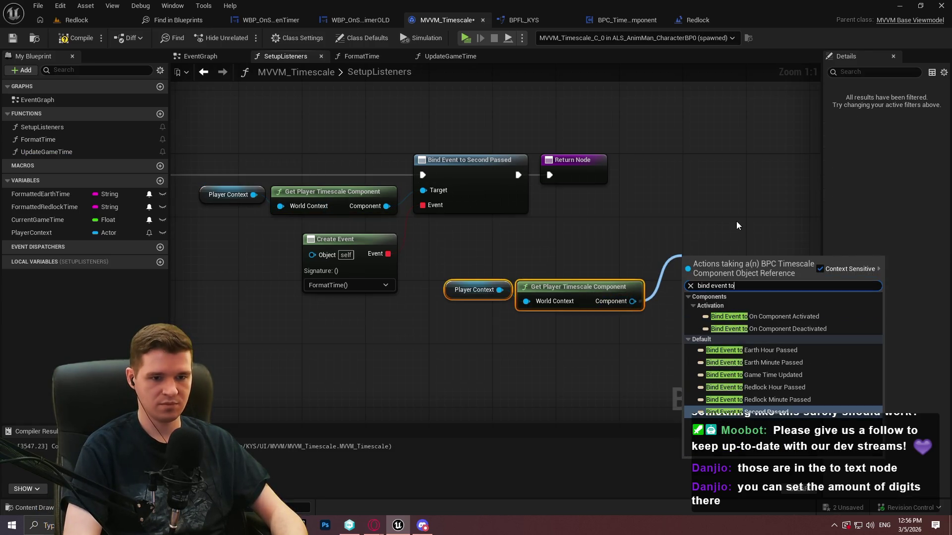
key(Up)
key(Up)
key(Up)
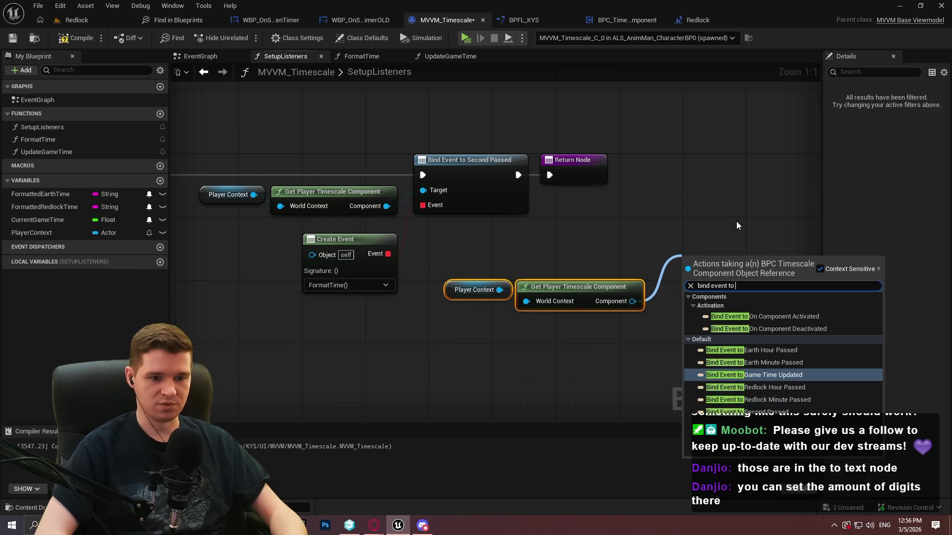
key(Return)
Chain the new binding after Second Passed and give it a Create Event bound to UpdateGameTime.
mouse_move(684, 270)
mouse_down()
mouse_move(522, 175)
mouse_move(740, 144)
mouse_up()
mouse_move(685, 301)
mouse_down()
mouse_move(648, 381)
mouse_move(523, 325)
mouse_up()
text(crea)
key(Return)
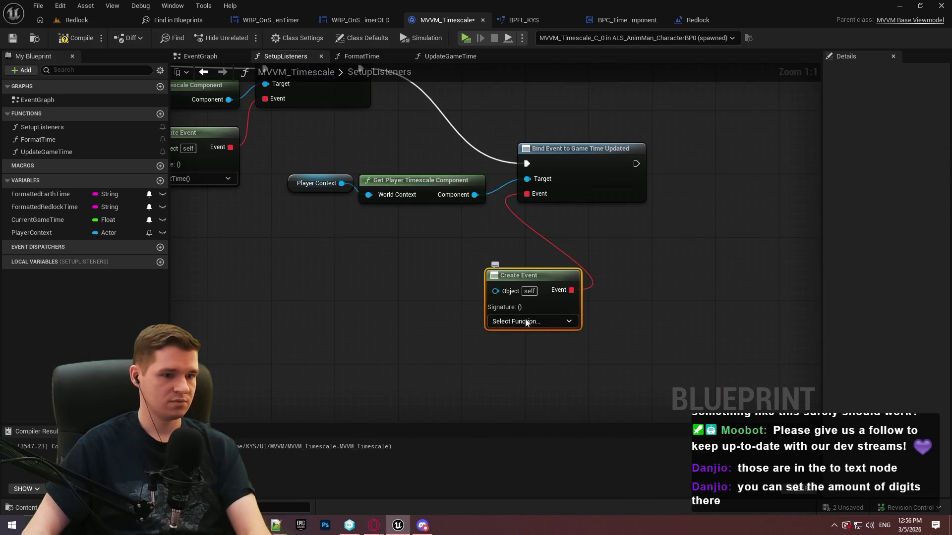
click(525, 320)
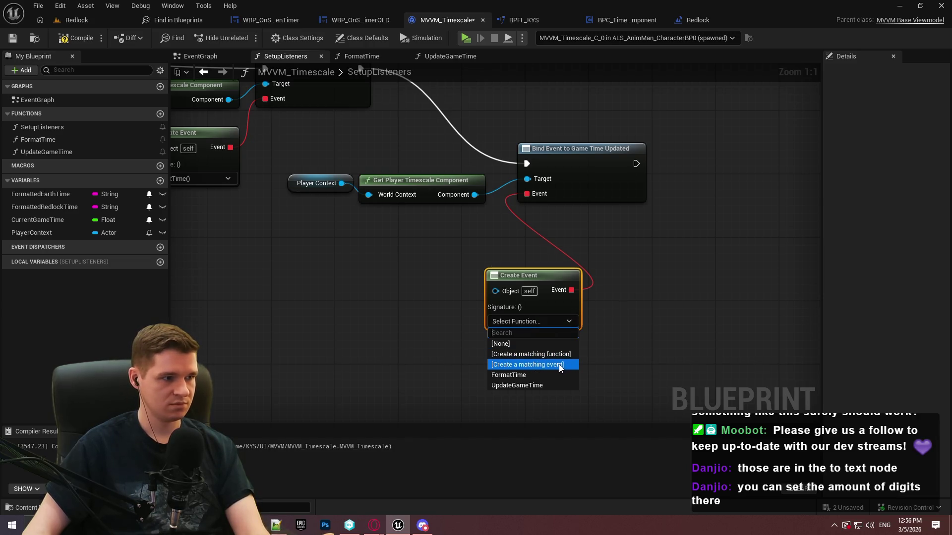
click(558, 386)
Wire Return Node after the Game Time Updated binding and arrange the getter and Create Event nodes beside it.
drag(537, 280, 434, 225)
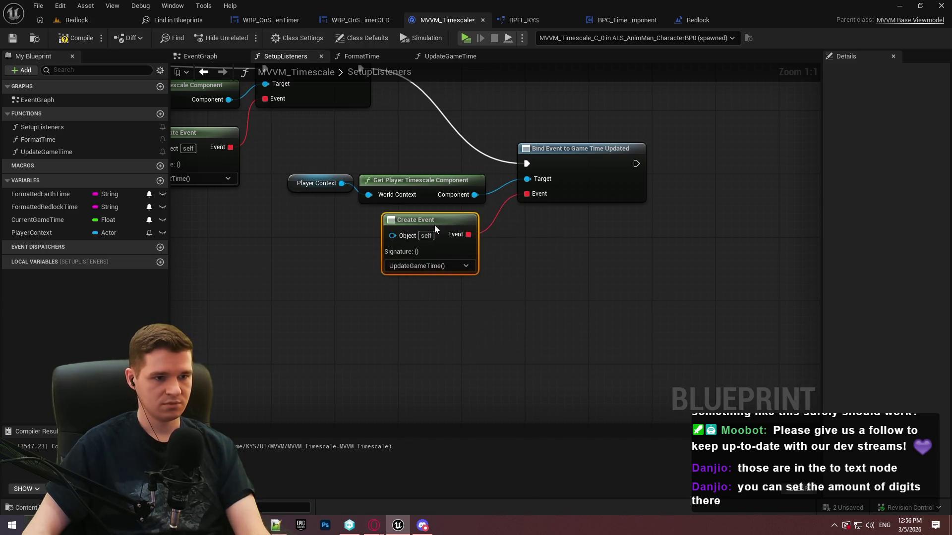
mouse_move(548, 272)
mouse_down()
mouse_move(531, 187)
mouse_move(661, 180)
mouse_up()
mouse_move(542, 162)
mouse_down()
mouse_move(771, 179)
mouse_move(693, 183)
mouse_up()
click(620, 350)
drag(294, 303, 396, 342)
drag(402, 296, 529, 201)
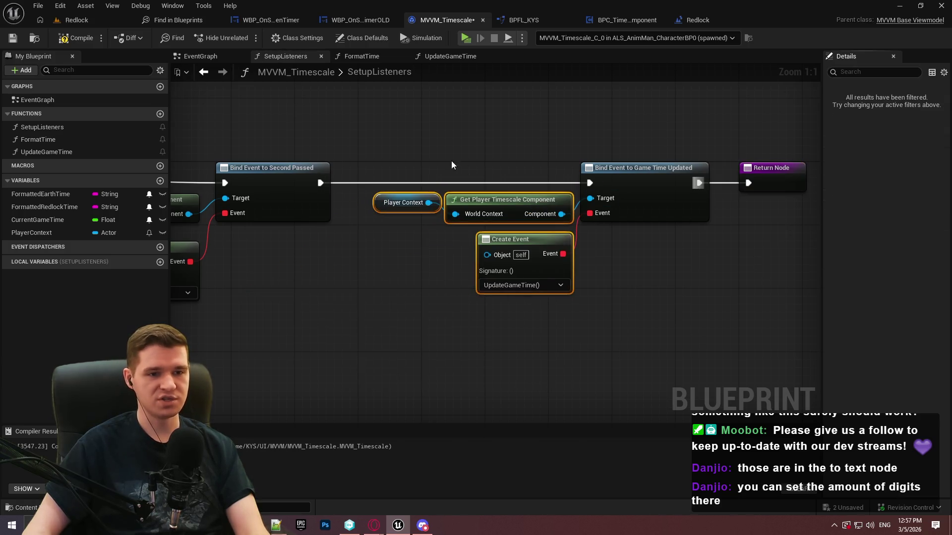
Shift the new binding chain and Return Node right, then compile MVVM_Timescale.
click(806, 325)
drag(654, 218, 667, 218)
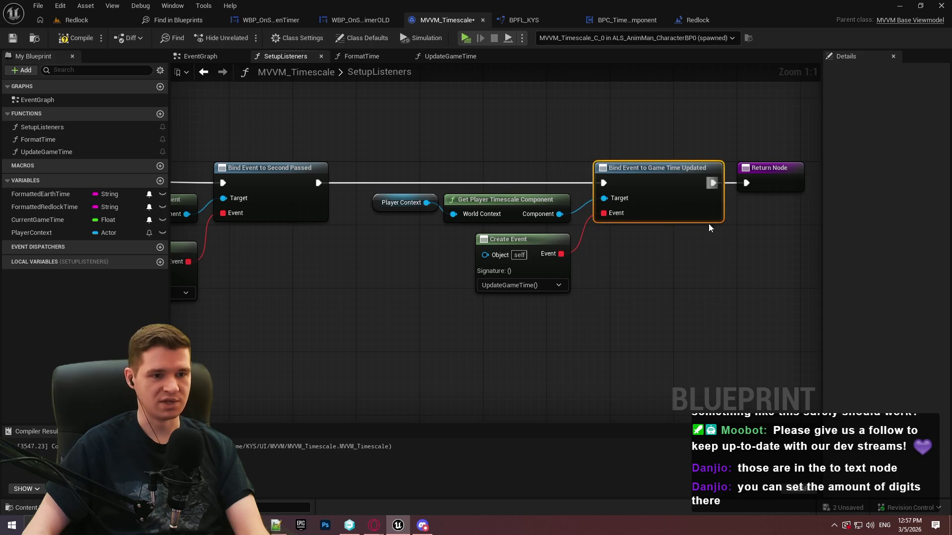
mouse_move(793, 330)
mouse_down()
mouse_move(814, 340)
mouse_move(345, 148)
mouse_up()
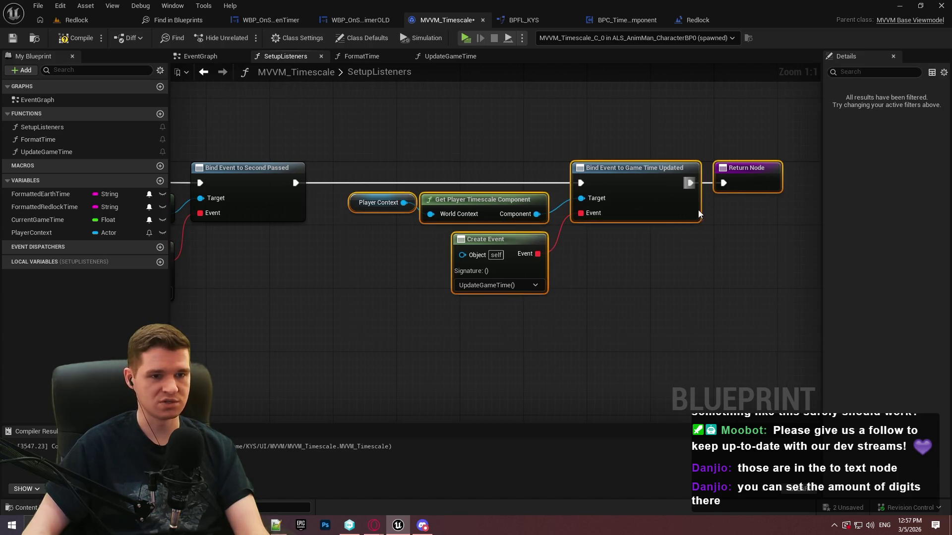
drag(657, 190, 681, 190)
click(75, 37)
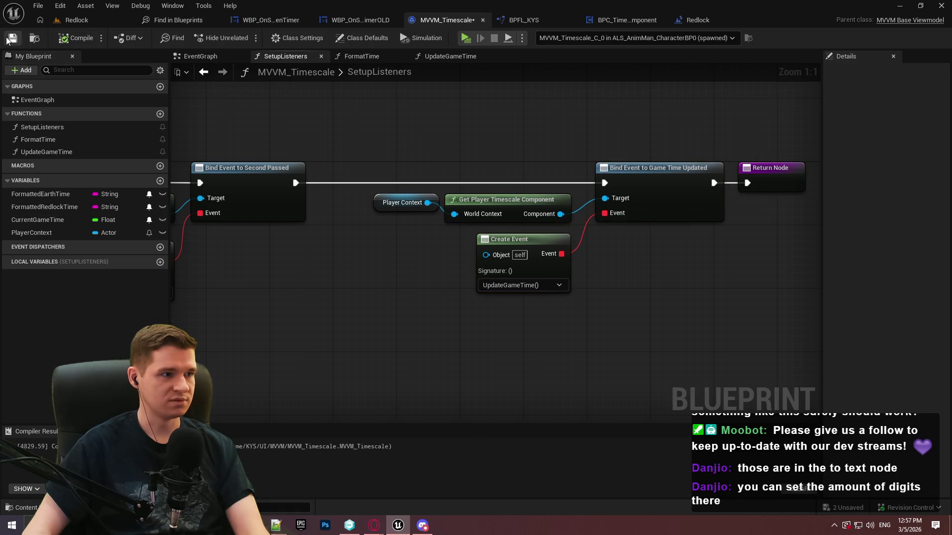
mouse_move(716, 177)
mouse_down()
mouse_move(516, 159)
mouse_move(612, 132)
mouse_move(585, 33)
mouse_up()
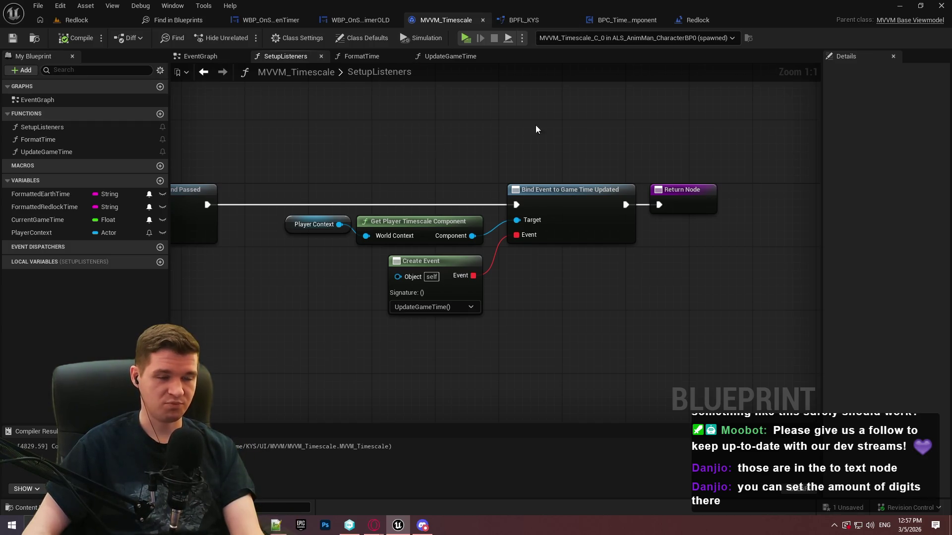
click(627, 20)
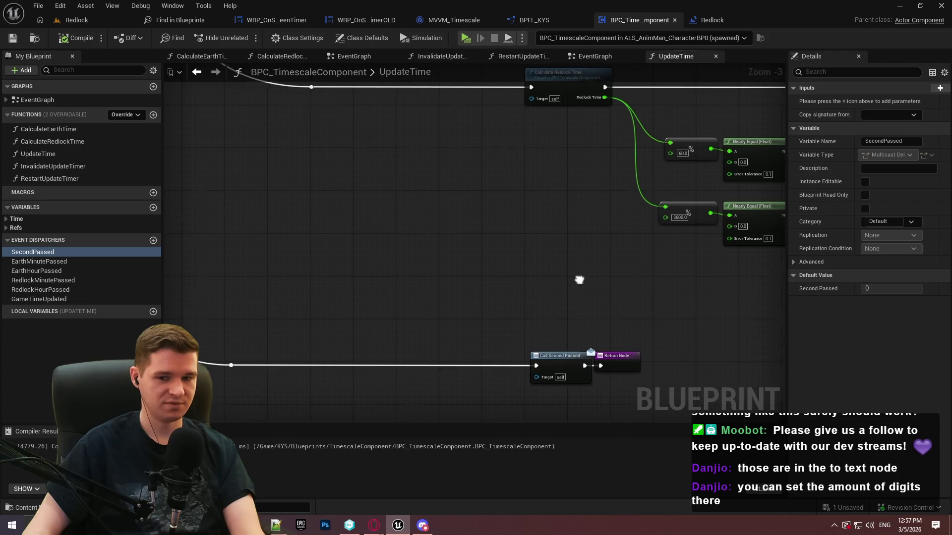
Look over the timescale component graphs, then open MVVM_Timescale's FormatTime function.
drag(579, 278, 623, 147)
click(596, 56)
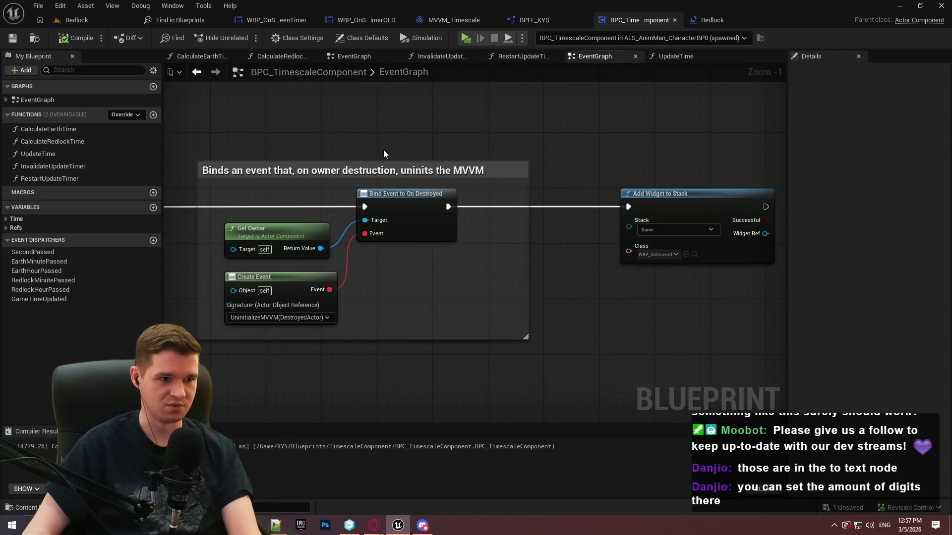
mouse_move(719, 151)
mouse_down()
mouse_move(393, 149)
mouse_move(366, 159)
mouse_move(450, 182)
mouse_up()
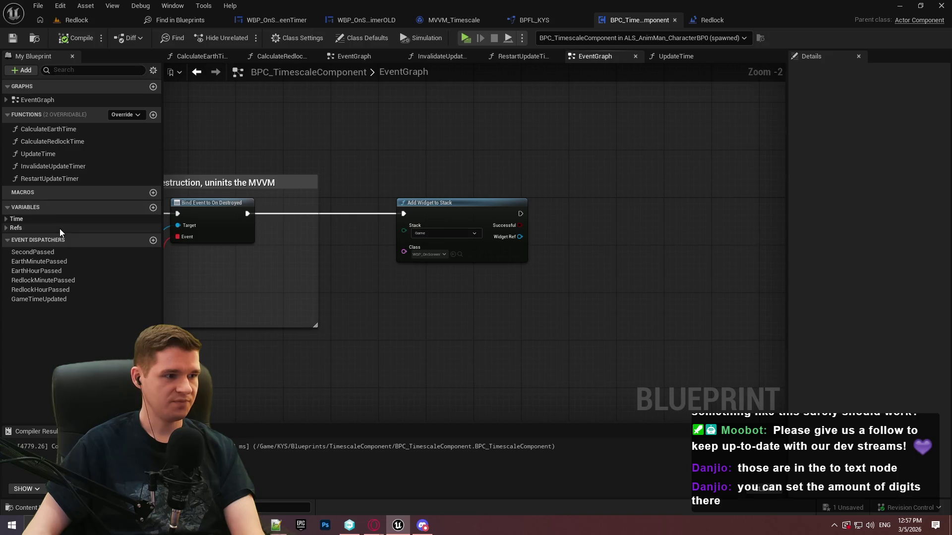
click(446, 19)
scroll(464, 138, down, 2)
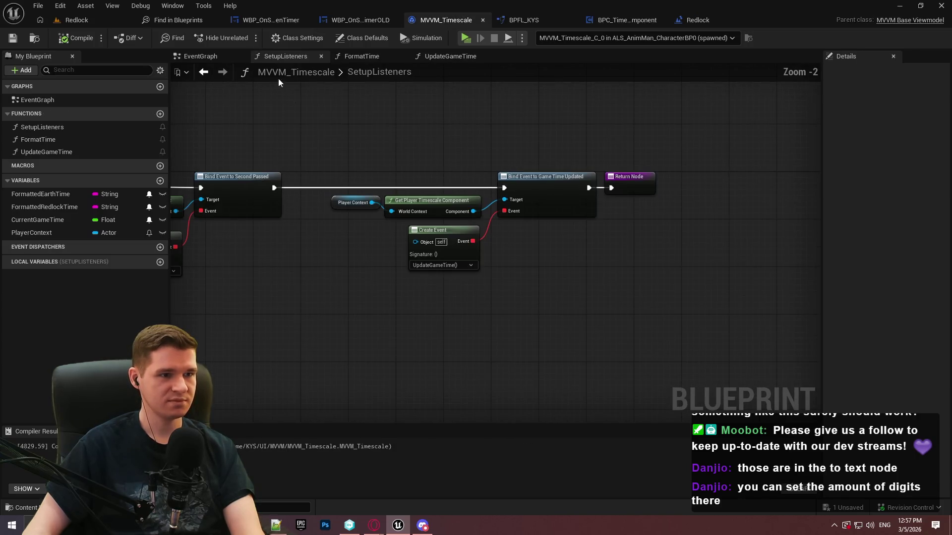
click(475, 60)
drag(522, 186, 238, 155)
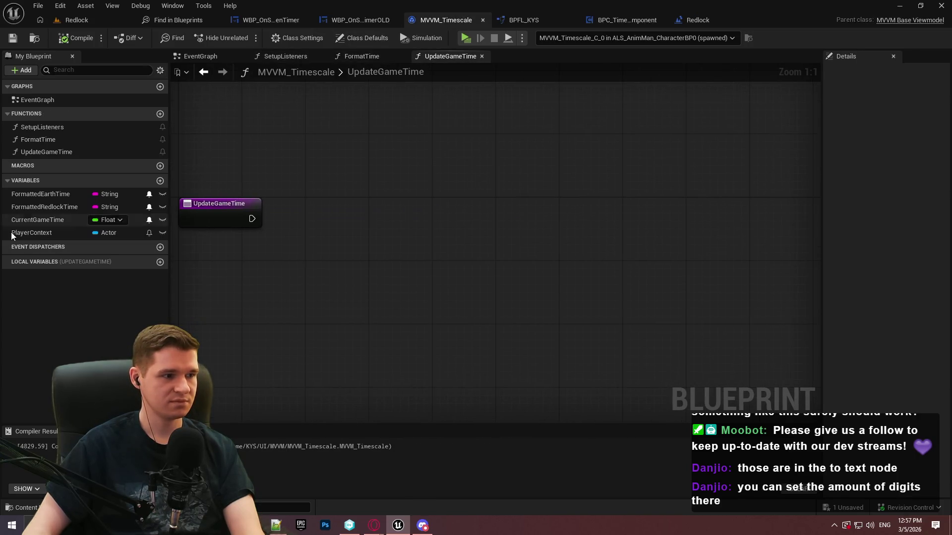
double_click(63, 141)
Remove the game time setter nodes from FormatTime and wire its entry to the Earth time setter.
drag(617, 251, 367, 157)
key(Delete)
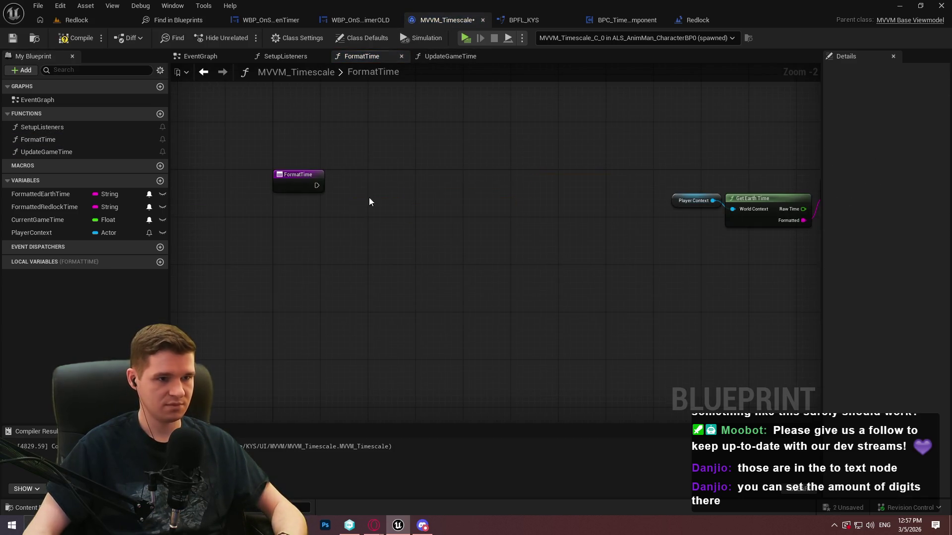
mouse_move(316, 186)
mouse_down()
mouse_move(662, 159)
mouse_move(610, 186)
mouse_up()
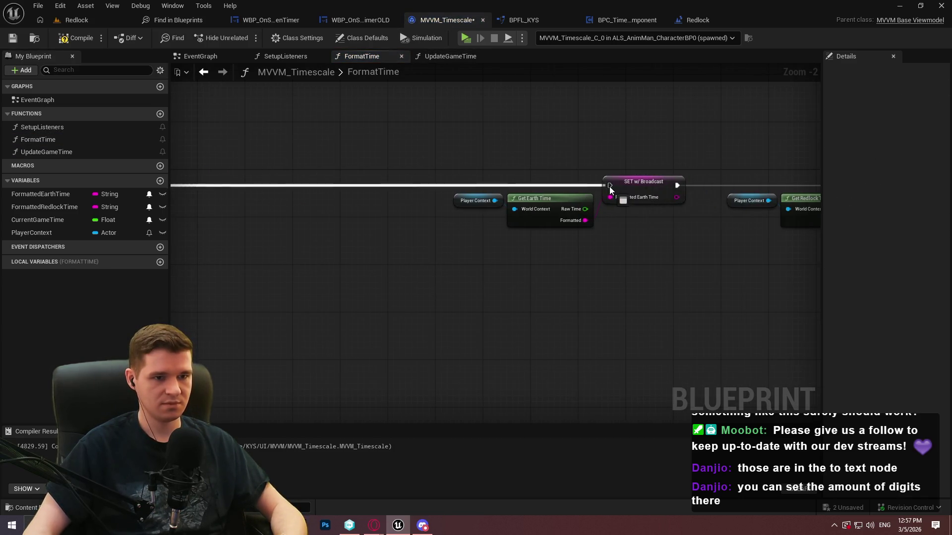
mouse_move(707, 236)
mouse_down()
mouse_move(721, 245)
mouse_move(281, 133)
mouse_up()
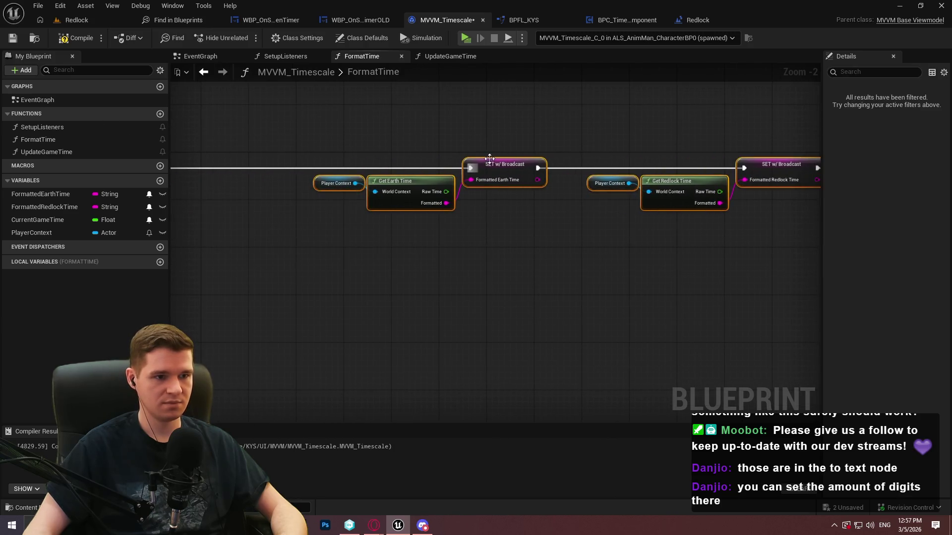
mouse_move(474, 163)
mouse_down()
mouse_move(680, 162)
mouse_move(543, 168)
mouse_up()
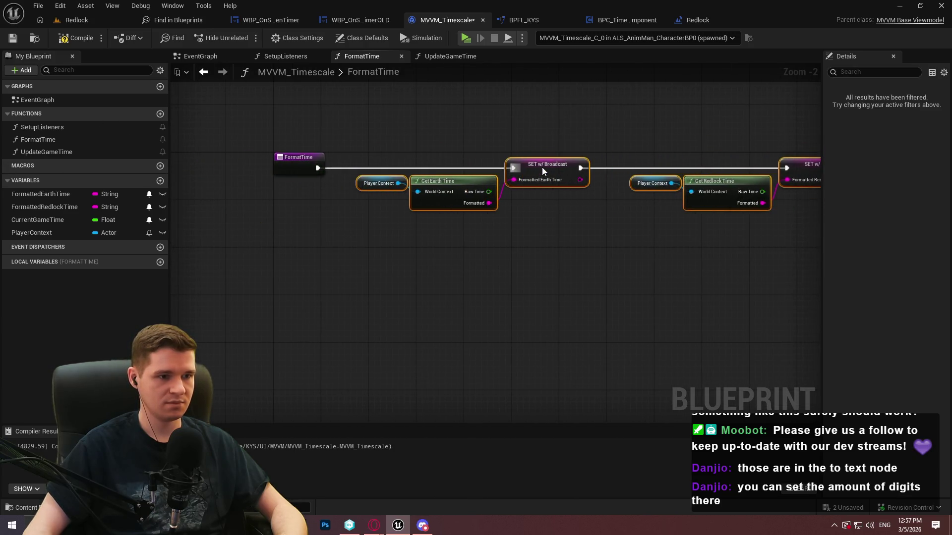
Wire UpdateGameTime's entry to the Current Game Time setter, end with a Return Node, and compile.
double_click(58, 152)
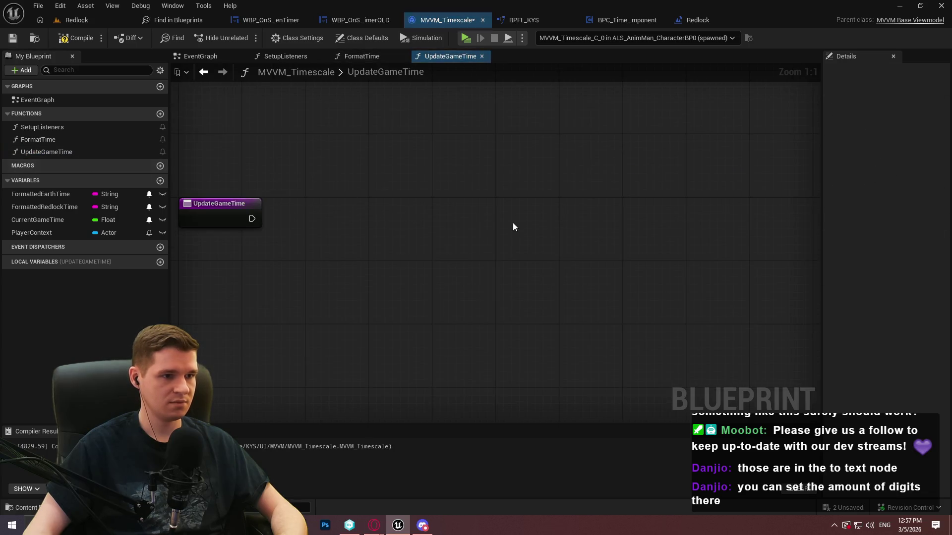
mouse_move(657, 210)
mouse_down()
mouse_move(316, 228)
mouse_move(252, 218)
mouse_up()
mouse_move(750, 212)
mouse_down()
mouse_move(622, 220)
mouse_move(737, 207)
mouse_up()
text(return)
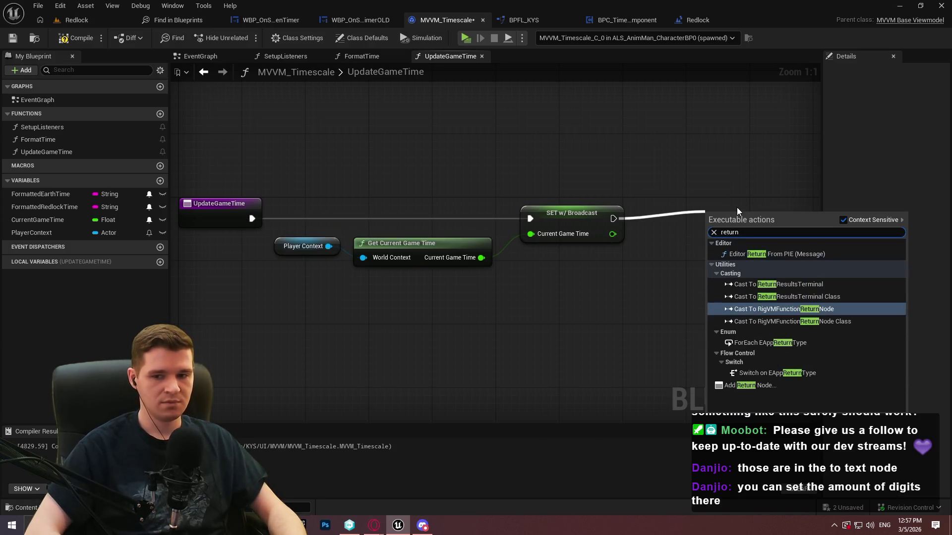
key(Return)
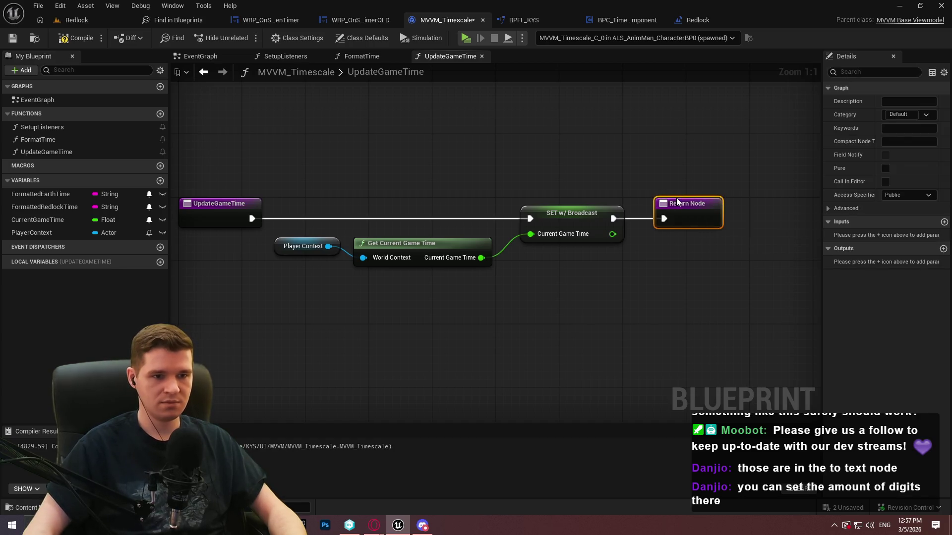
click(74, 38)
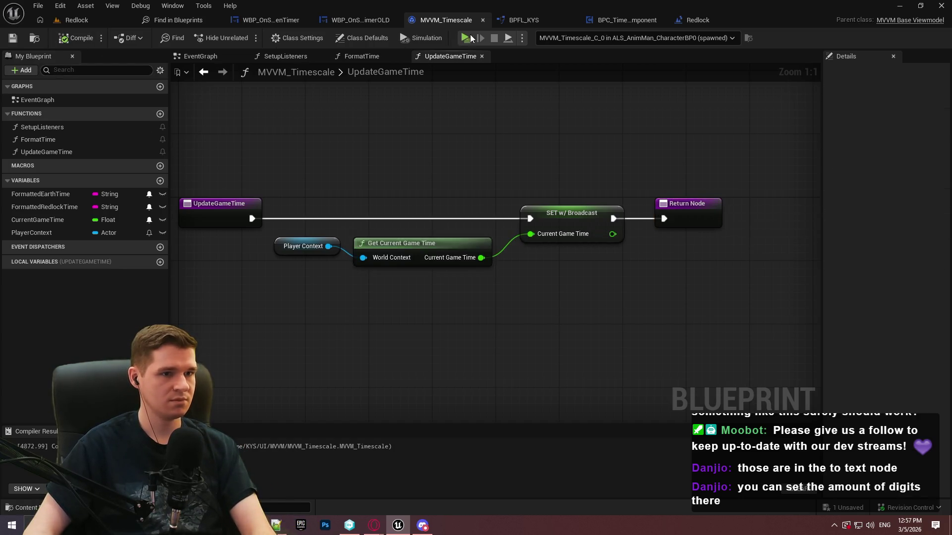
Play-test the game to check the timer, then stop the session.
key(alt+p)
click(475, 418)
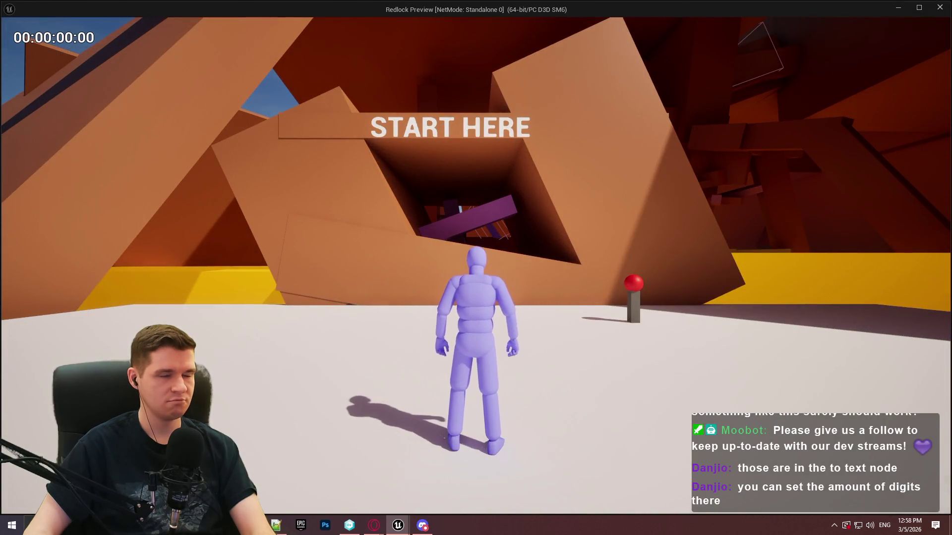
key(Escape)
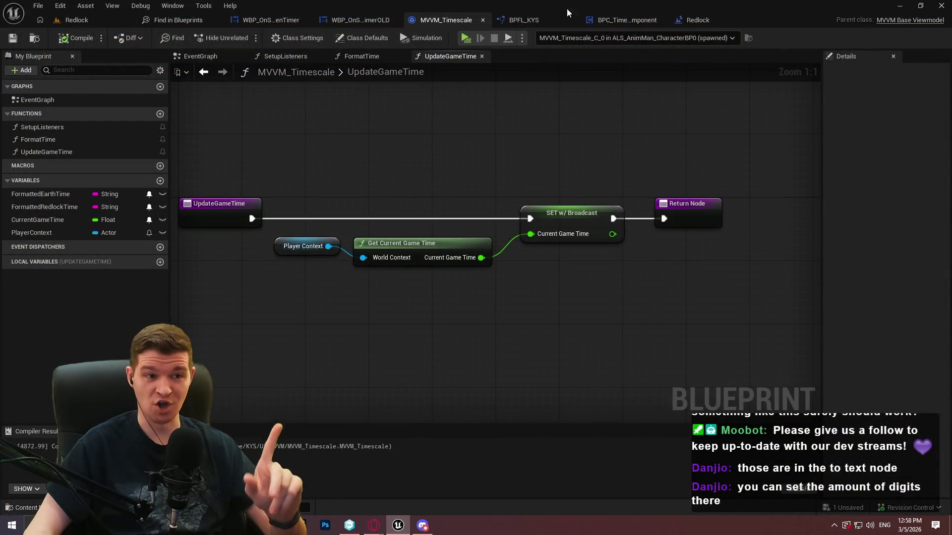
click(623, 20)
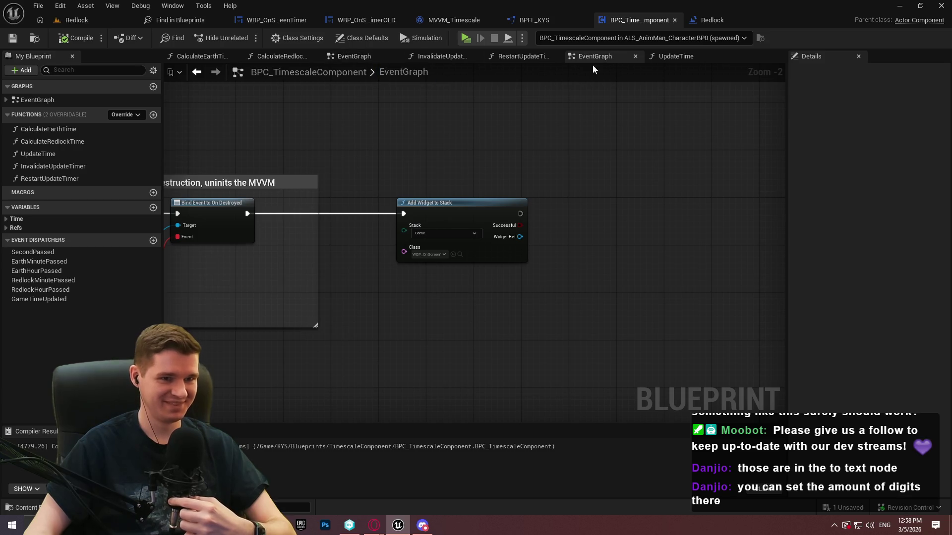
Add a Call Game Time Updated node right after SET Current Game Time in the component's EventGraph.
click(676, 60)
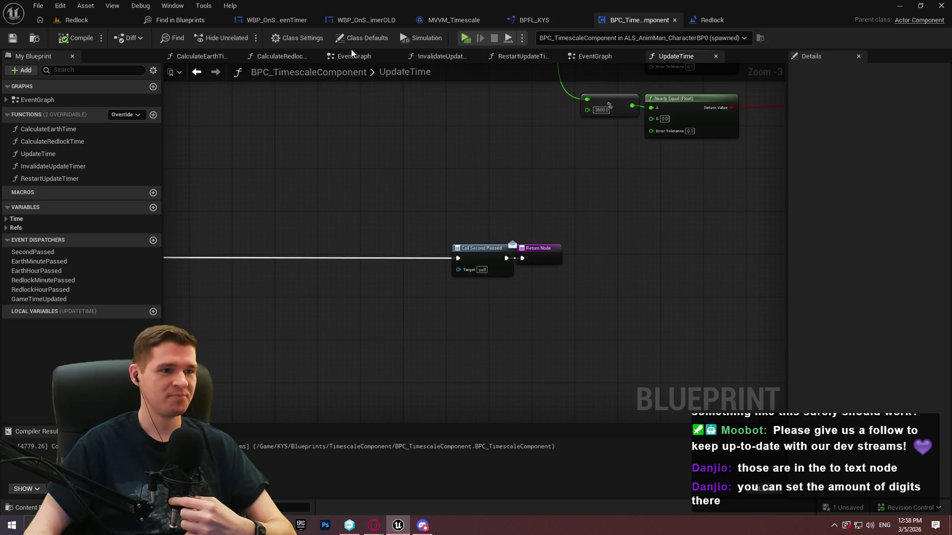
click(353, 56)
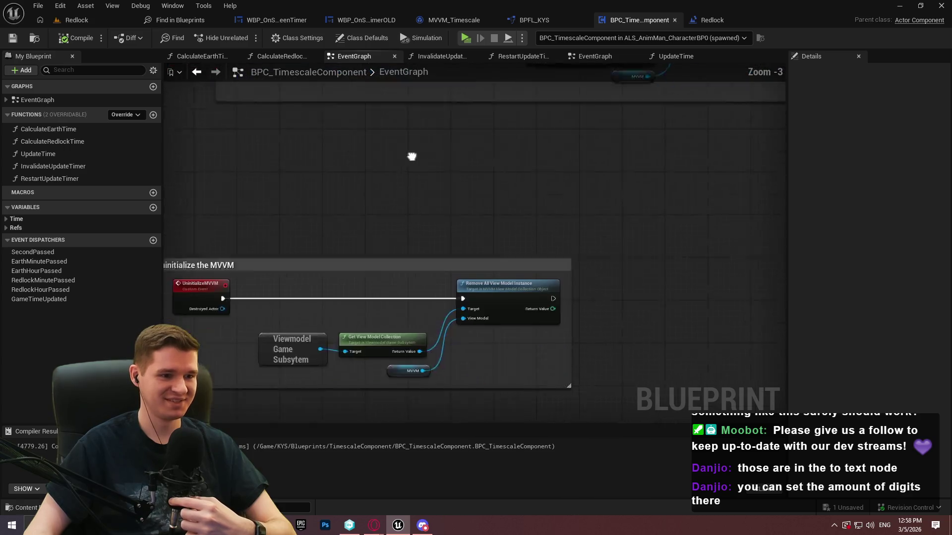
mouse_move(36, 300)
mouse_down()
mouse_move(506, 181)
mouse_move(440, 209)
mouse_up()
click(535, 197)
key(q)
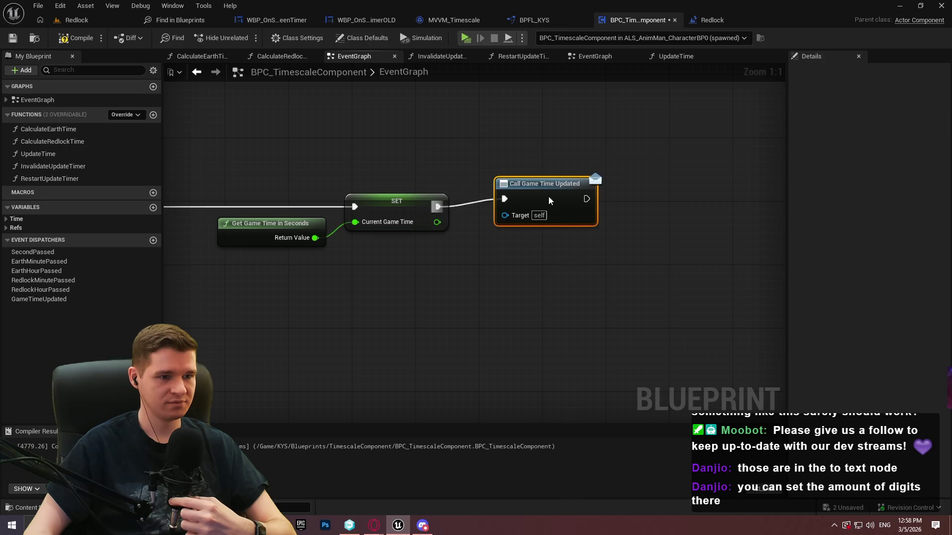
click(466, 38)
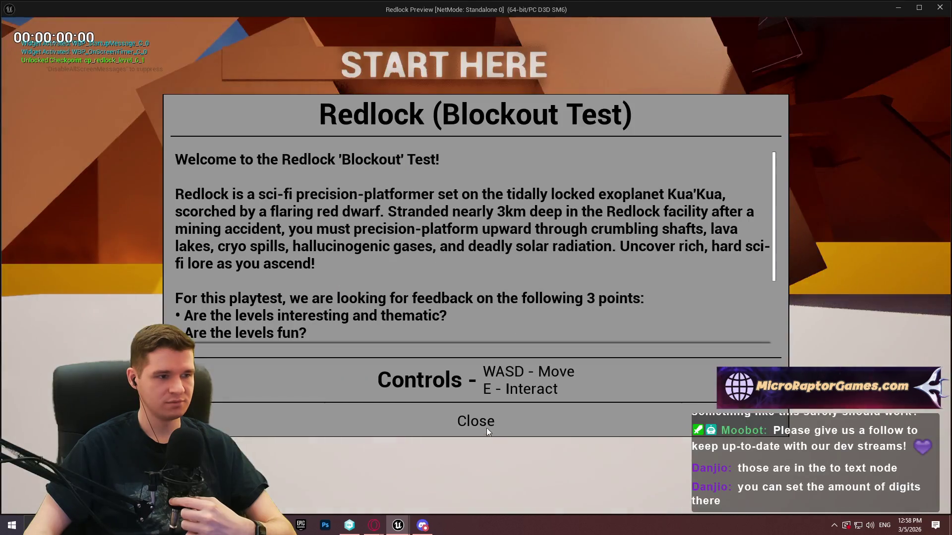
Play-test the level timer, stop the session, and Save All unsaved assets.
click(486, 427)
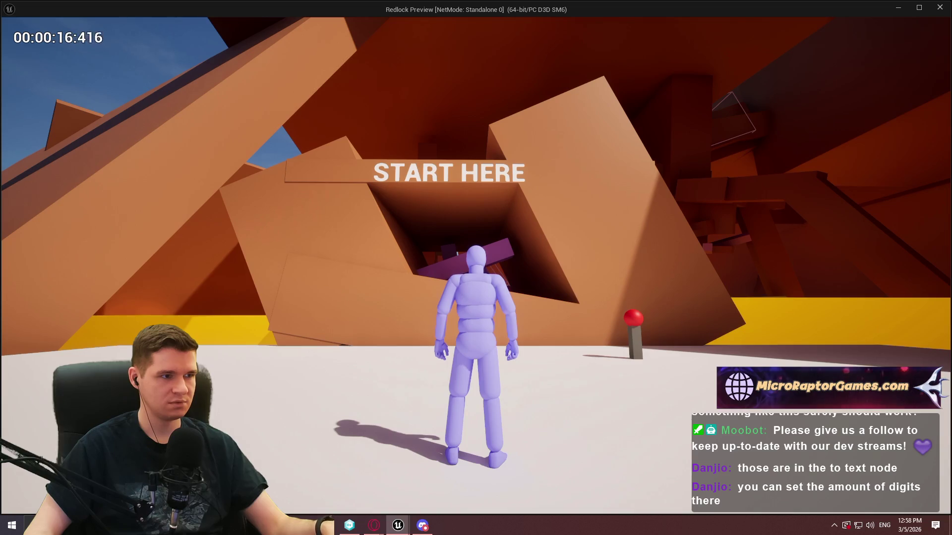
key(Escape)
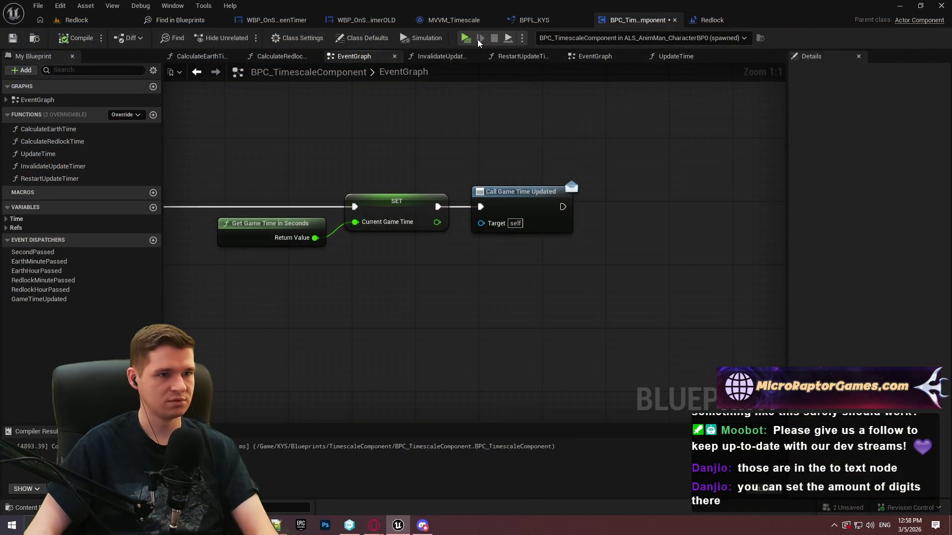
click(38, 6)
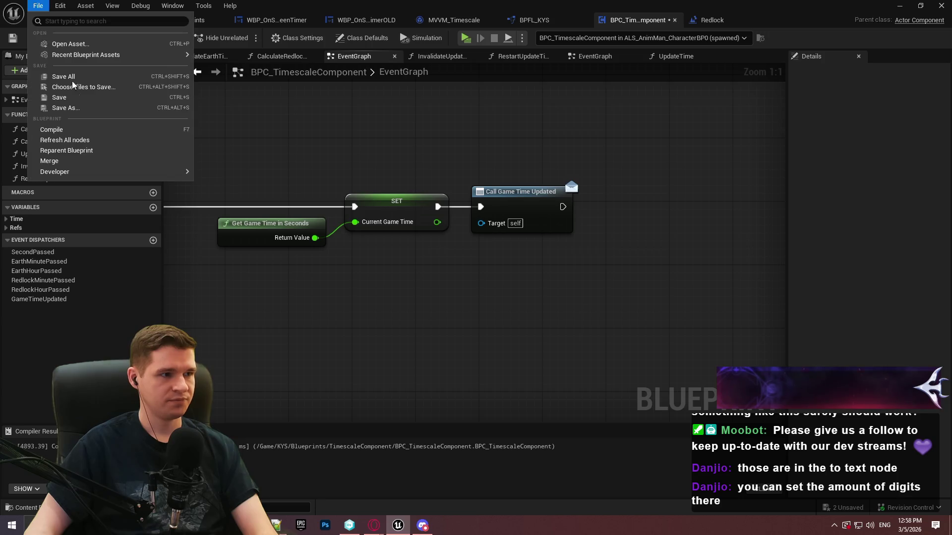
click(55, 79)
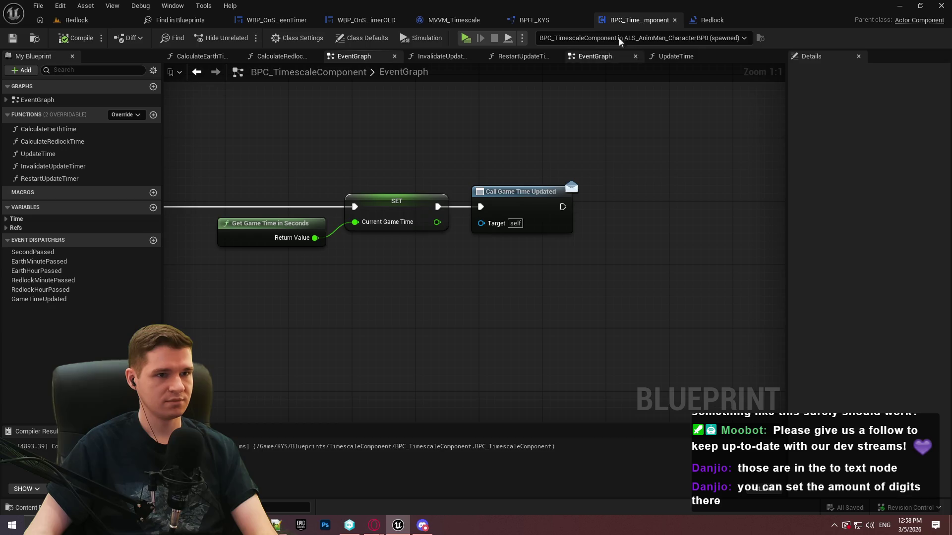
click(534, 20)
Add a Left Chop with Count 1 on the milliseconds string, compile, and play-test the timer.
mouse_move(607, 312)
mouse_down()
mouse_move(578, 323)
mouse_move(487, 276)
mouse_move(406, 267)
mouse_move(685, 339)
mouse_up()
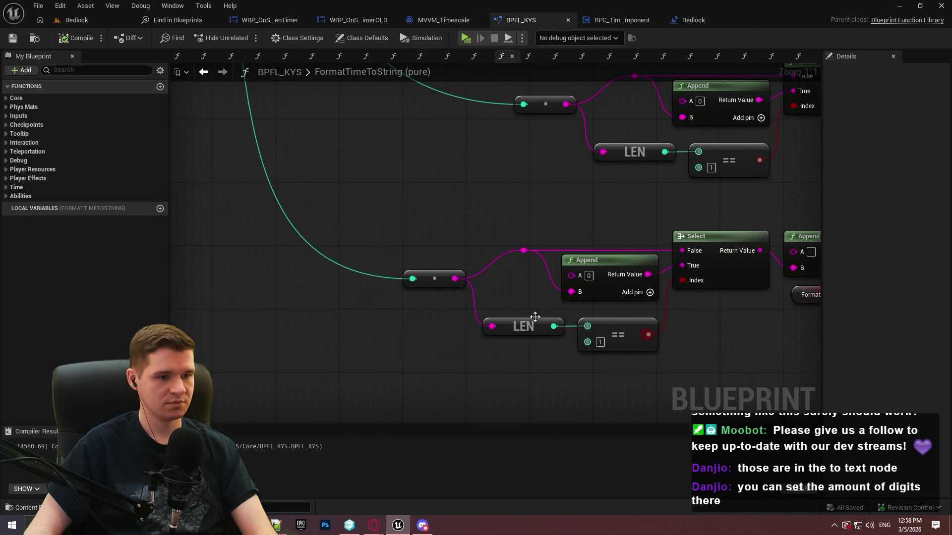
drag(458, 281, 430, 353)
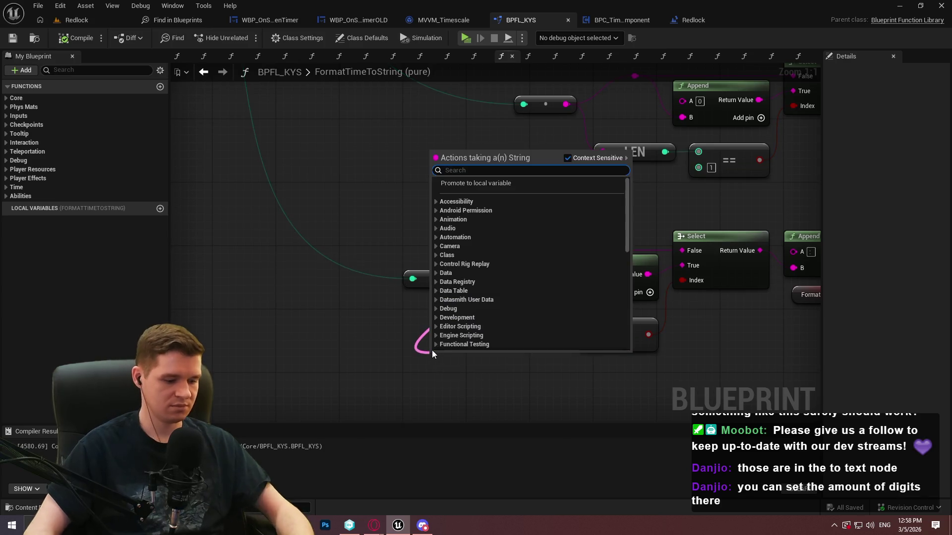
text(chop)
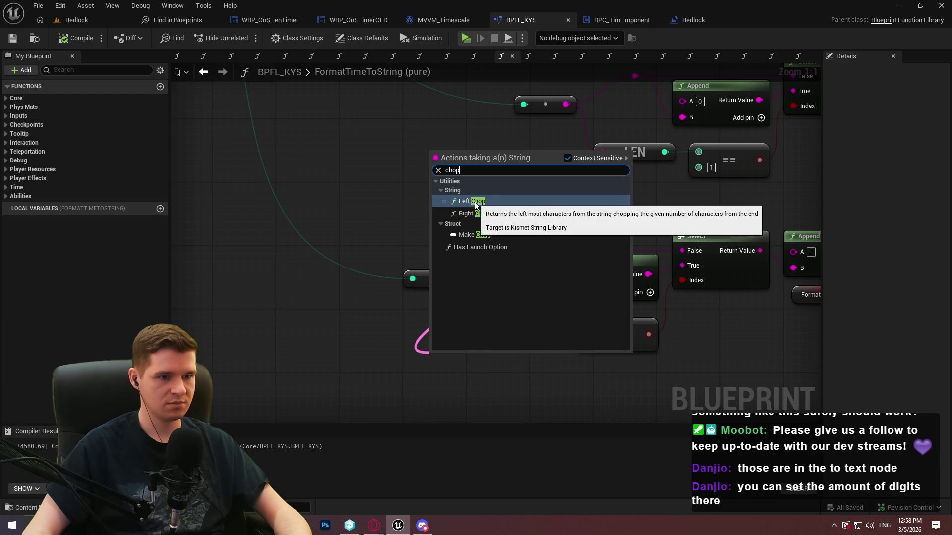
click(475, 202)
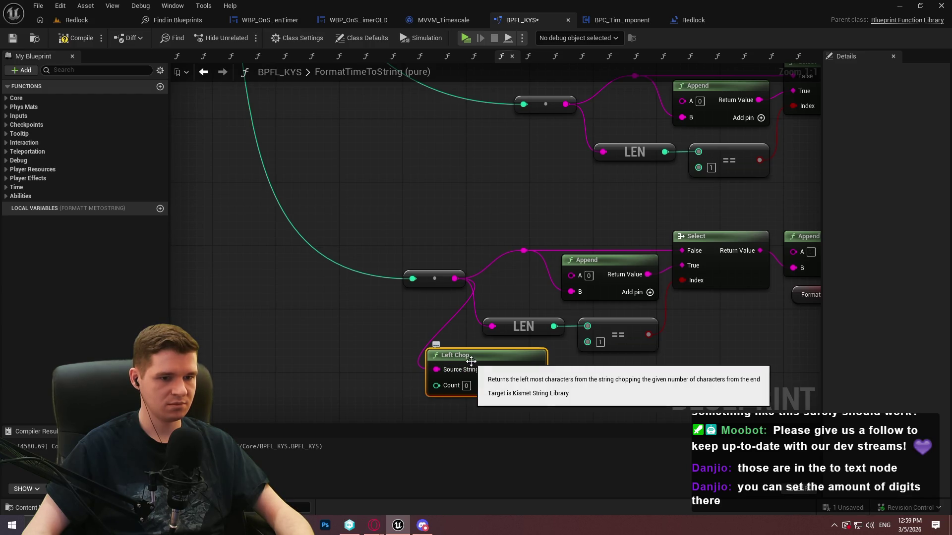
click(466, 386)
text(1)
click(569, 396)
mouse_move(520, 386)
mouse_down()
mouse_move(424, 361)
mouse_move(427, 226)
mouse_up()
click(76, 36)
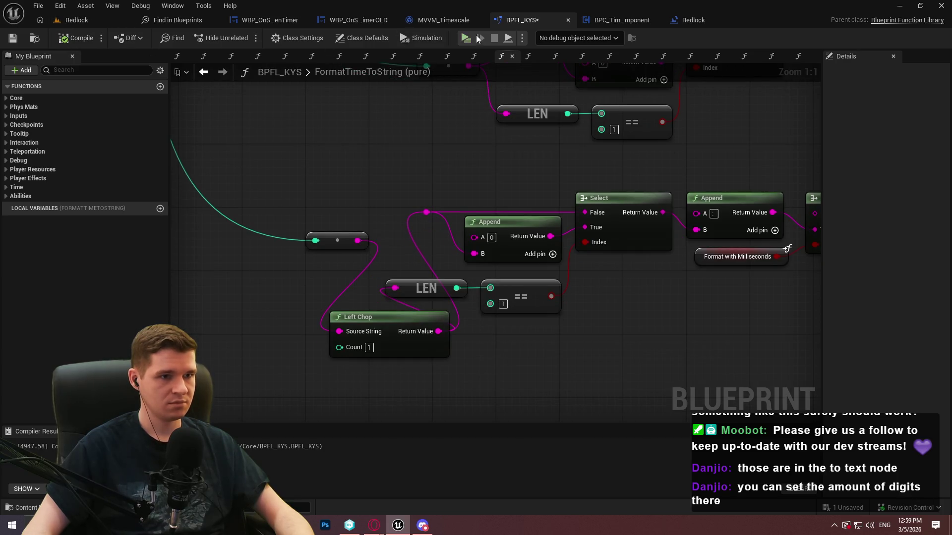
click(465, 39)
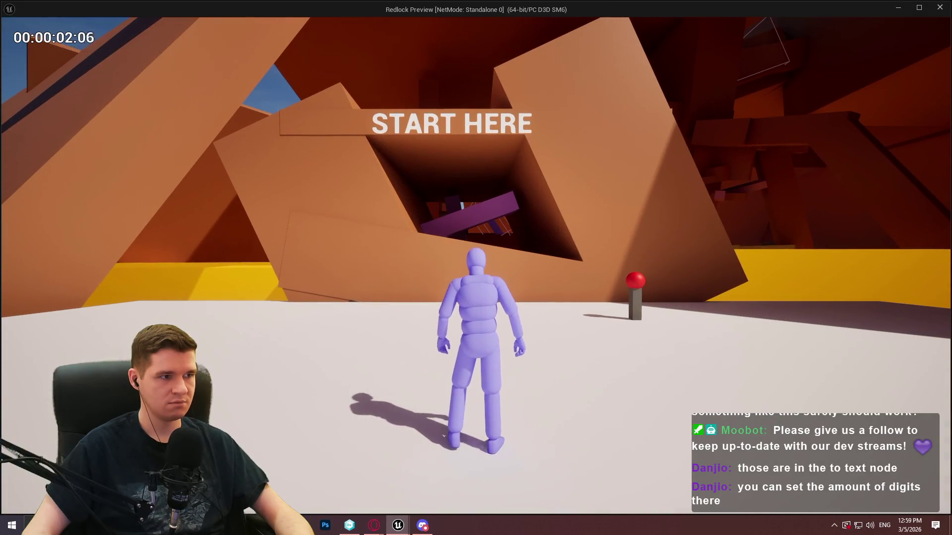
key(Escape)
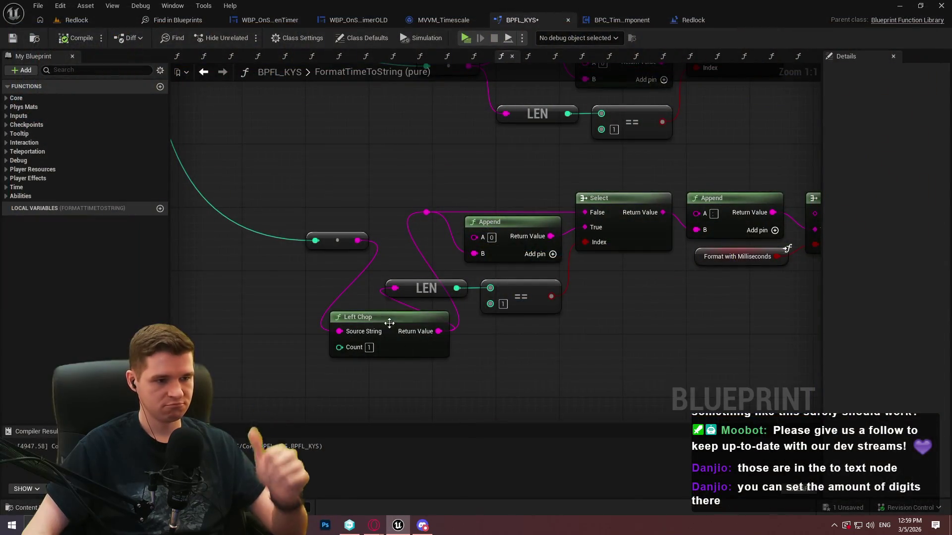
Tidy the reroute and Left Chop nodes and save the BPFL_KYS function library.
mouse_move(348, 247)
mouse_down()
mouse_move(291, 309)
mouse_move(299, 327)
mouse_up()
mouse_move(297, 291)
mouse_down()
mouse_move(365, 334)
mouse_move(272, 234)
mouse_move(284, 227)
mouse_up()
click(391, 332)
scroll(576, 353, down, 4)
mouse_move(781, 258)
mouse_down()
mouse_move(673, 270)
mouse_move(663, 285)
mouse_up()
scroll(518, 112, down, 2)
key(ctrl+s)
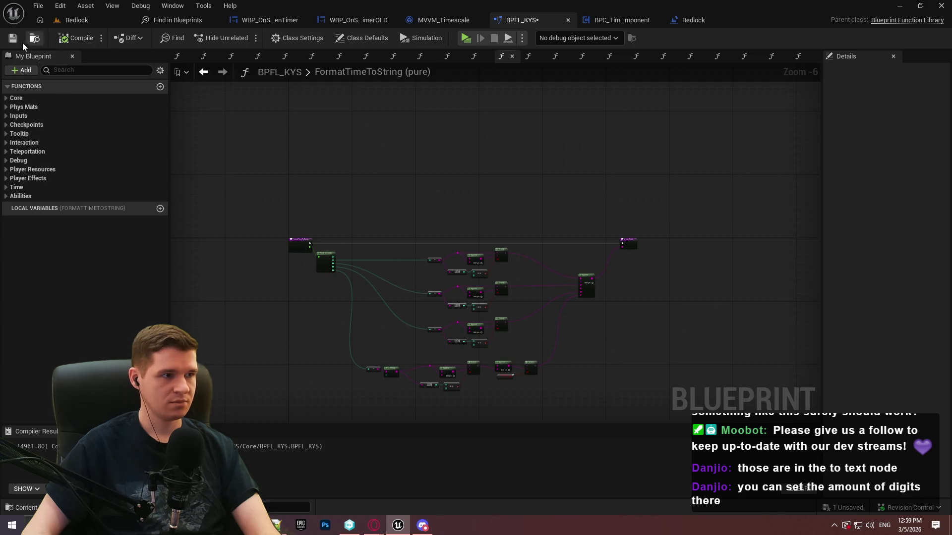
scroll(453, 202, up, 1)
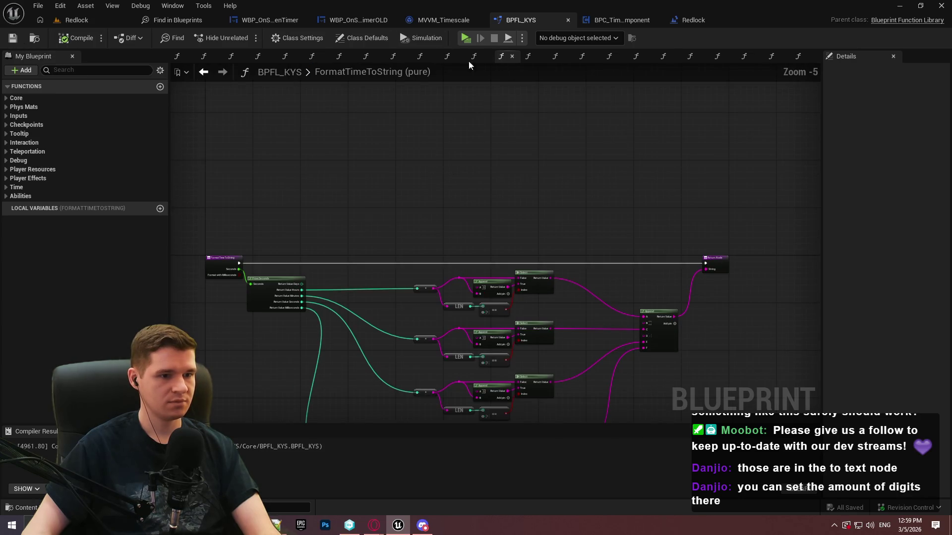
click(607, 21)
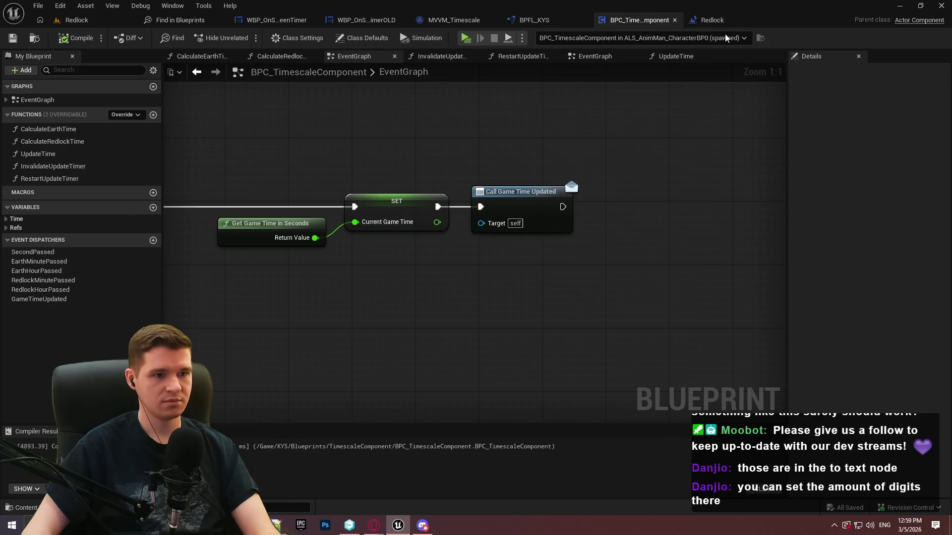
After checking the Redlock level blueprint, comment the four tick timer nodes 'Tick updates game time for on screen timer'.
click(726, 18)
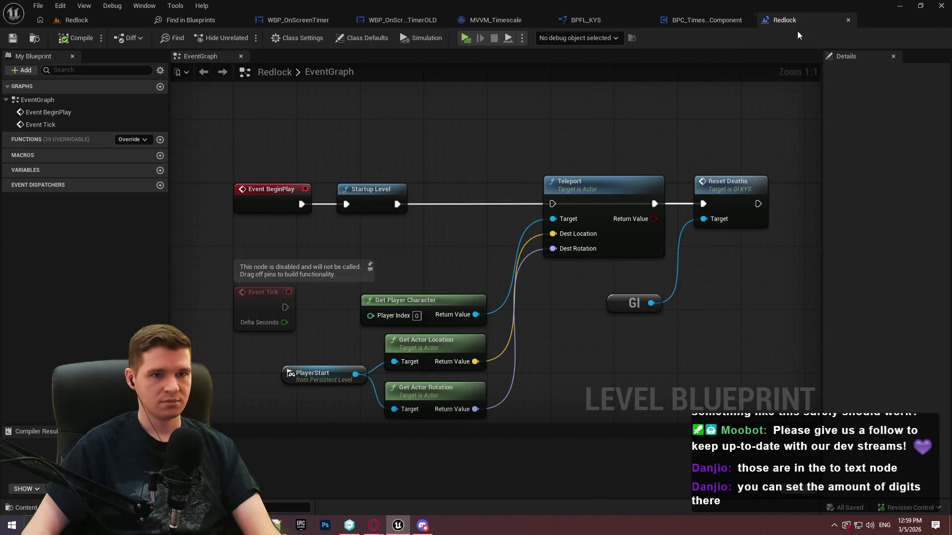
mouse_move(688, 188)
mouse_down()
mouse_move(650, 91)
mouse_move(636, 235)
mouse_move(587, 49)
mouse_move(596, 100)
mouse_move(588, 298)
mouse_up()
click(848, 20)
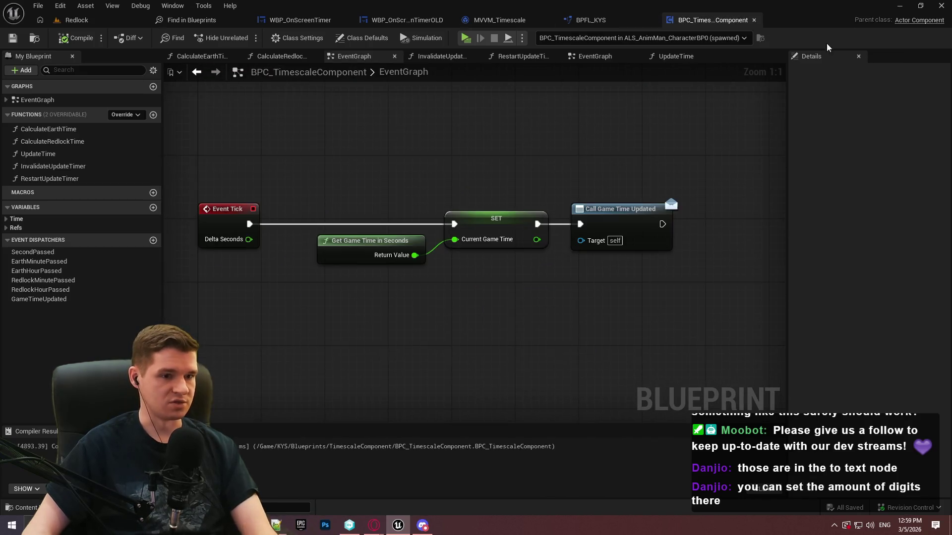
mouse_move(515, 208)
mouse_down()
mouse_move(604, 263)
mouse_move(355, 297)
mouse_move(653, 121)
mouse_move(594, 189)
mouse_up()
scroll(355, 297, down, 2)
drag(605, 318, 208, 221)
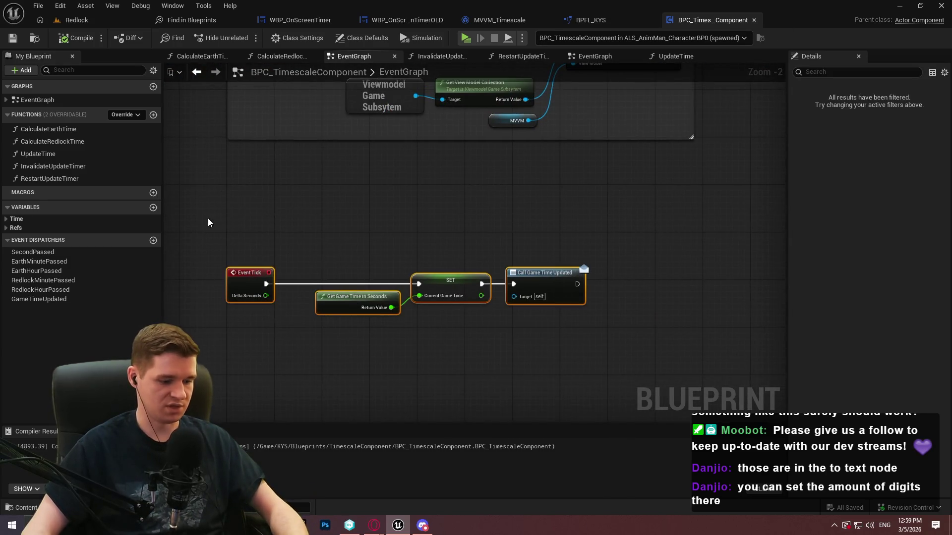
text(Tic)
text(Tick up)
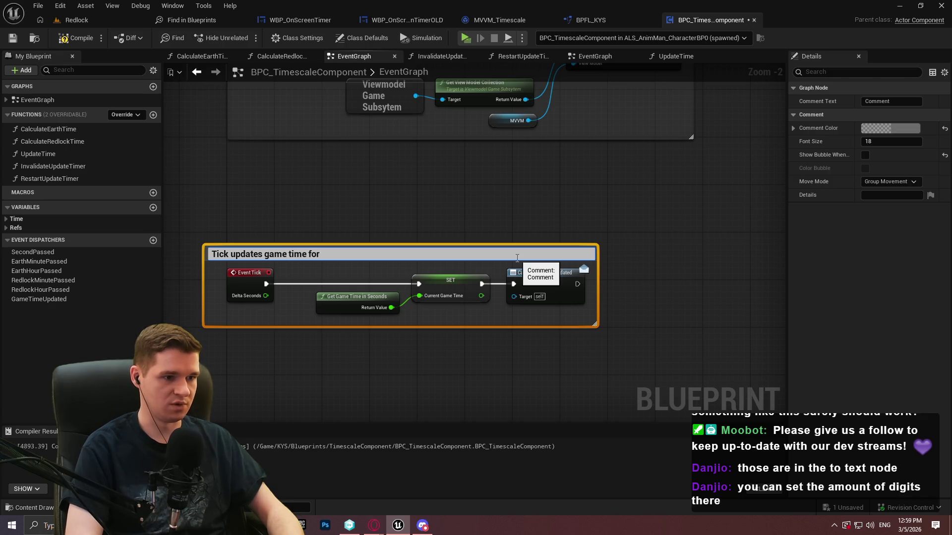
text( timer)
key(Return)
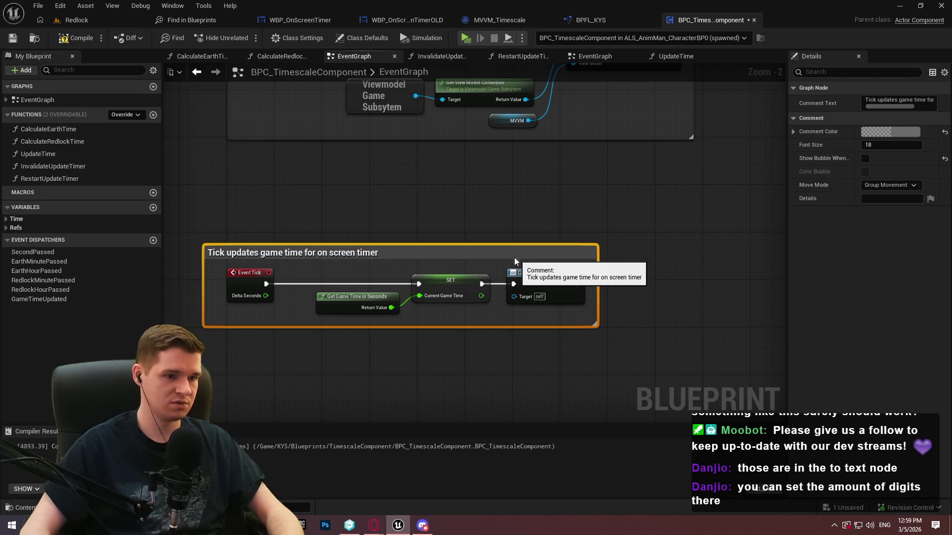
drag(517, 255, 528, 258)
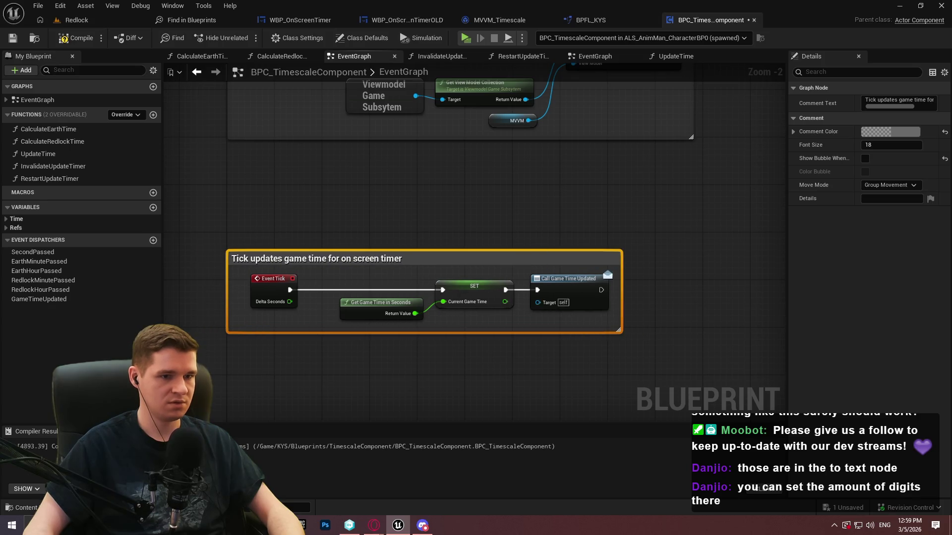
Comment the Add Widget to Stack node 'Adds game timer to screen' and compile the component.
scroll(522, 283, down, 5)
scroll(338, 181, up, 6)
drag(473, 314, 293, 137)
text(cAdf)
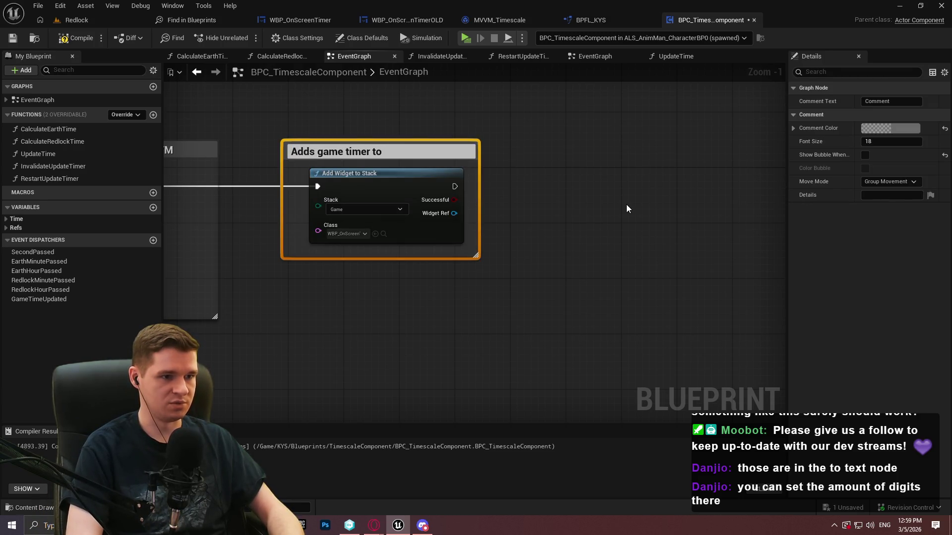
text(en)
key(Return)
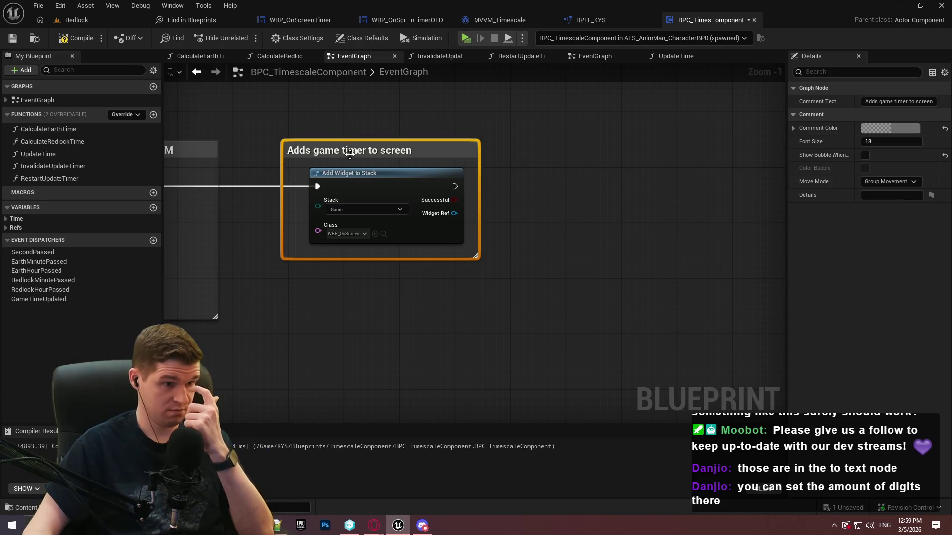
click(76, 38)
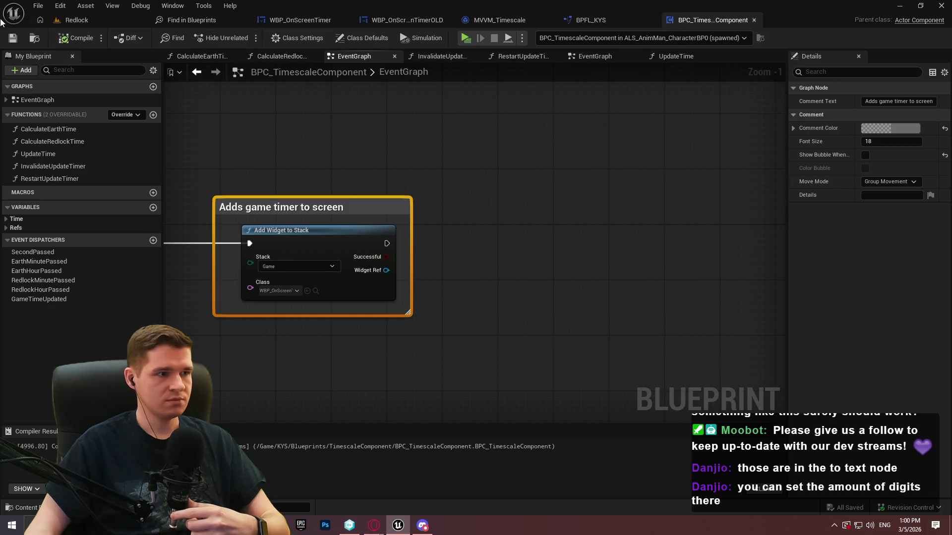
click(75, 20)
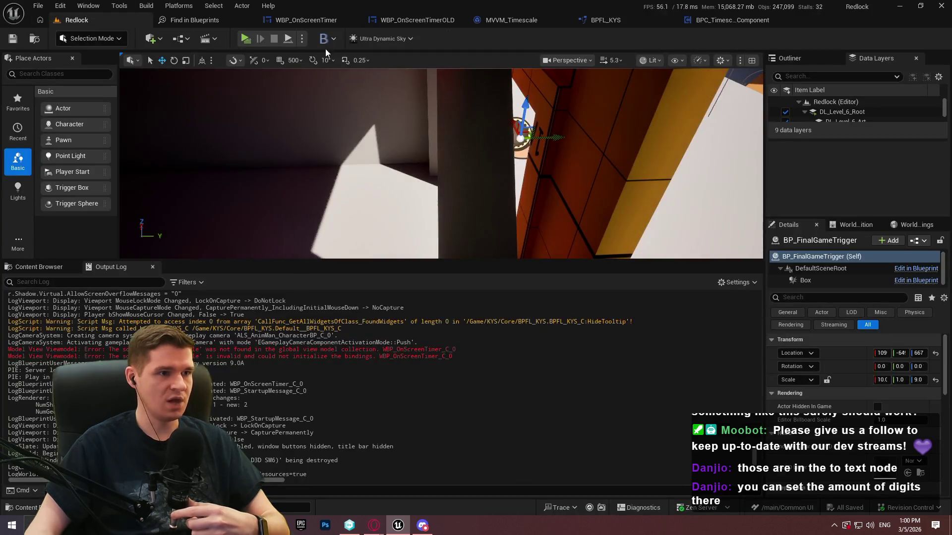
Make the level viewport taller and open WBP_OnScreenTimer in its Designer view.
key(ctrl+space)
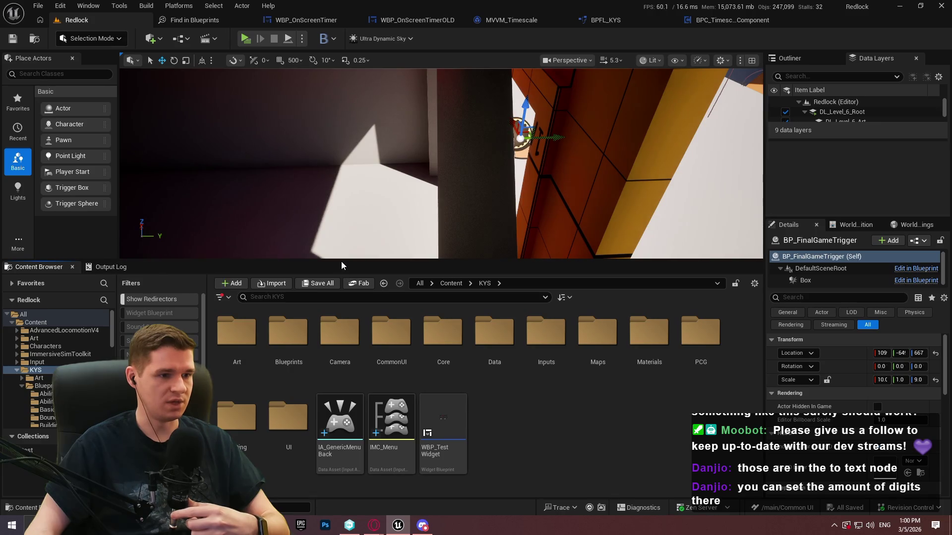
drag(340, 270, 341, 312)
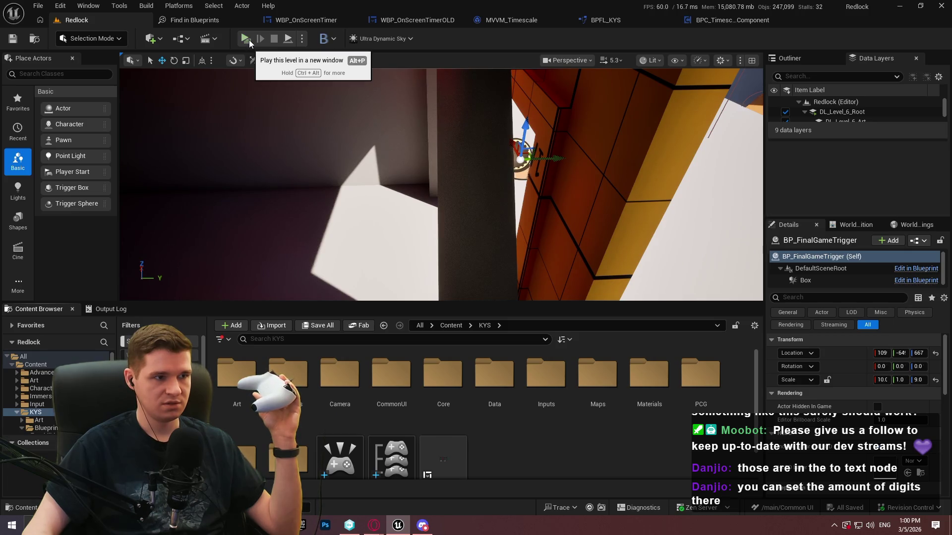
click(316, 26)
click(873, 39)
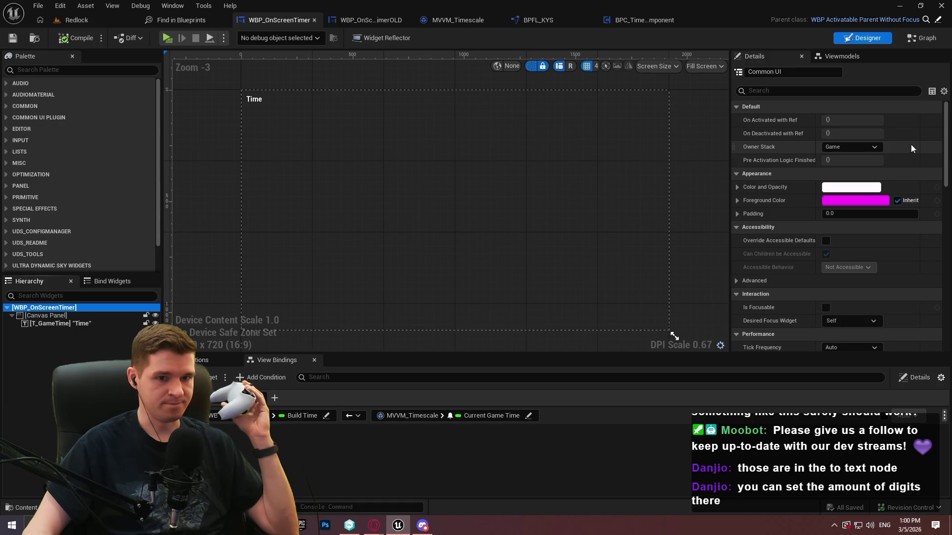
scroll(938, 161, down, 5)
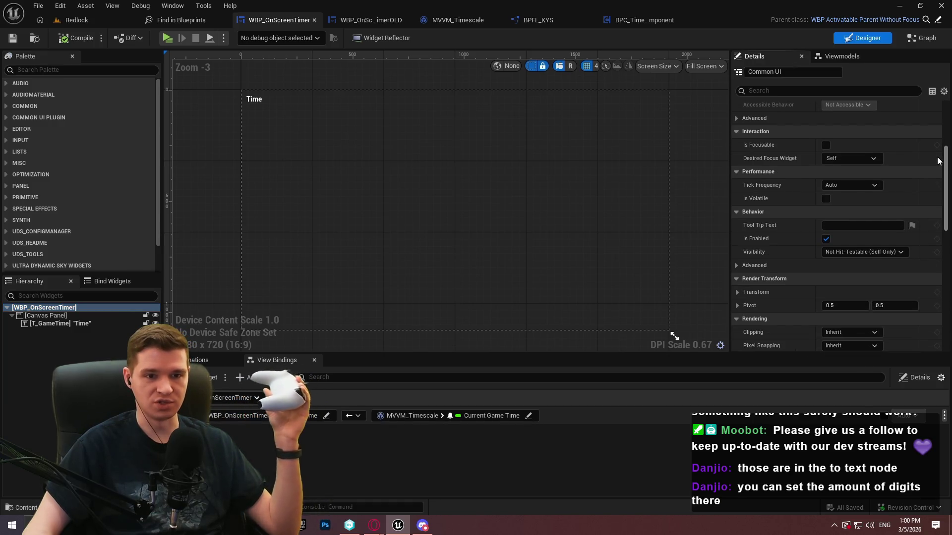
scroll(938, 161, down, 1)
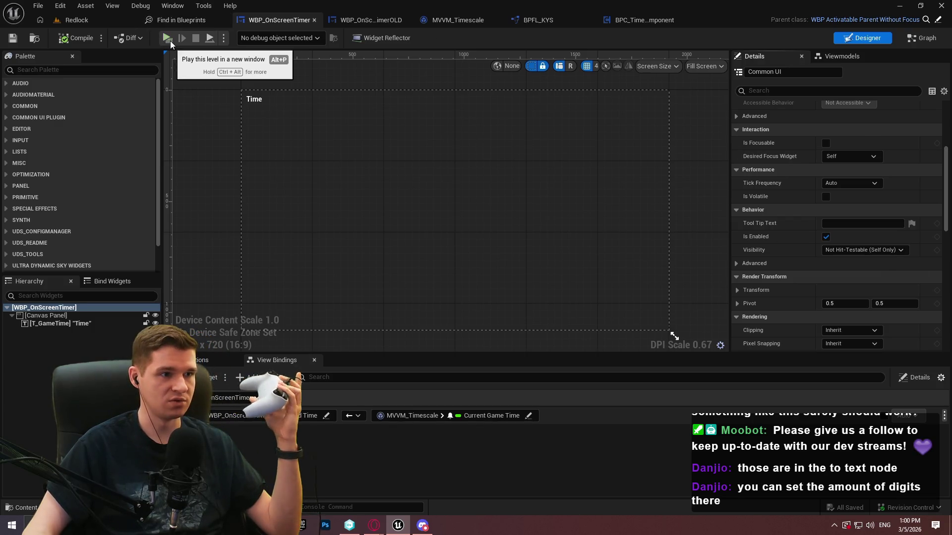
Play the game, move its window aside, close Find in Blueprints, and open the Widget Reflector.
click(170, 40)
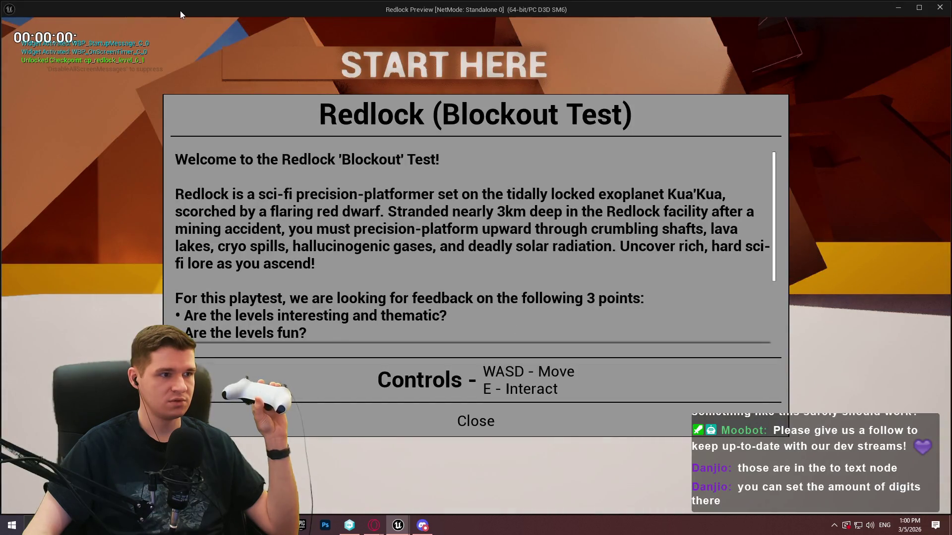
mouse_move(181, 10)
mouse_down()
mouse_move(224, 30)
mouse_move(0, 31)
mouse_up()
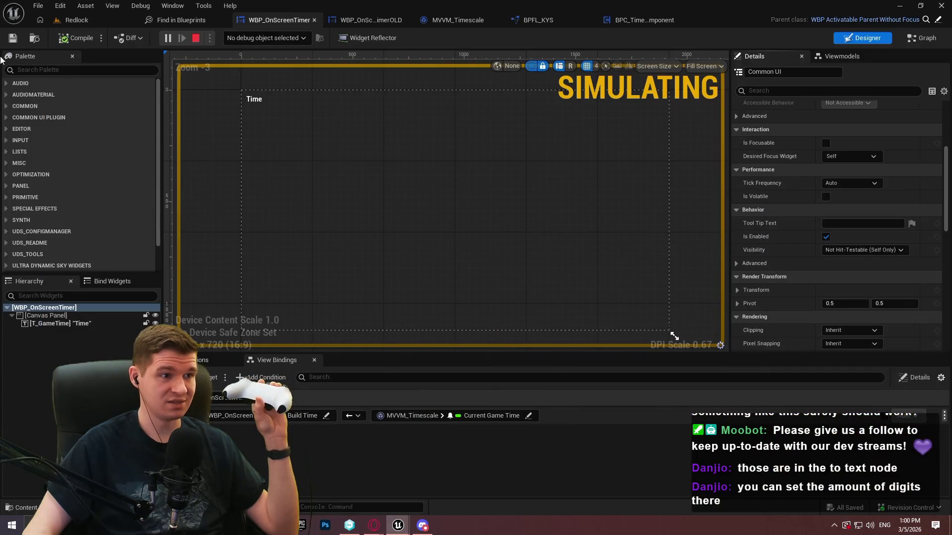
click(191, 16)
click(249, 22)
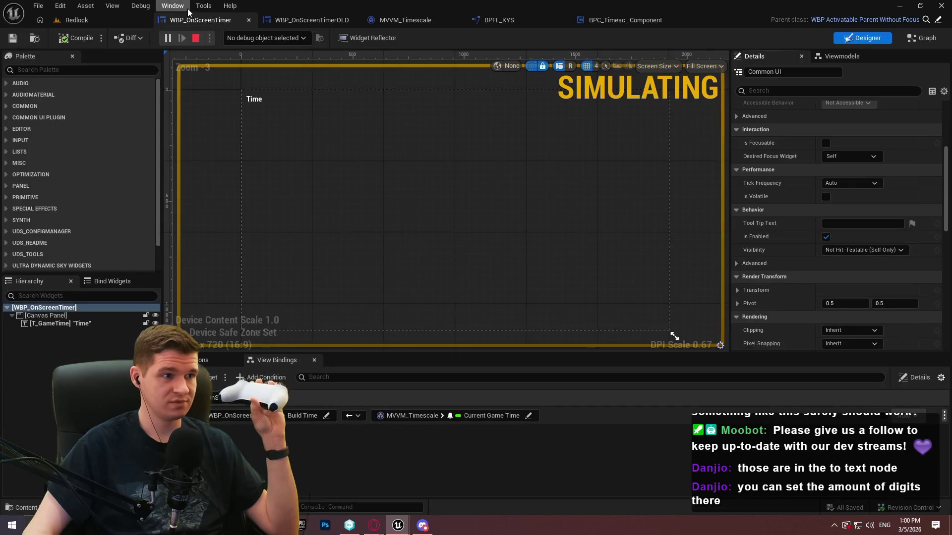
click(203, 6)
mouse_move(224, 255)
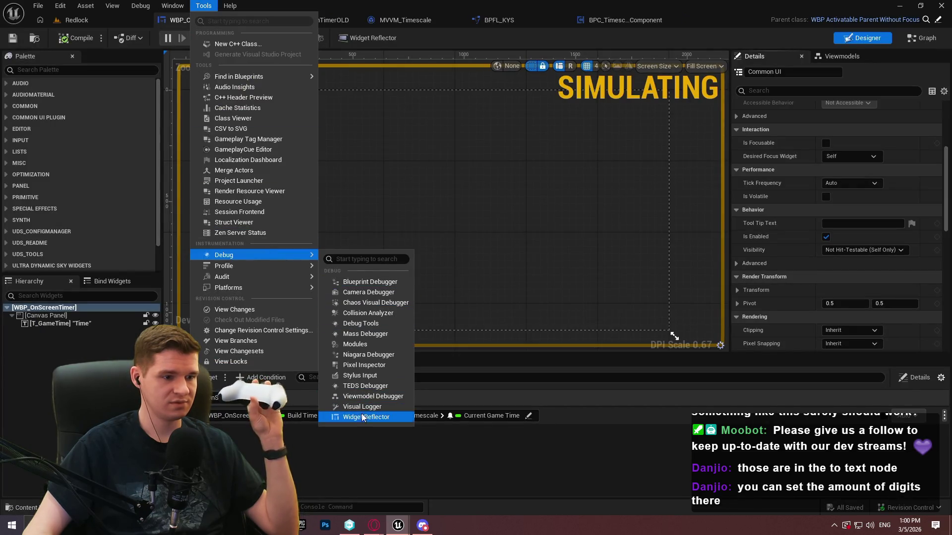
click(367, 417)
click(35, 77)
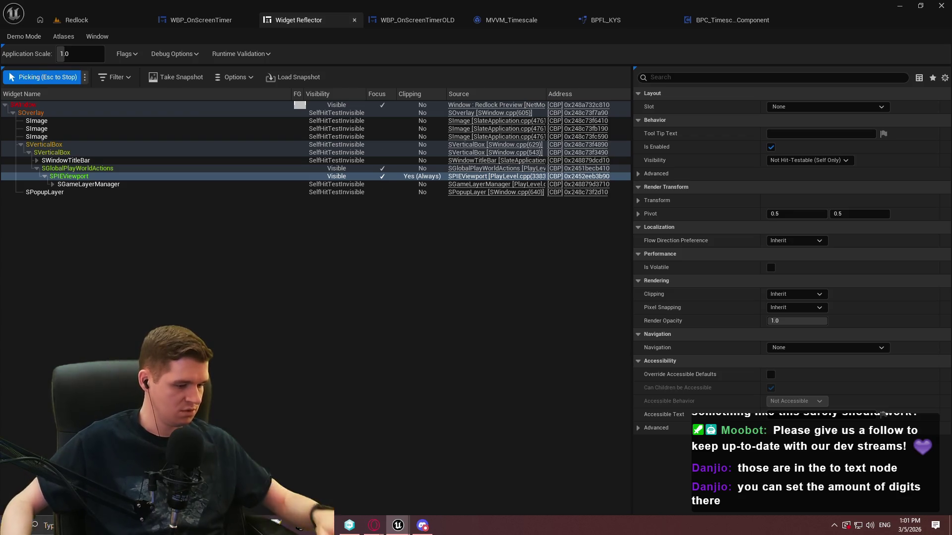
Stop widget picking and close the Widget Reflector tab.
key(Escape)
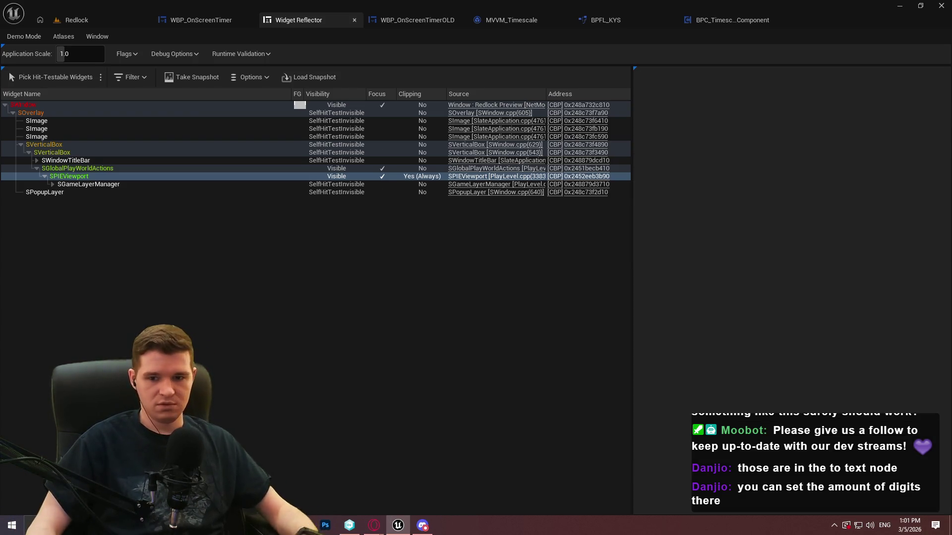
click(354, 20)
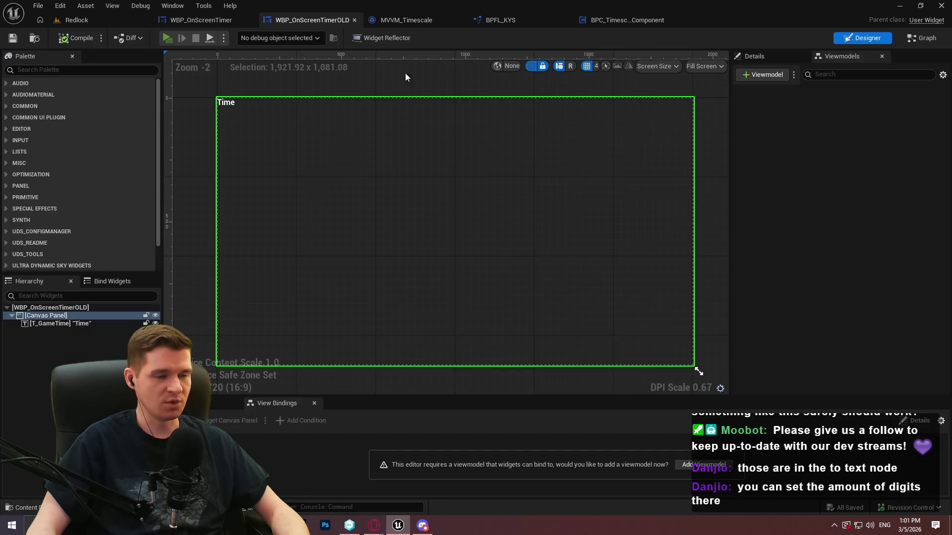
key(alt+p)
click(476, 478)
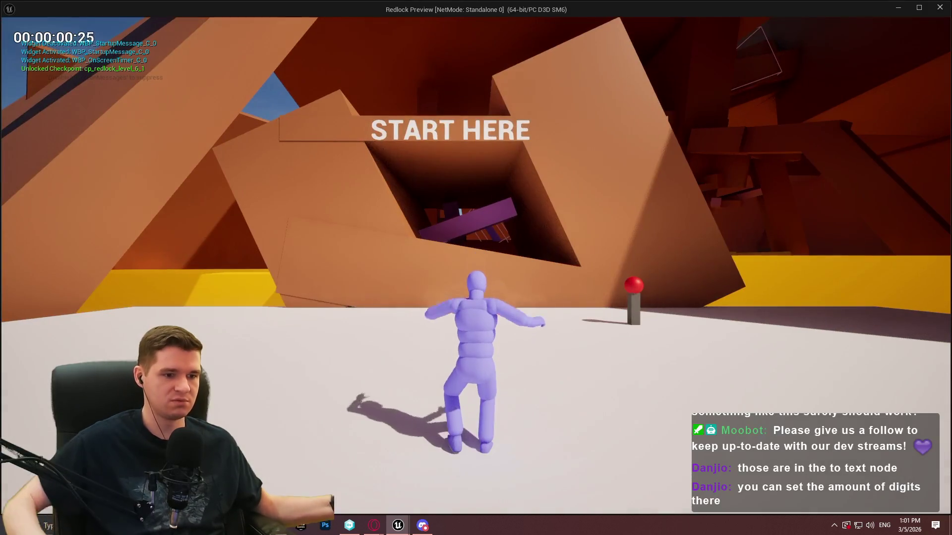
key(Escape)
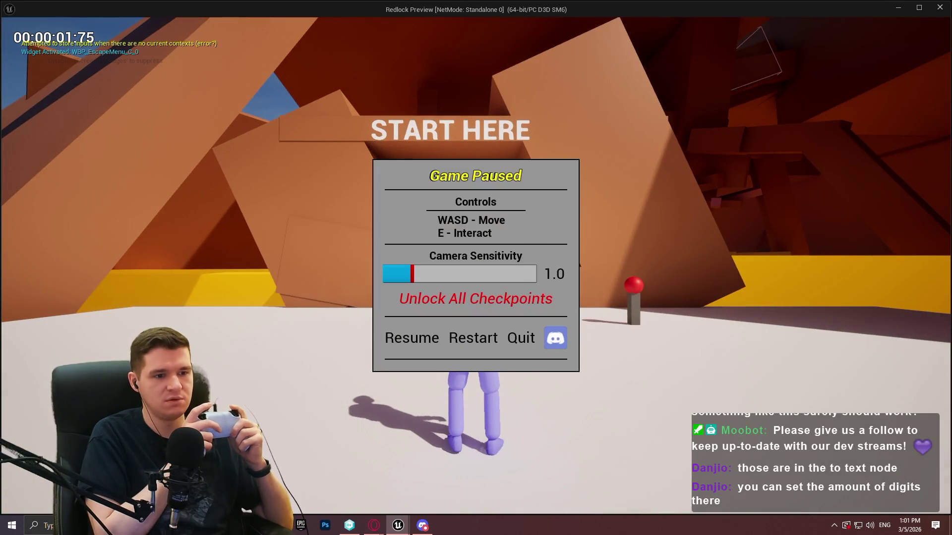
key(Escape)
key(Escape)
key(Escape)
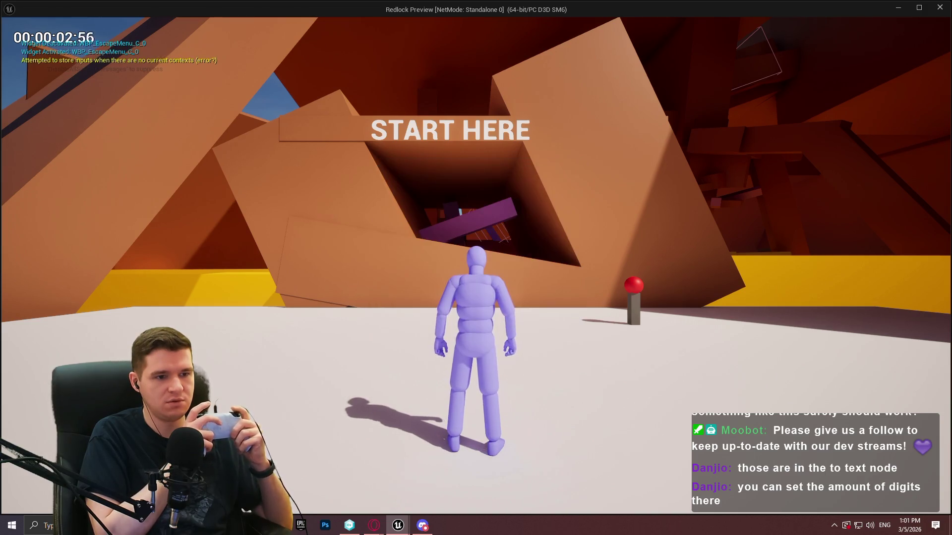
key(Escape)
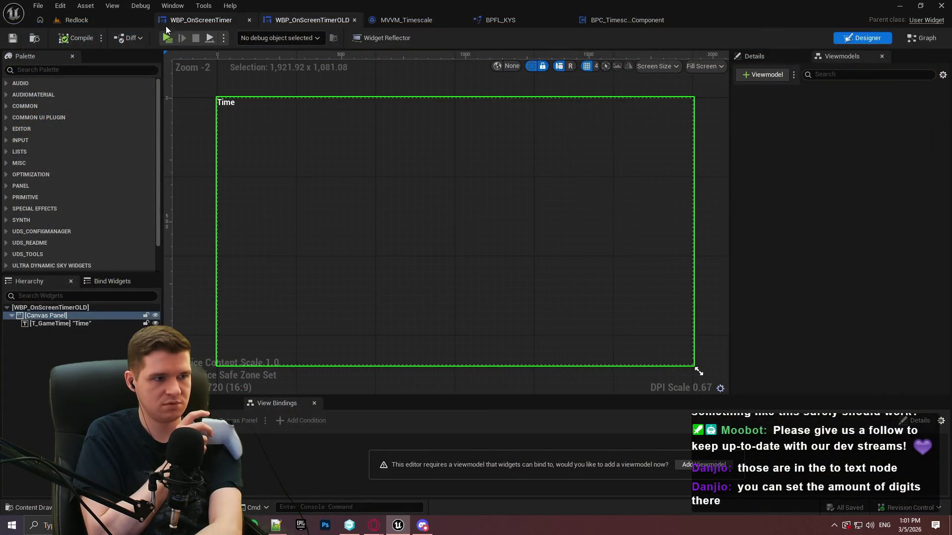
key(alt+p)
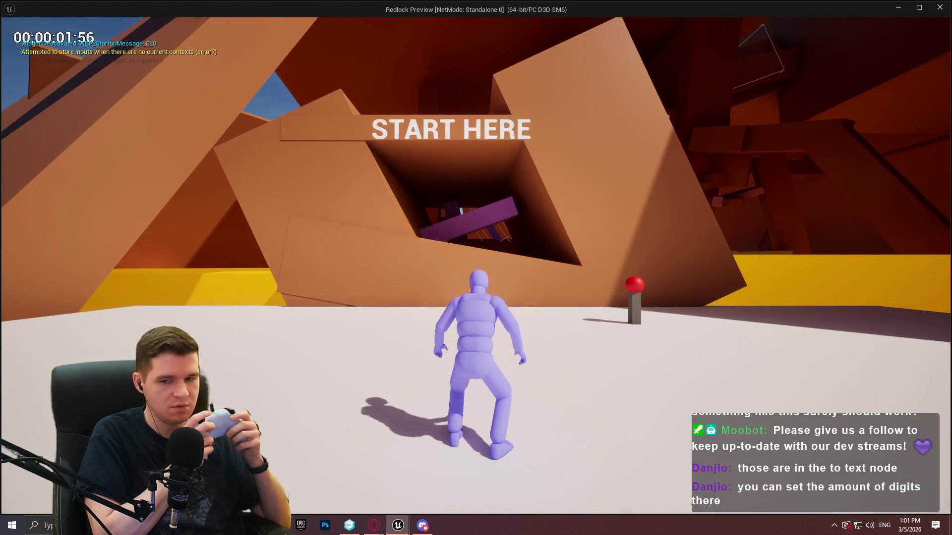
key(Escape)
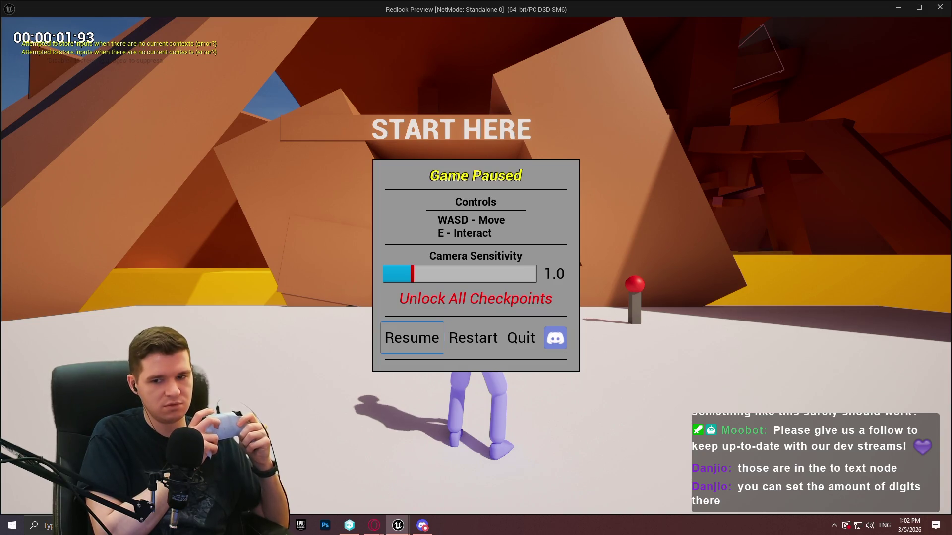
key(Escape)
key(Escape)
key(Escape)
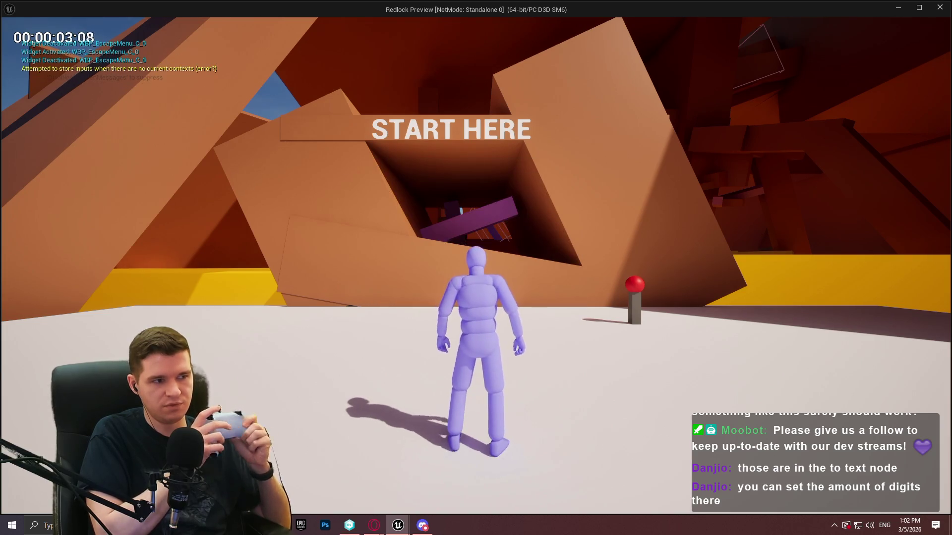
key(Escape)
key(Left)
key(Left)
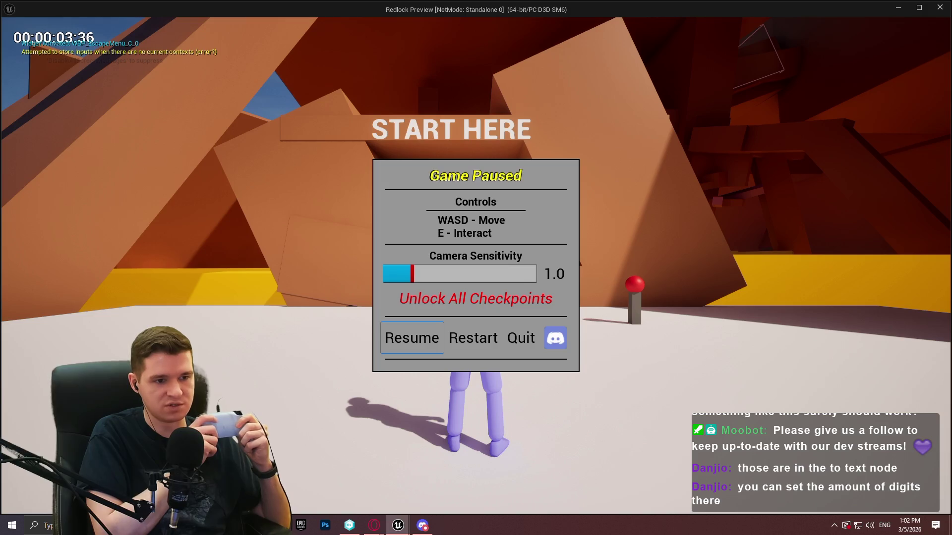
key(Return)
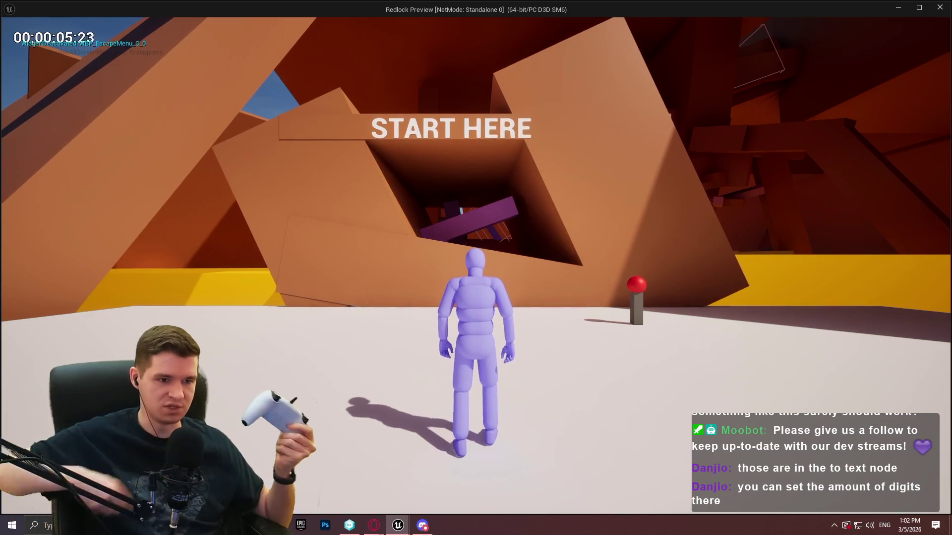
key(shift+Escape)
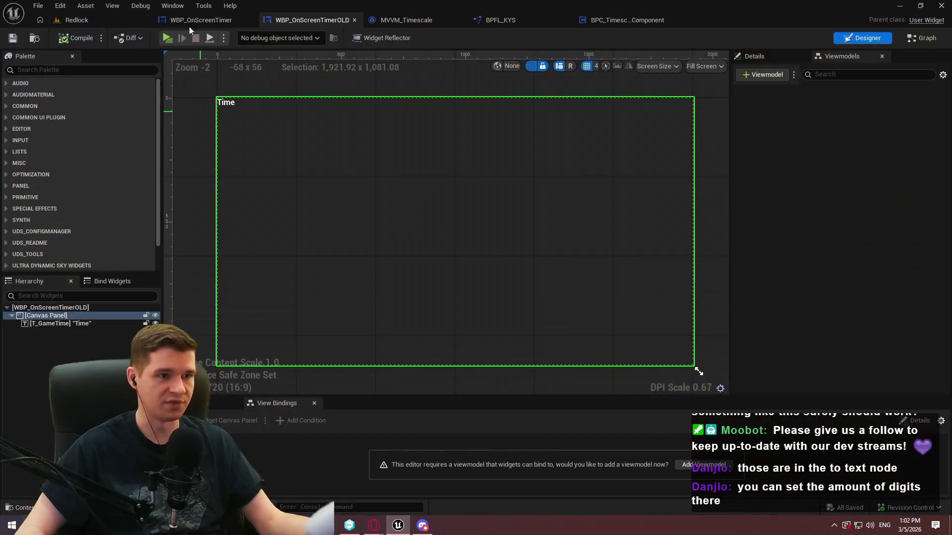
click(167, 38)
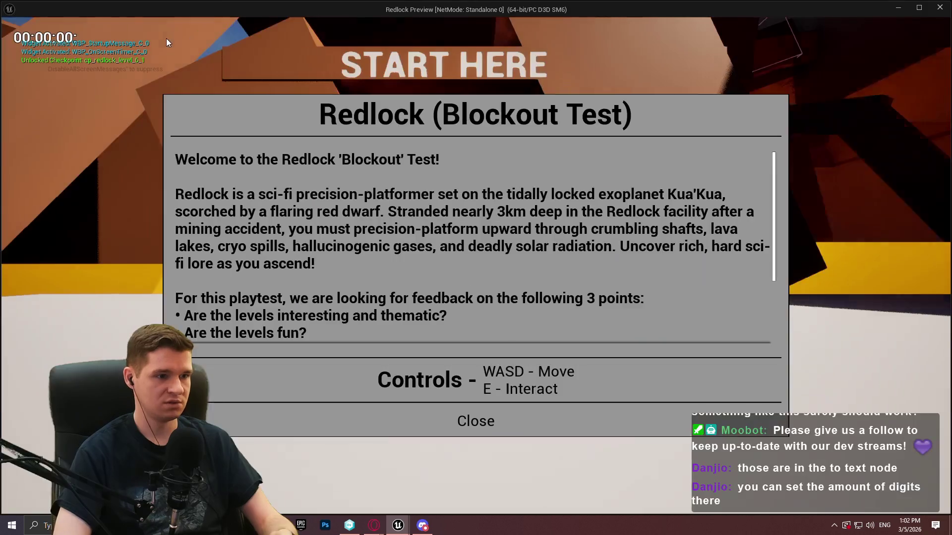
key(Escape)
key(Escape)
key(Escape)
key(Escape)
key(Escape)
key(Escape)
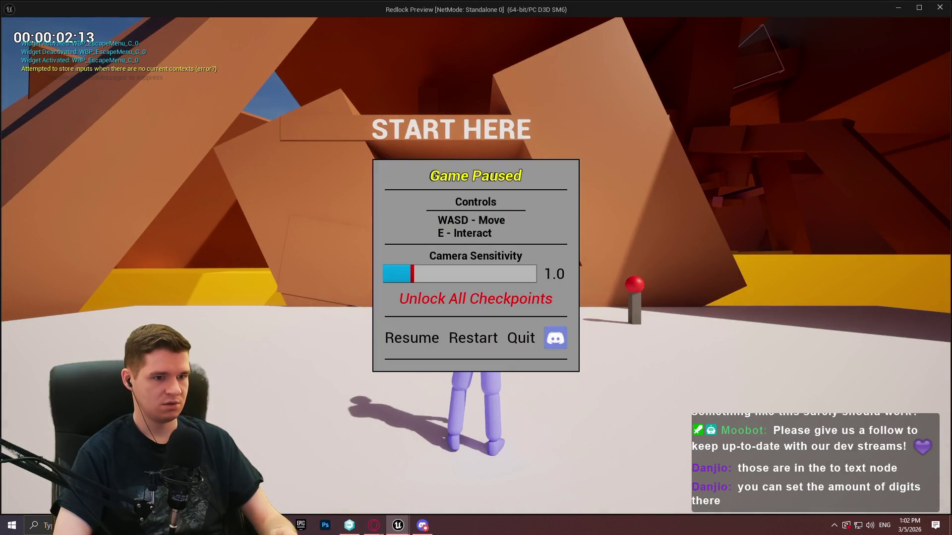
key(Escape)
key(Escape)
key(Escape)
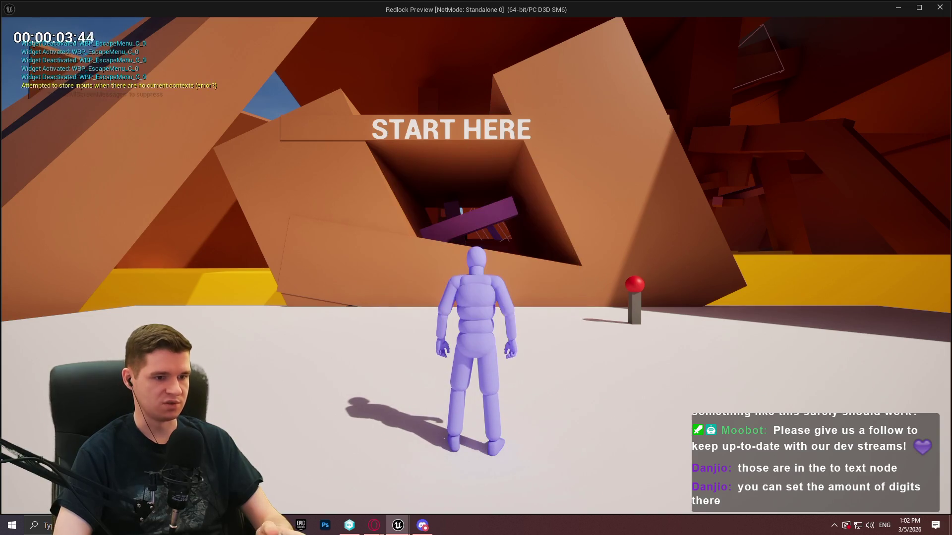
key(Escape)
key(Escape)
key(Escape)
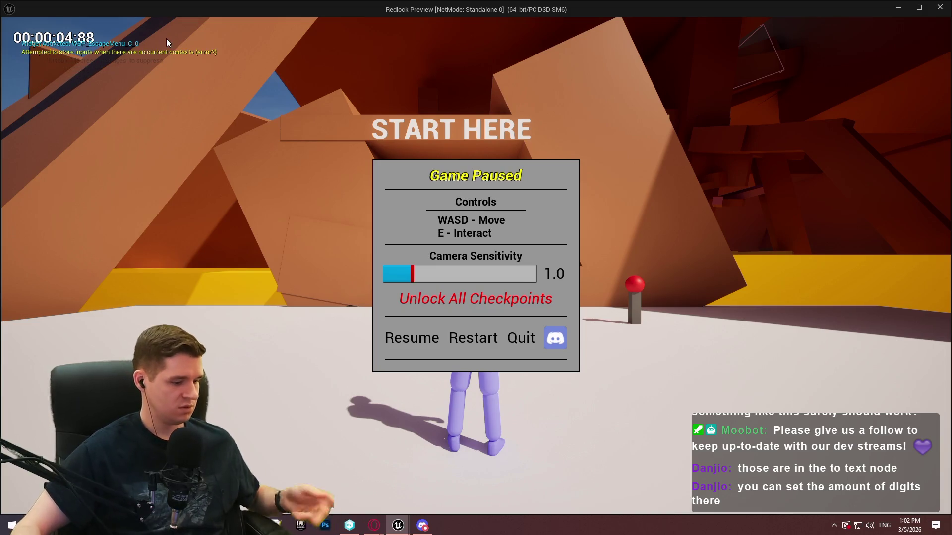
key(shift+Escape)
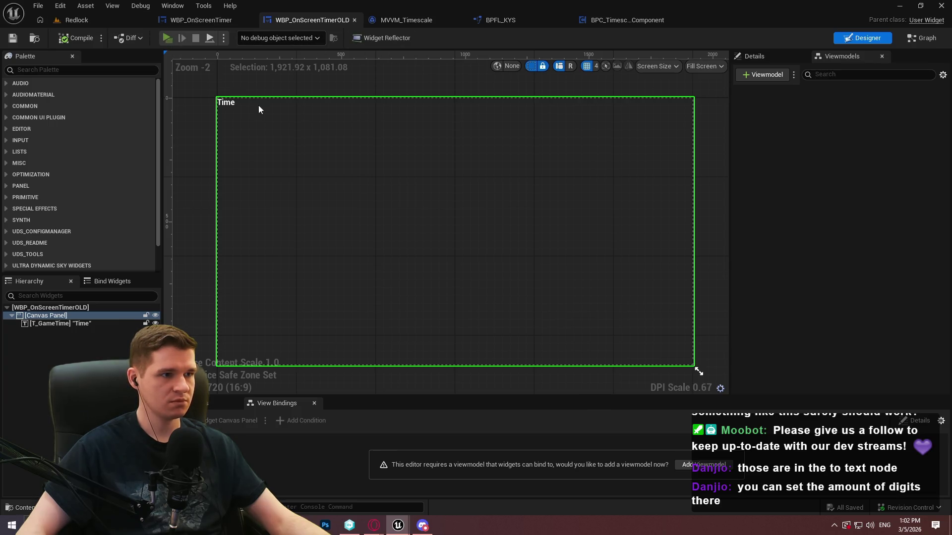
Start the game preview again and open Tools > Debug > Widget Reflector with widget picking on.
key(alt+p)
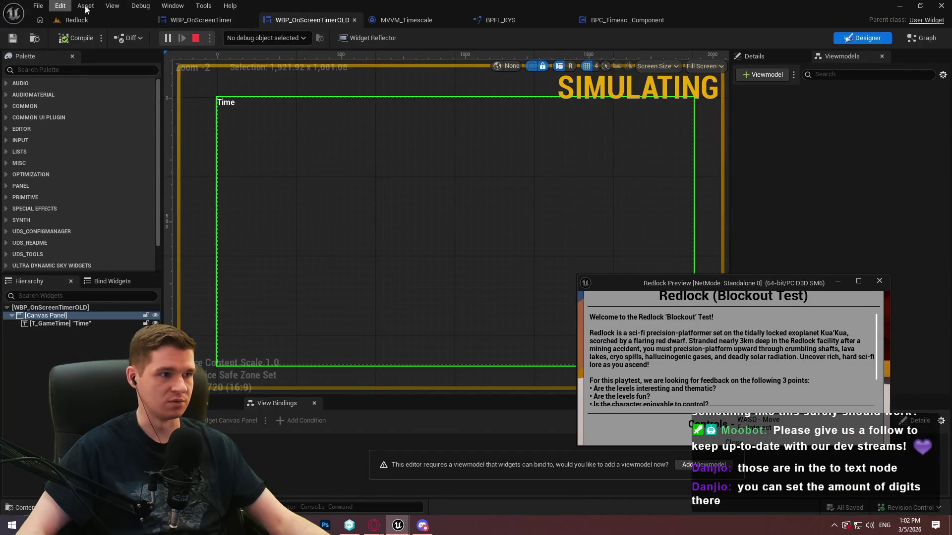
click(140, 5)
mouse_move(172, 5)
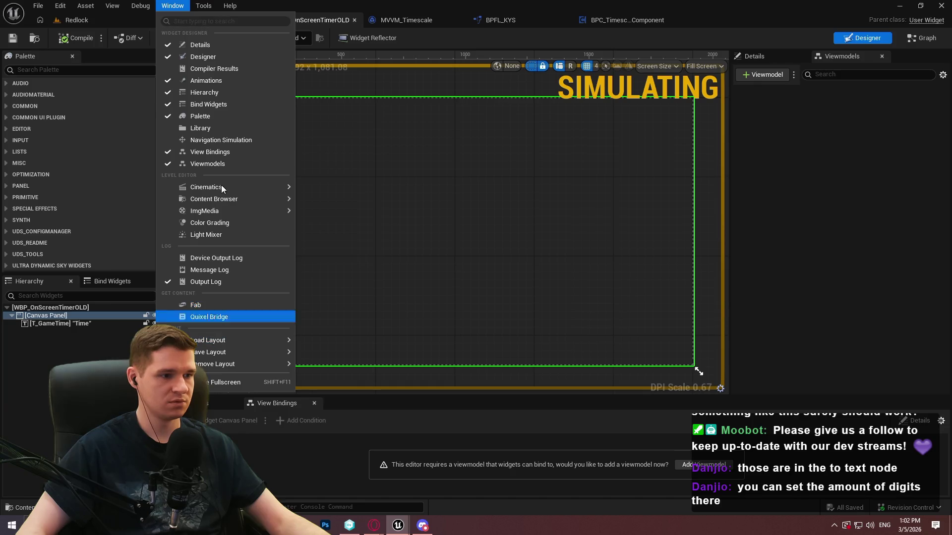
mouse_move(204, 6)
mouse_move(248, 259)
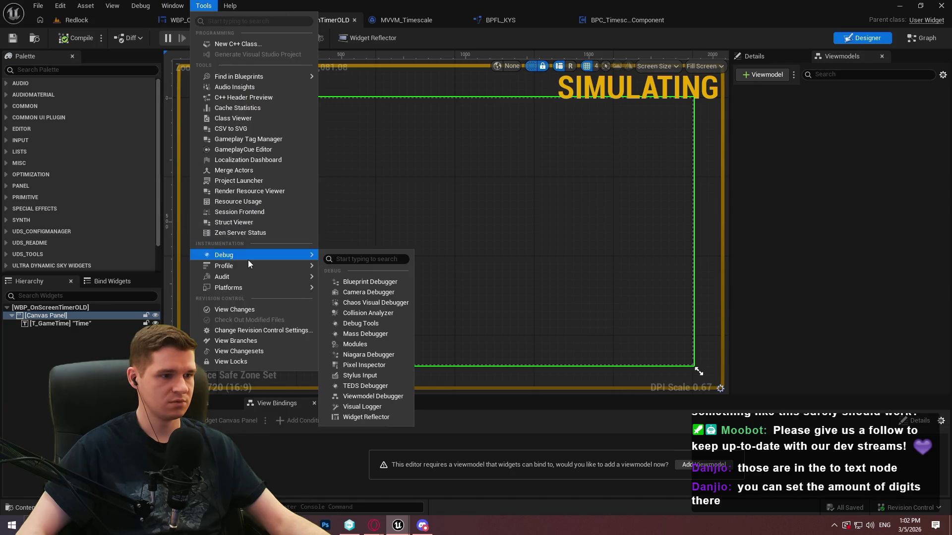
click(358, 418)
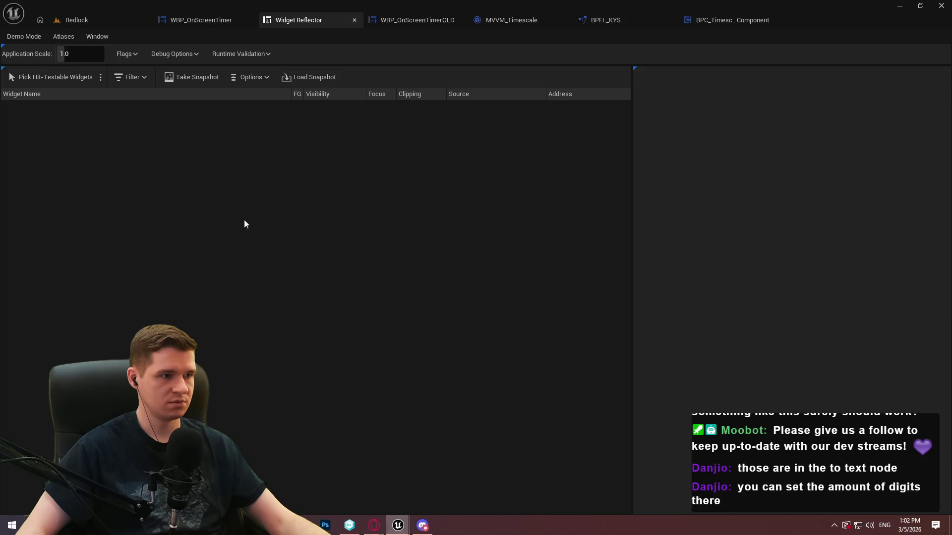
click(26, 78)
Dismiss the startup message and inspect the in-game pause menu's widgets by toggling it open and closed.
mouse_move(398, 525)
click(462, 489)
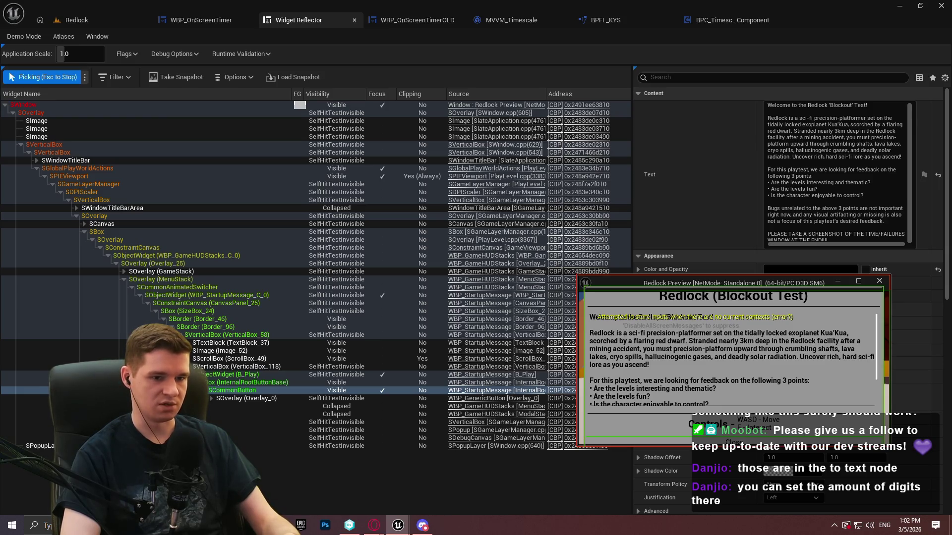
click(734, 443)
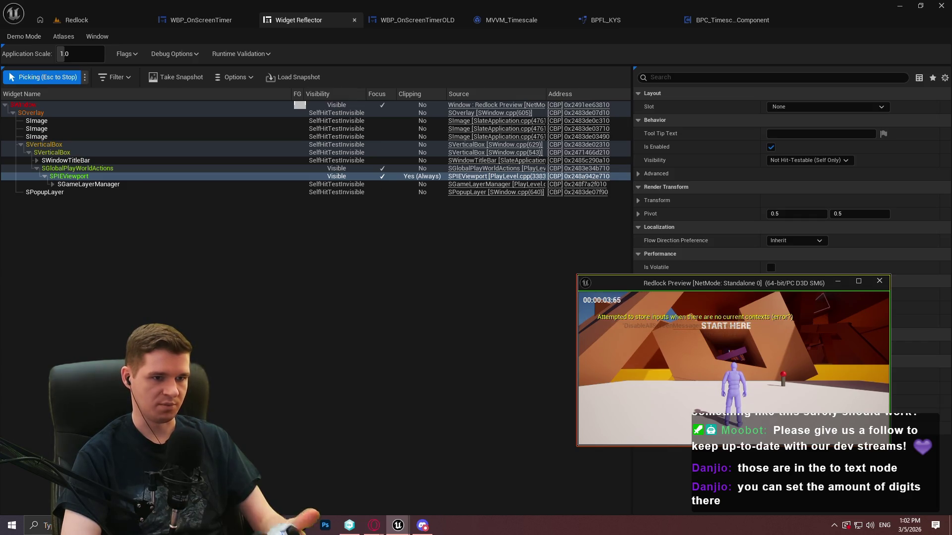
key(Escape)
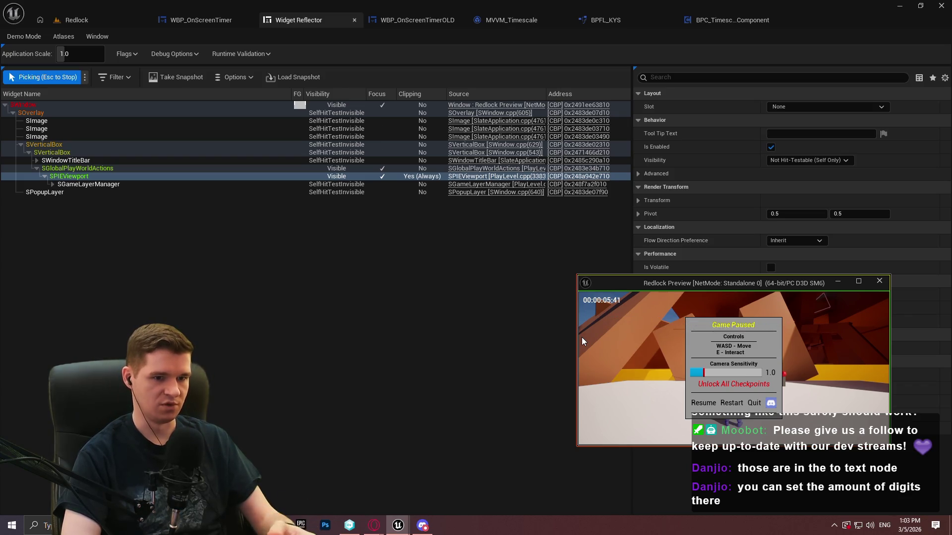
click(581, 337)
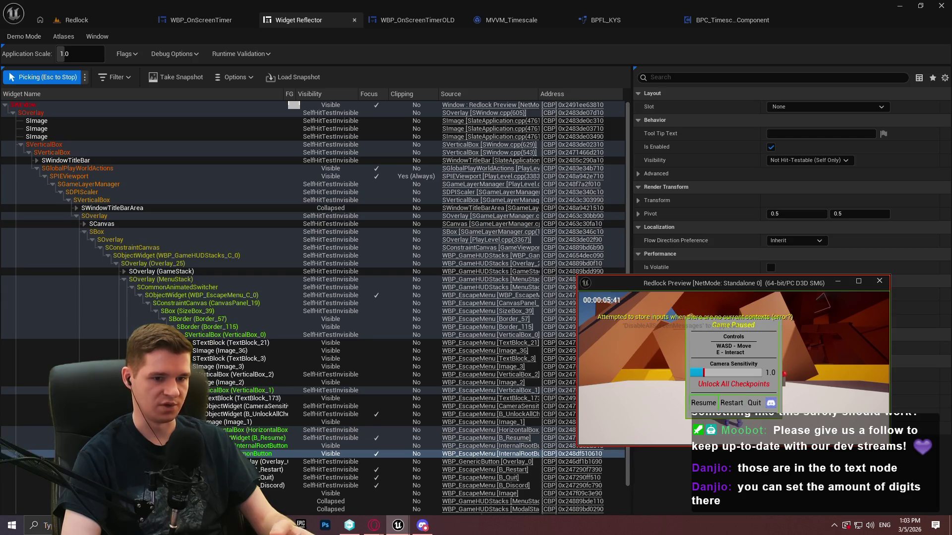
key(Escape)
key(Escape)
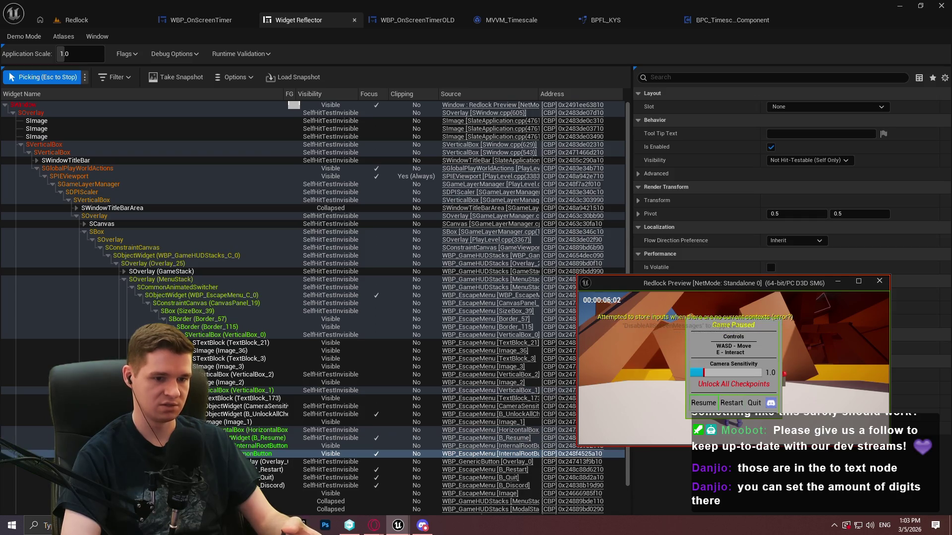
key(Escape)
key(Escape)
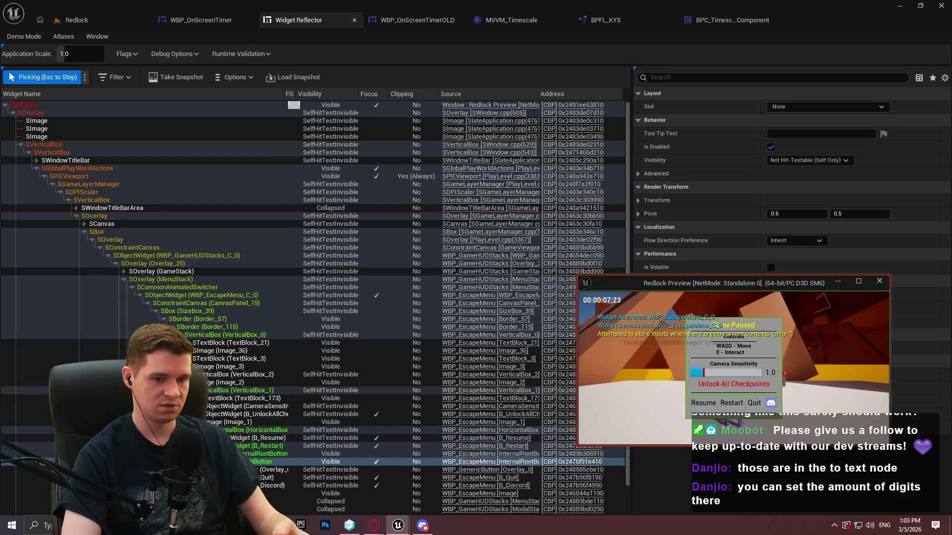
key(Escape)
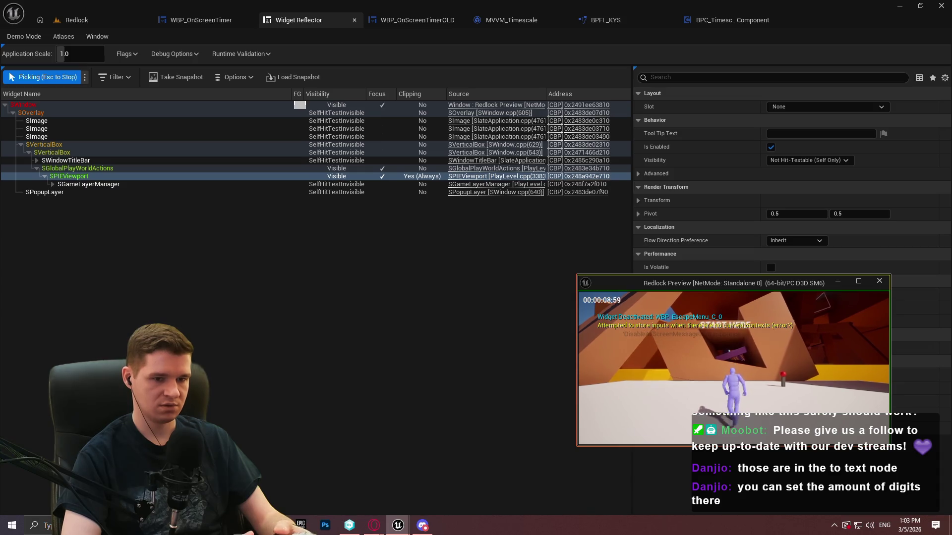
Stop widget picking, close the game preview, and return to the Redlock level editor.
key(w)
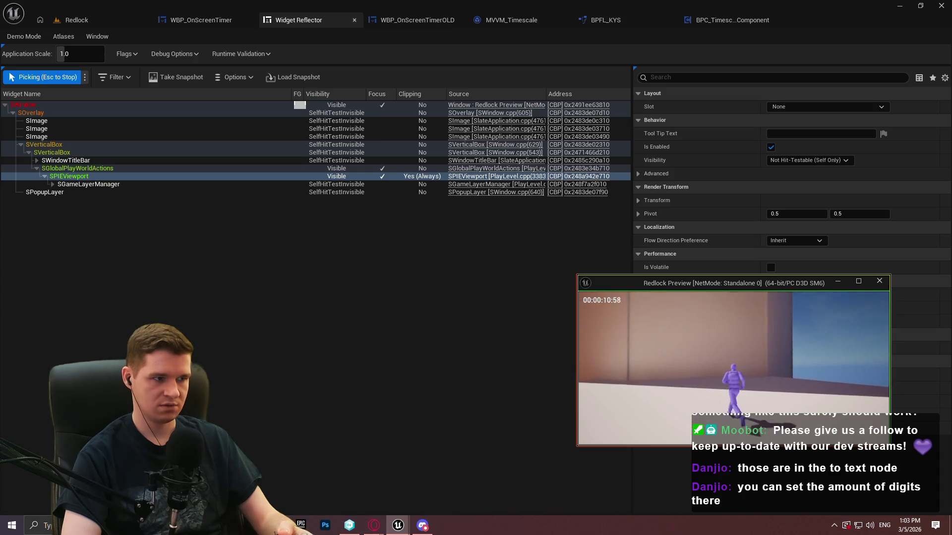
key(Escape)
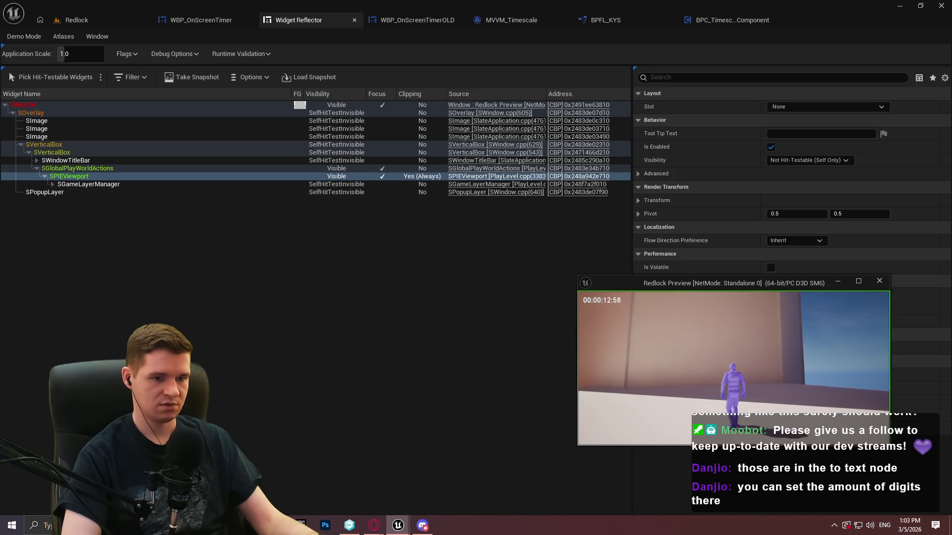
key(Escape)
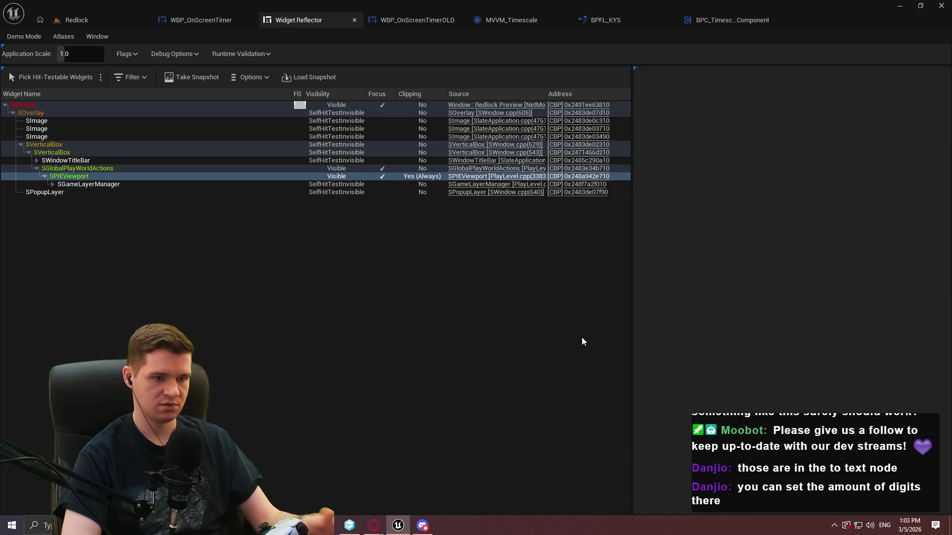
click(116, 17)
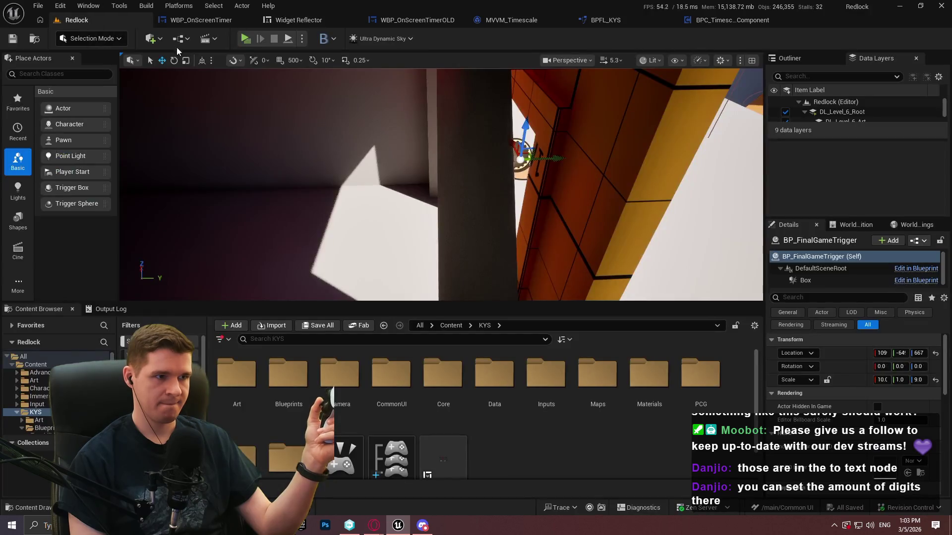
Start a play session and pick hit-testable widgets with the Widget Reflector in the running game.
key(alt+p)
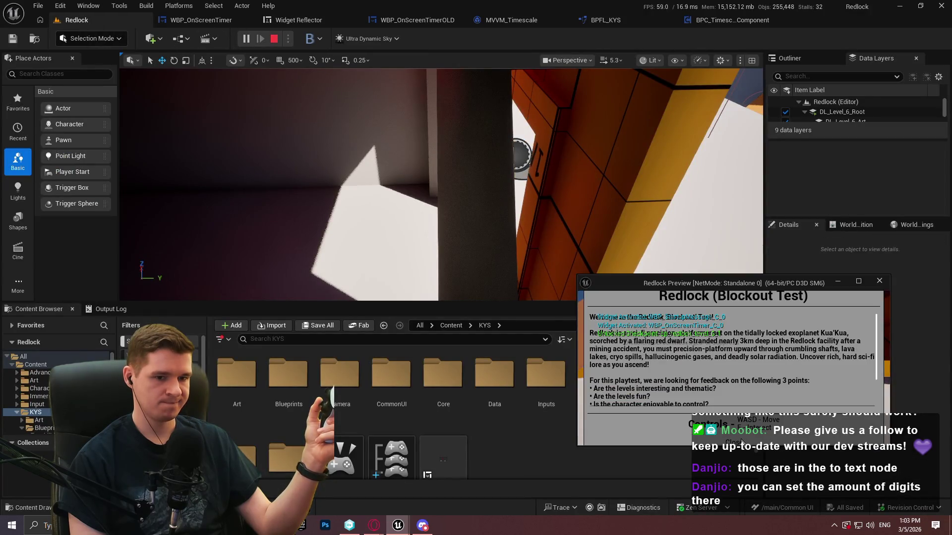
click(297, 21)
click(53, 75)
mouse_move(397, 528)
click(431, 489)
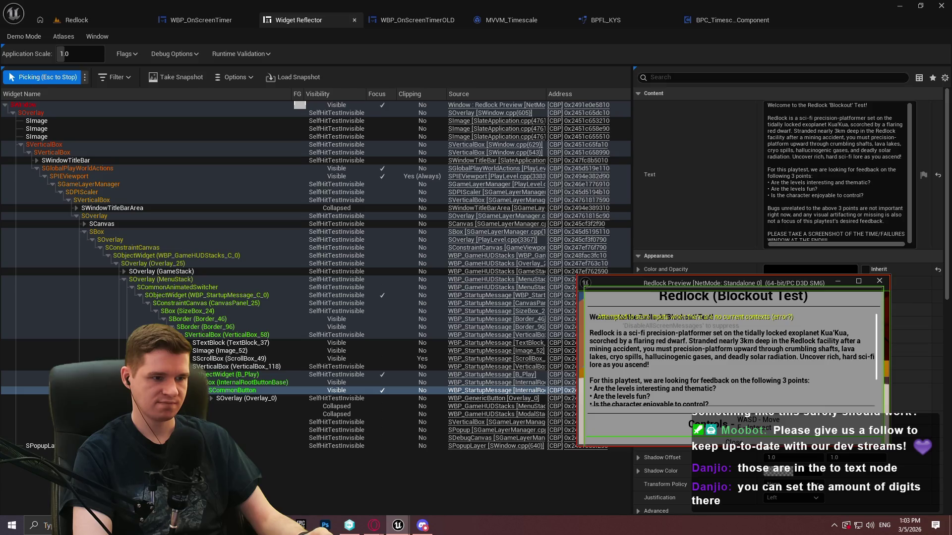
click(732, 441)
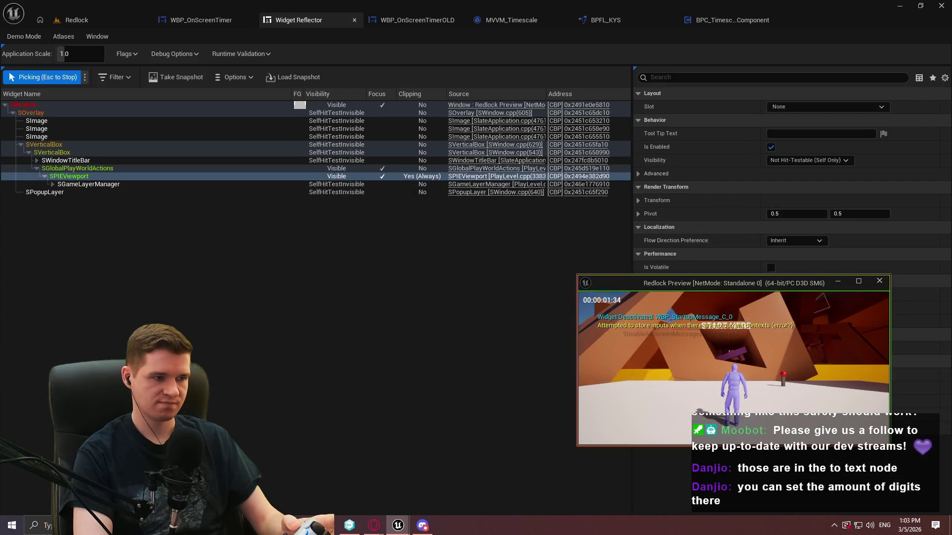
Open and close the pause menu, stop picking, then return to the Widget Reflector.
key(Escape)
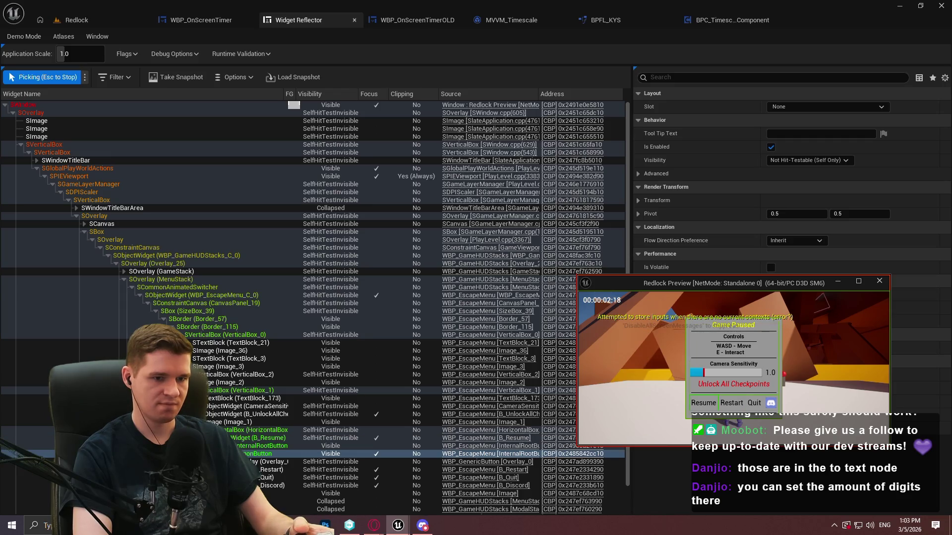
key(Escape)
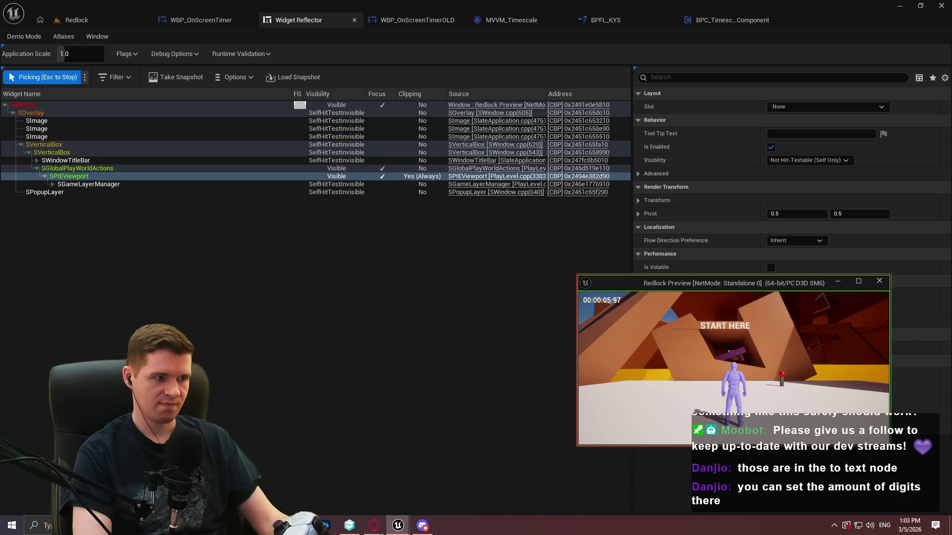
key(Escape)
key(Escape)
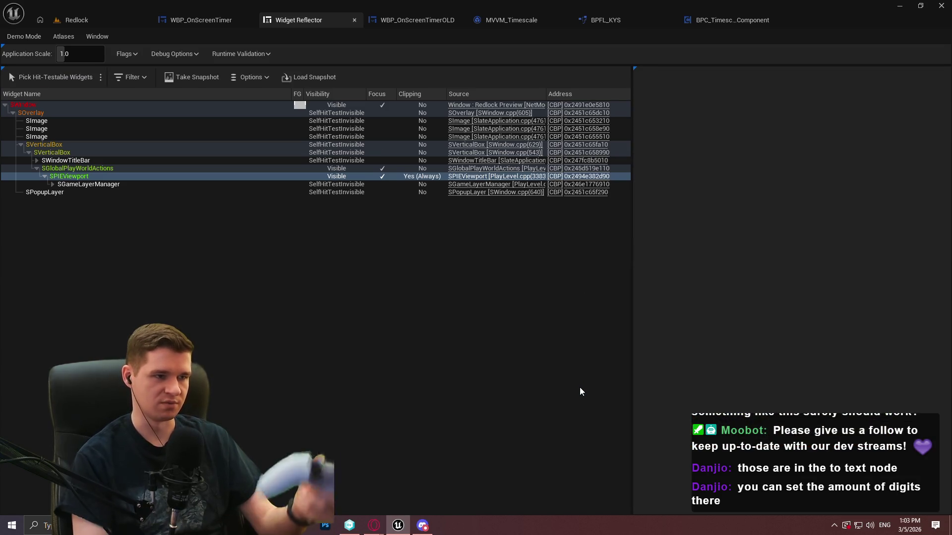
click(91, 22)
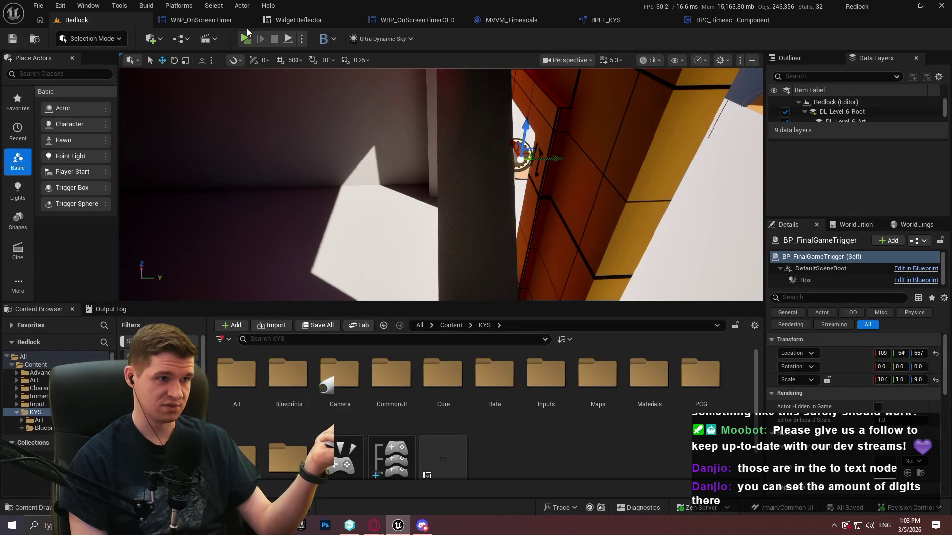
click(274, 22)
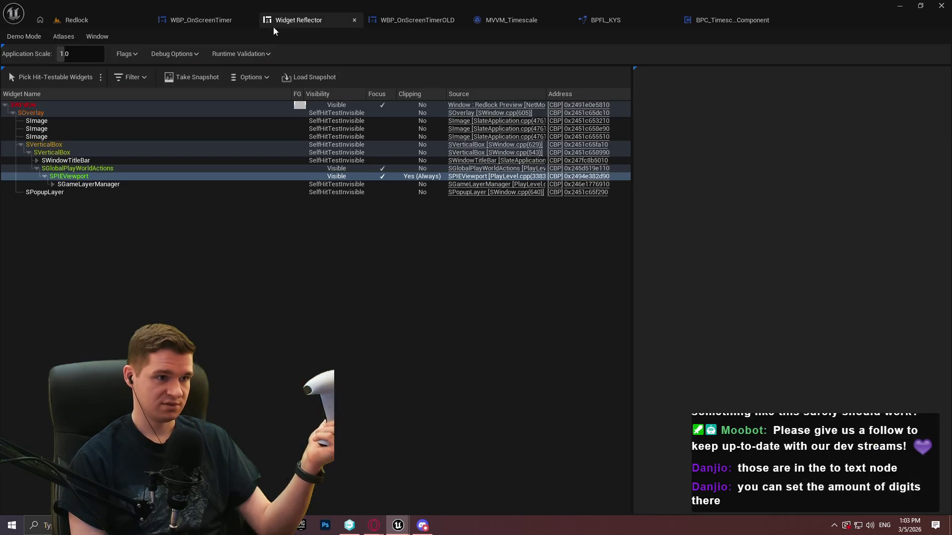
Pick widgets while toggling the pause menu open and closed several times, then return to Redlock.
click(59, 78)
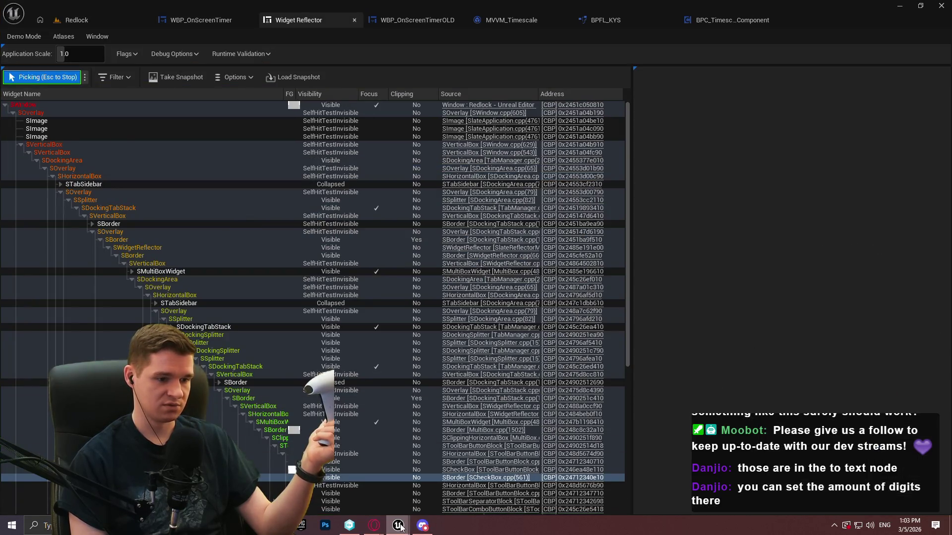
mouse_move(401, 526)
click(443, 487)
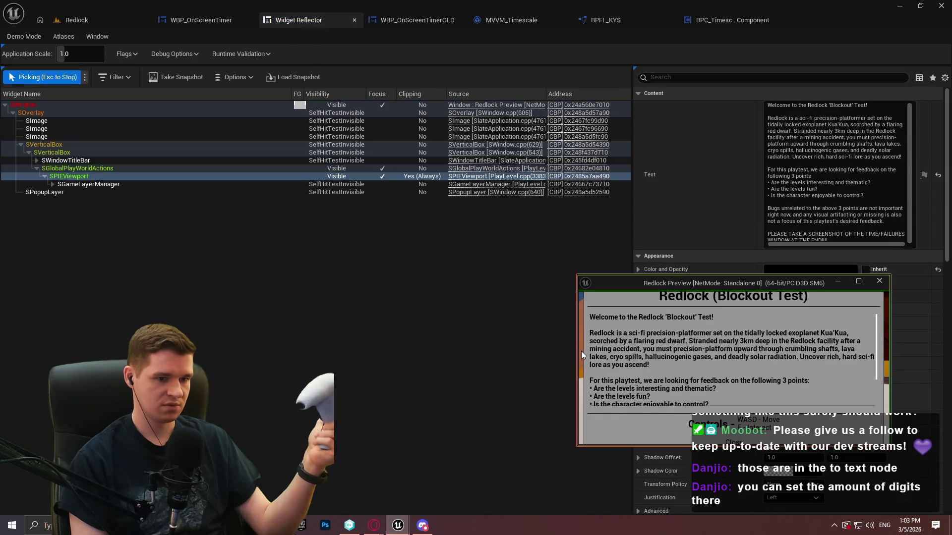
key(Return)
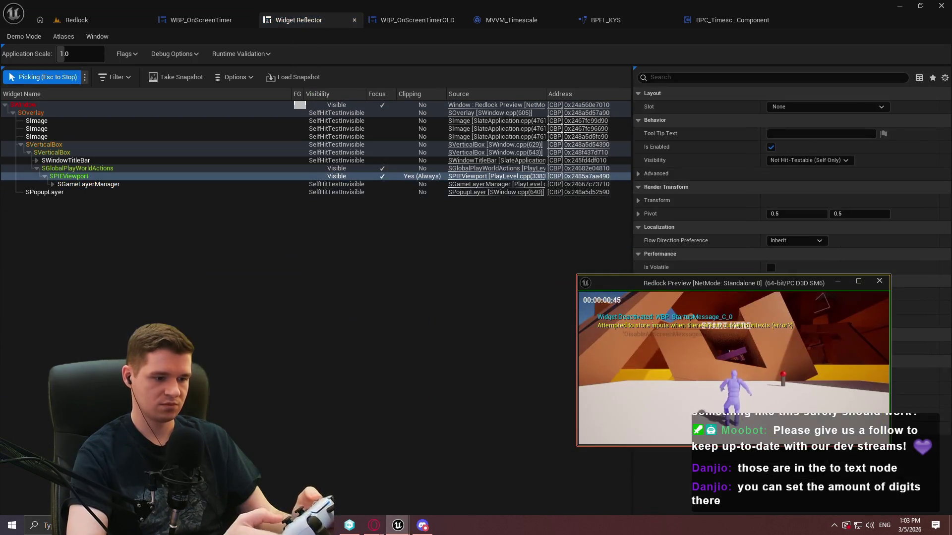
key(Escape)
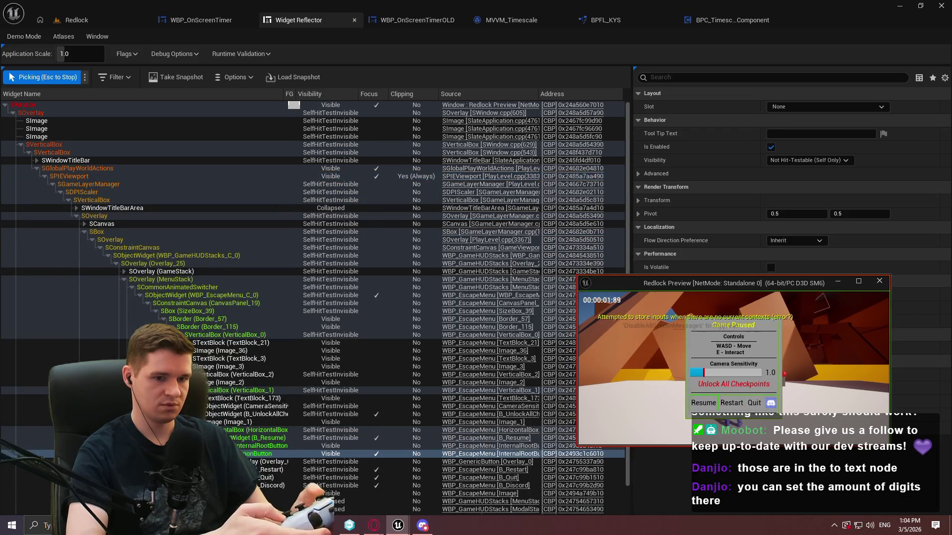
key(Escape)
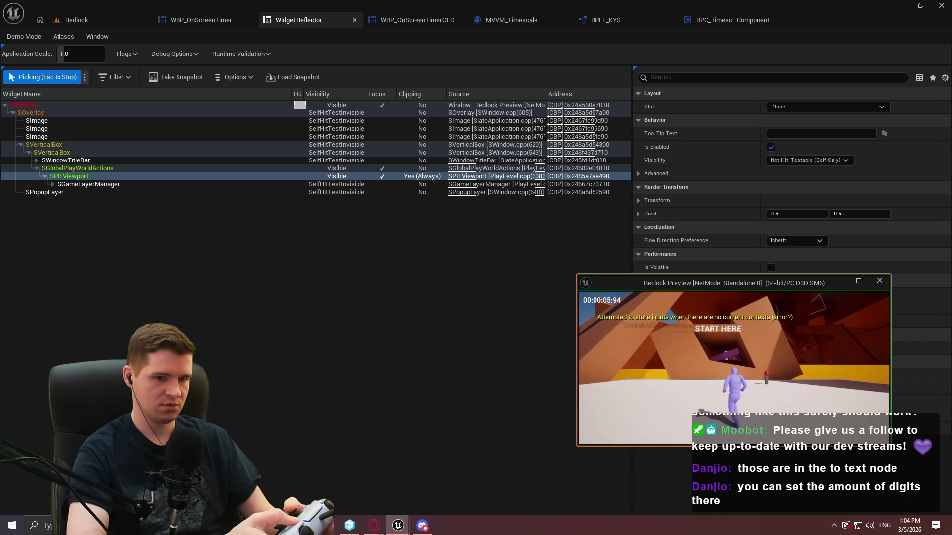
key(Escape)
key(Escape)
key(Escape)
key(Escape)
key(Escape)
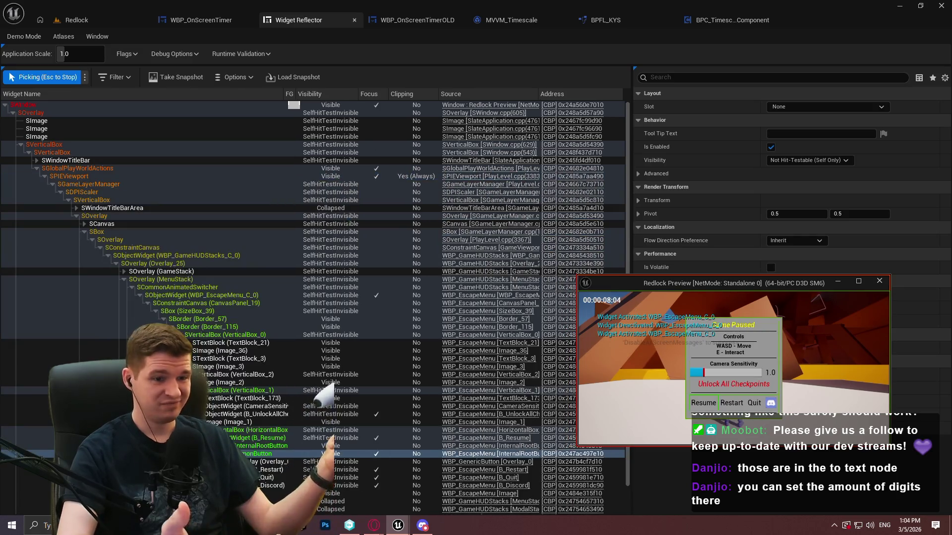
key(Escape)
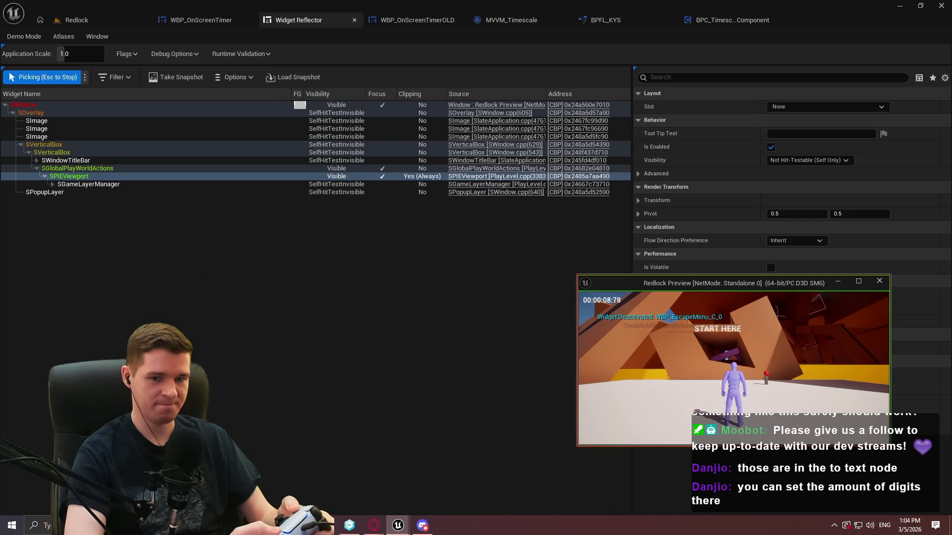
key(Escape)
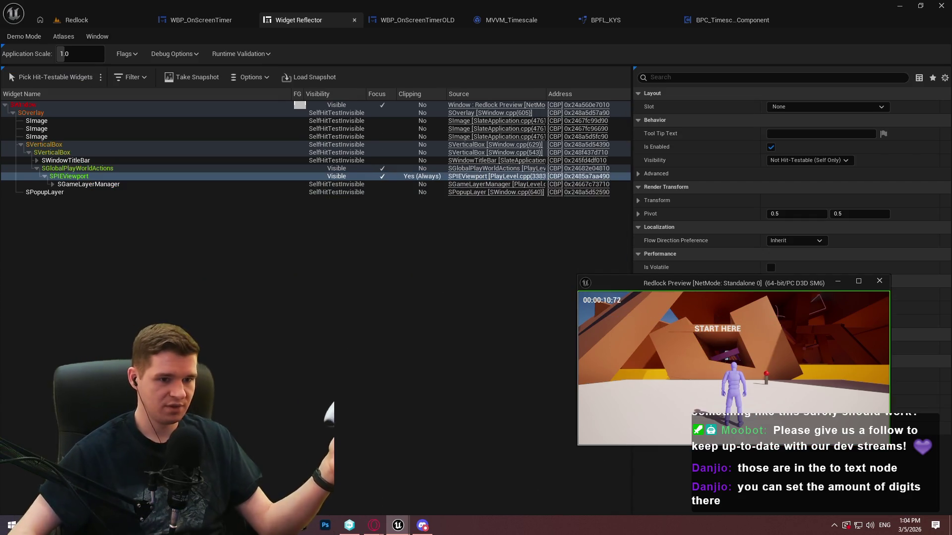
key(Escape)
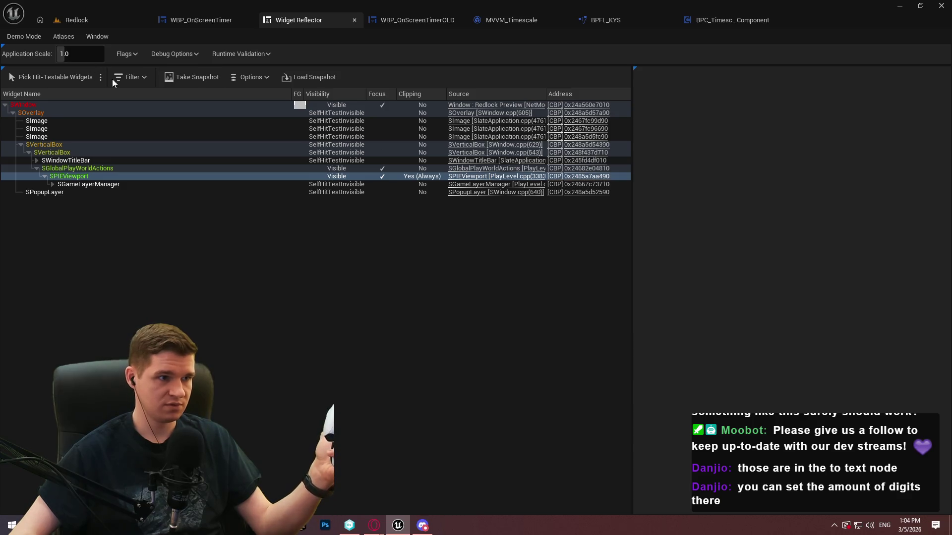
click(70, 19)
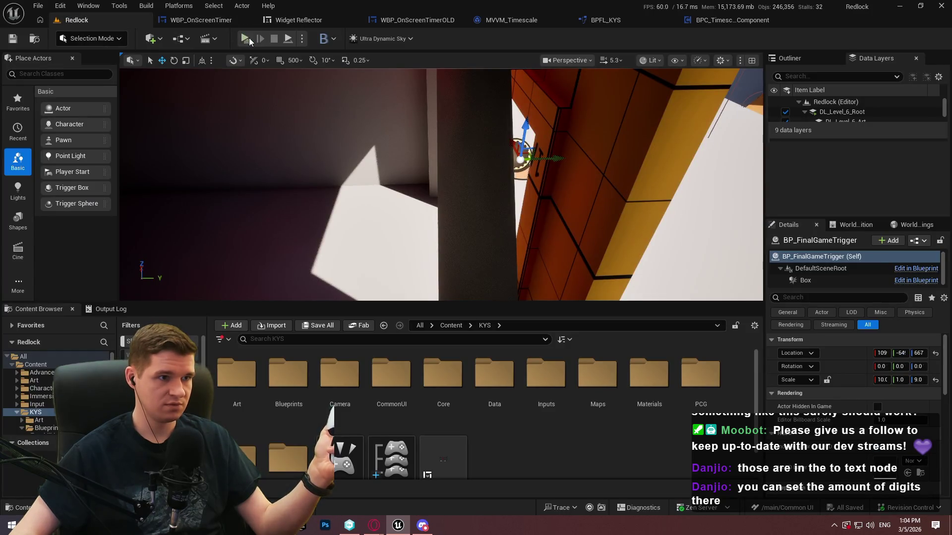
Start a new play session, pick widgets through one pause-menu open and close, then end it.
key(alt+p)
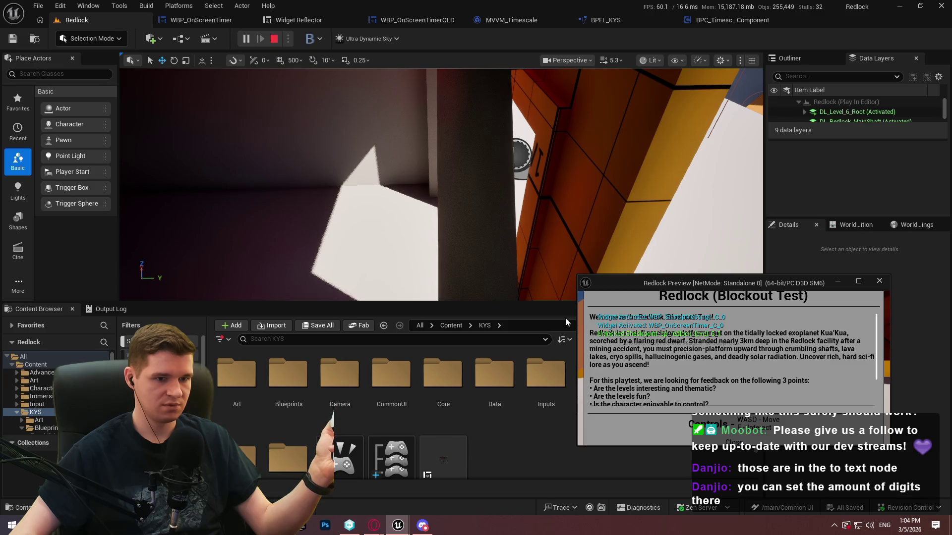
click(287, 20)
click(55, 77)
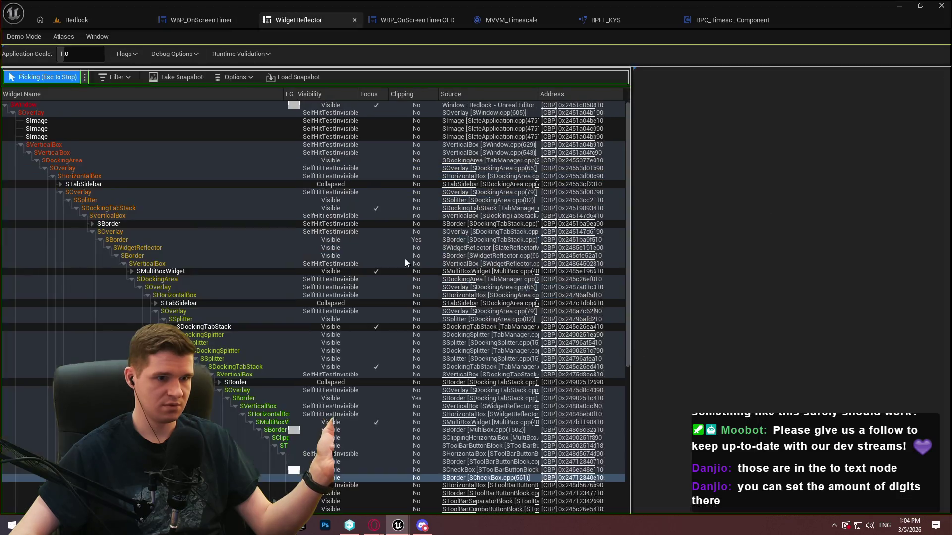
click(399, 526)
click(467, 476)
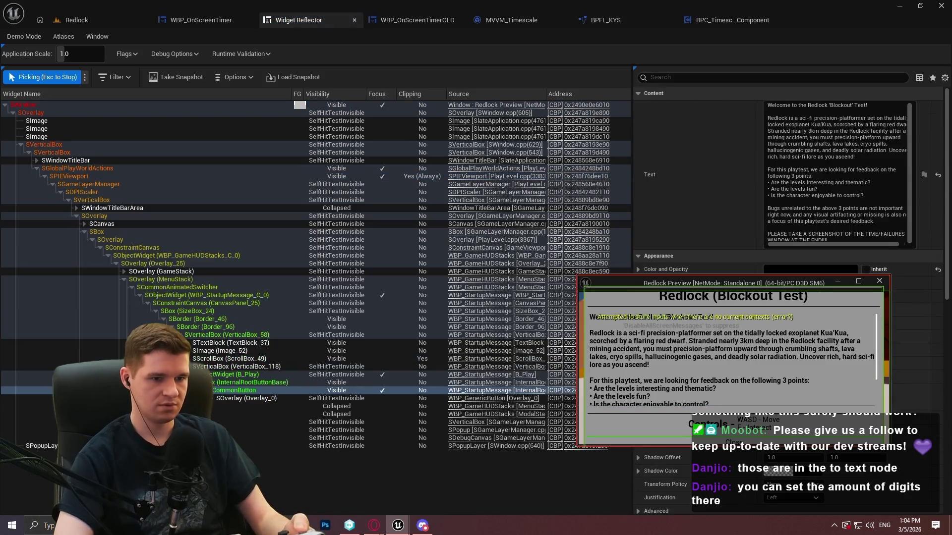
key(Return)
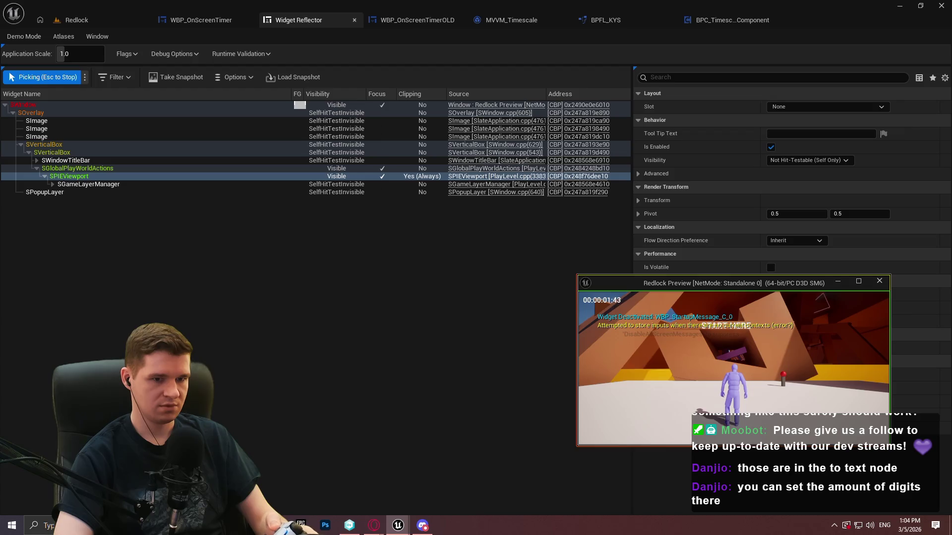
key(Escape)
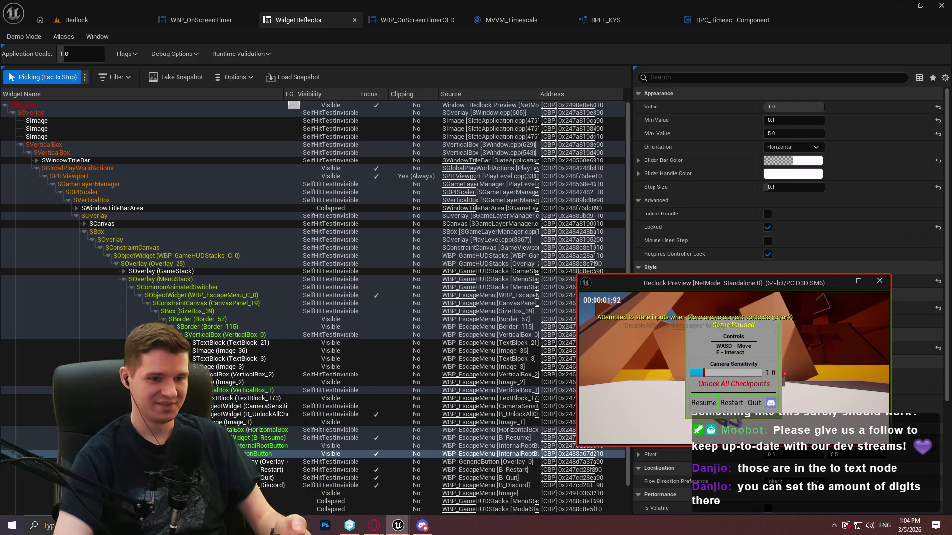
key(Escape)
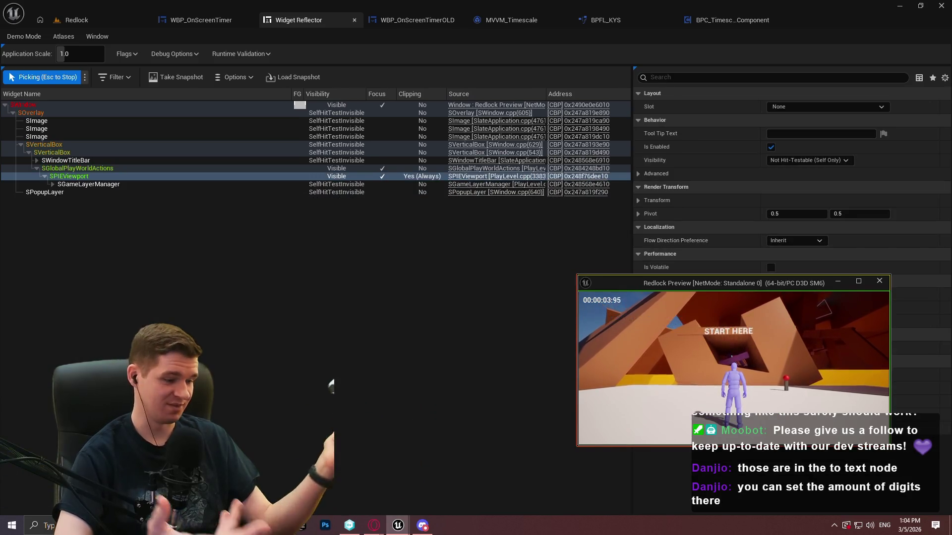
key(Escape)
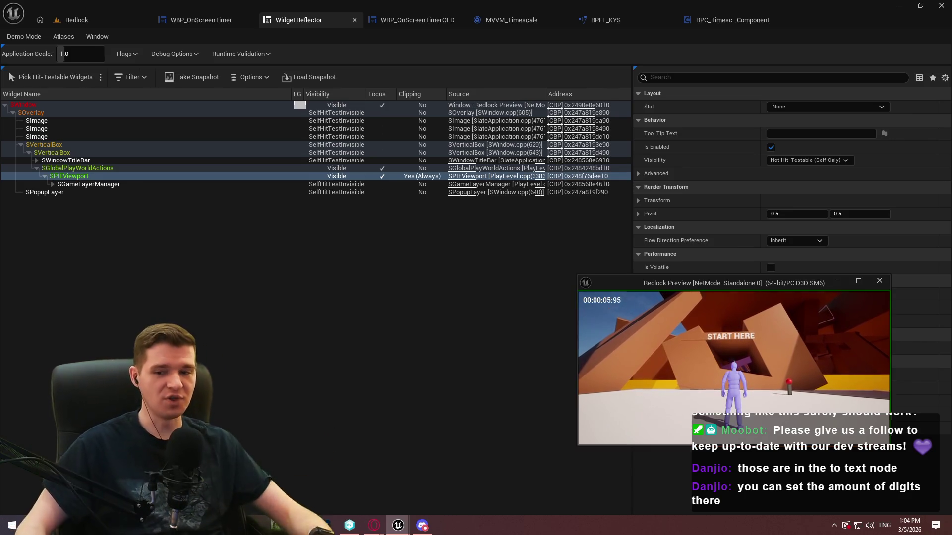
key(Escape)
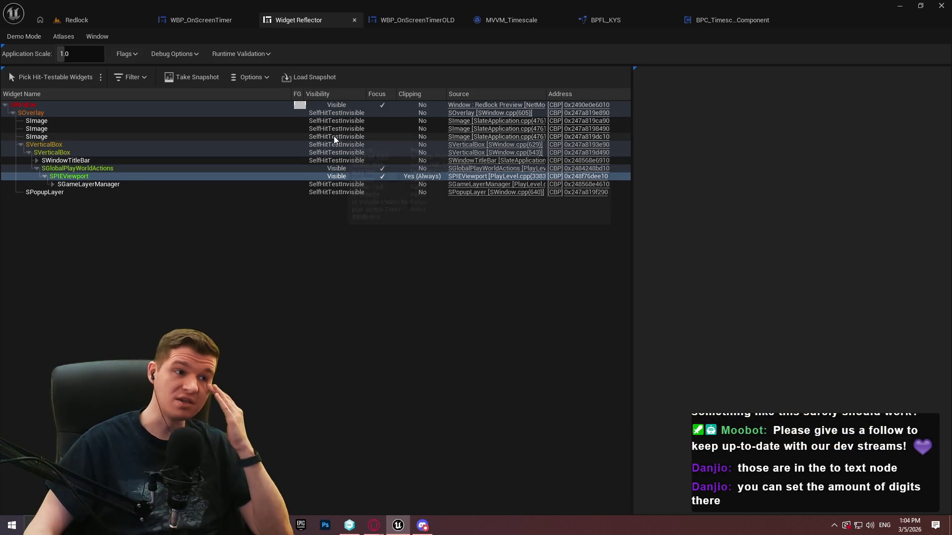
click(78, 18)
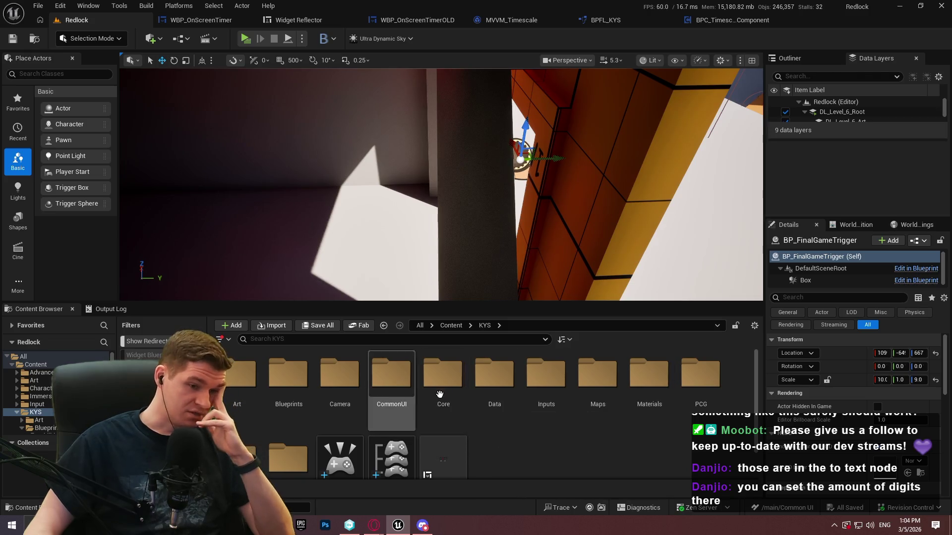
Open BP_RedlockHUD from KYS > UI > MainGameHUD and bring its Activate Widget and Branch nodes into view.
scroll(439, 394, down, 1)
double_click(273, 441)
double_click(553, 378)
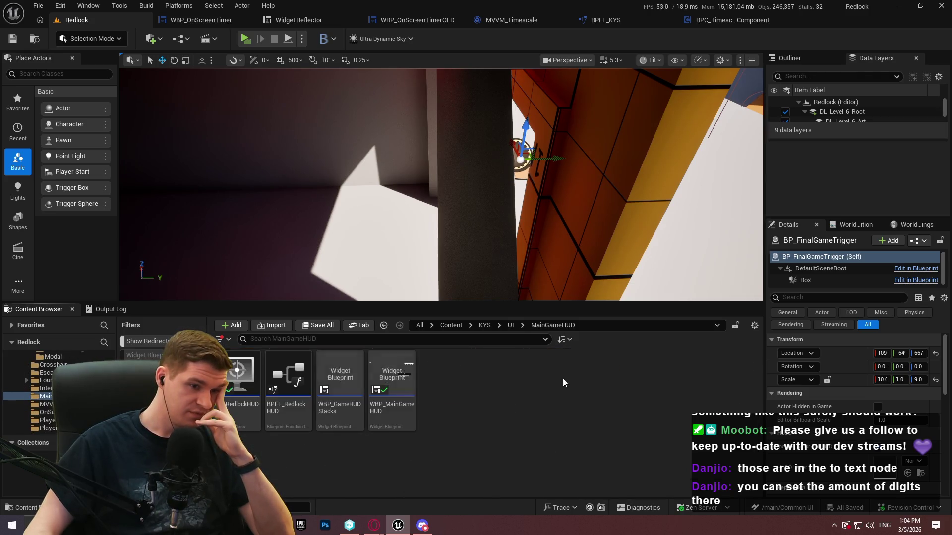
click(251, 425)
double_click(251, 427)
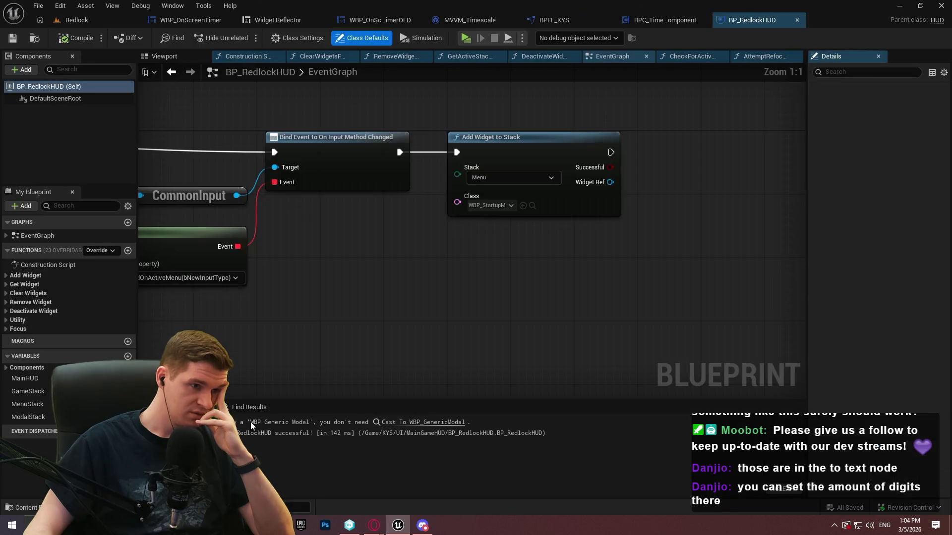
scroll(580, 314, down, 5)
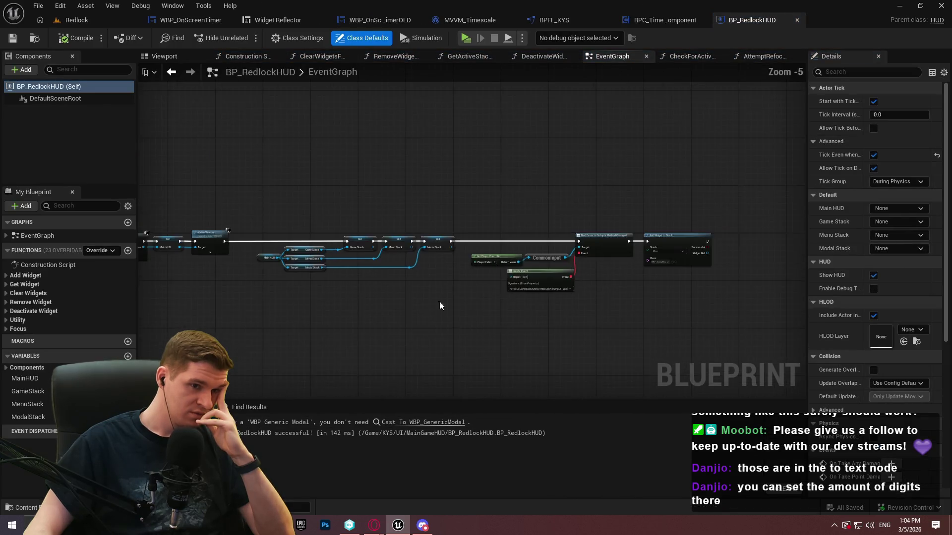
scroll(422, 262, up, 5)
mouse_move(473, 352)
mouse_down()
mouse_move(580, 121)
mouse_move(585, 155)
mouse_move(544, 177)
mouse_move(173, 237)
mouse_move(442, 132)
mouse_move(448, 139)
mouse_up()
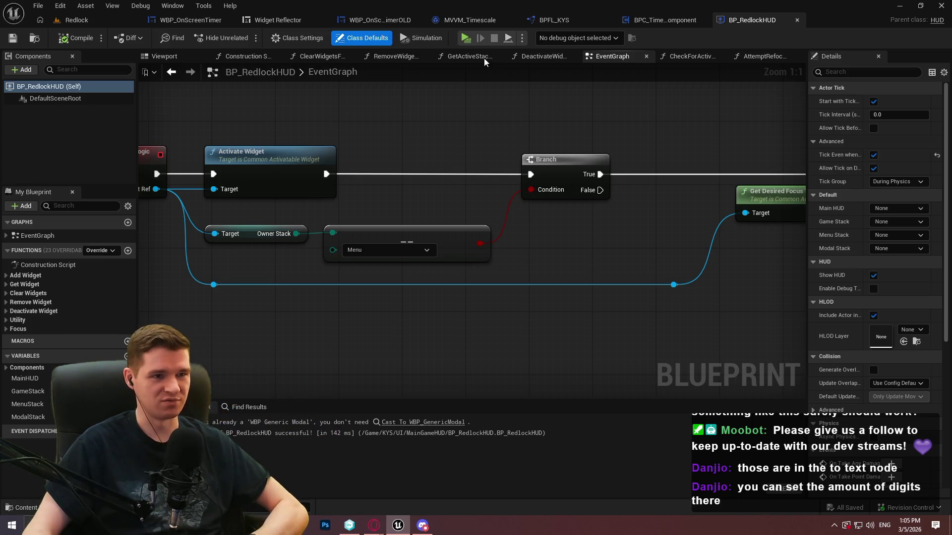
Play-test twice, opening and closing the pause menu with Esc each time.
click(466, 38)
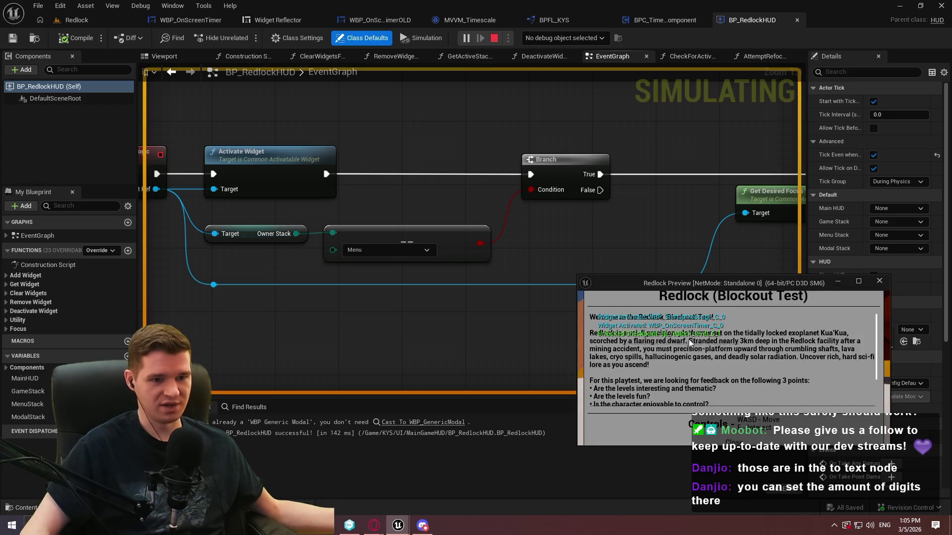
double_click(699, 283)
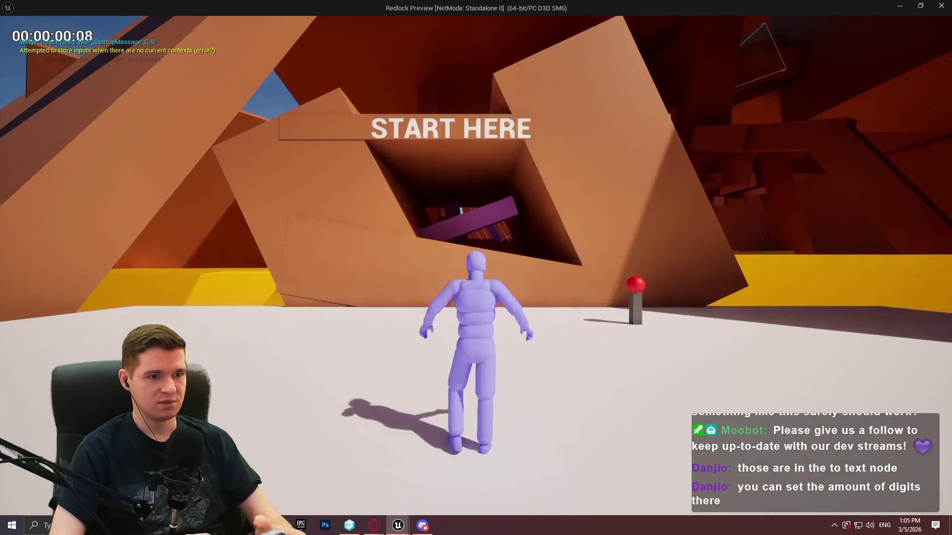
key(Escape)
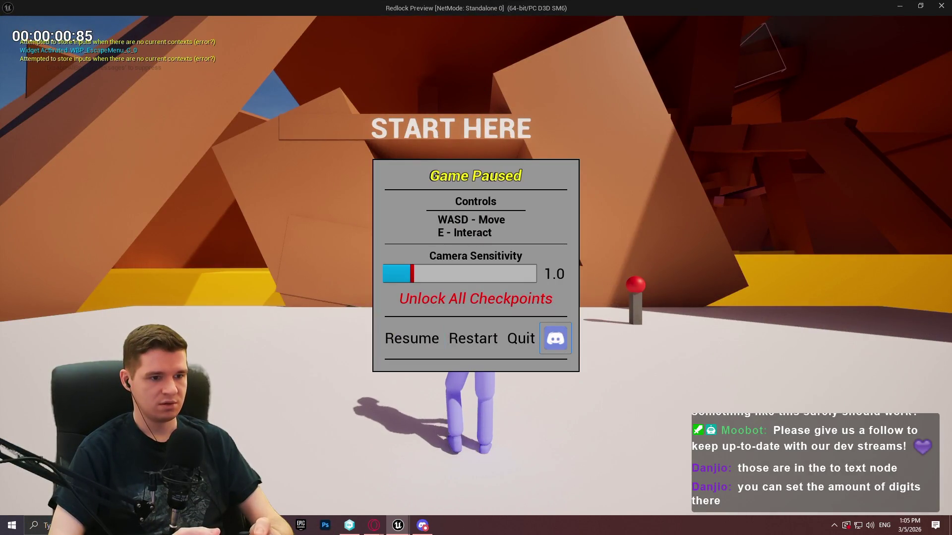
key(Escape)
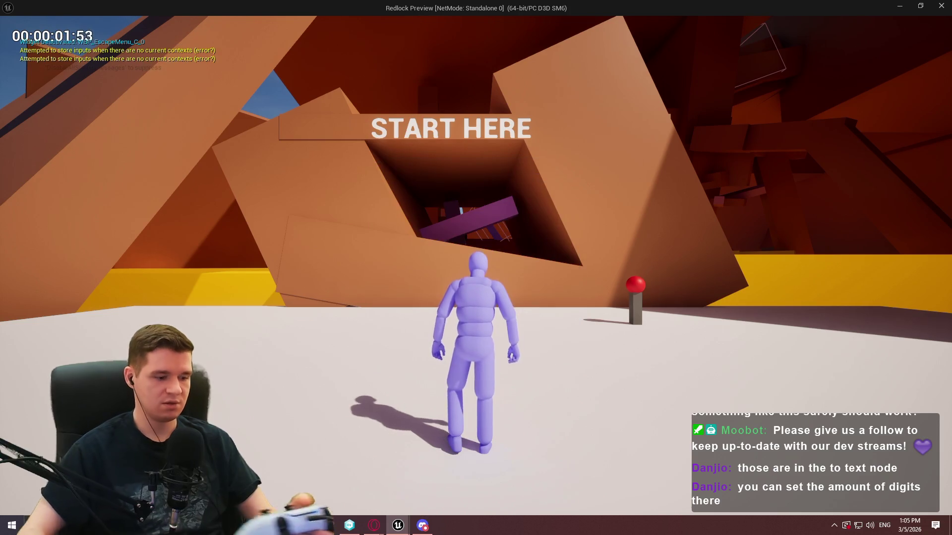
key(Escape)
click(466, 39)
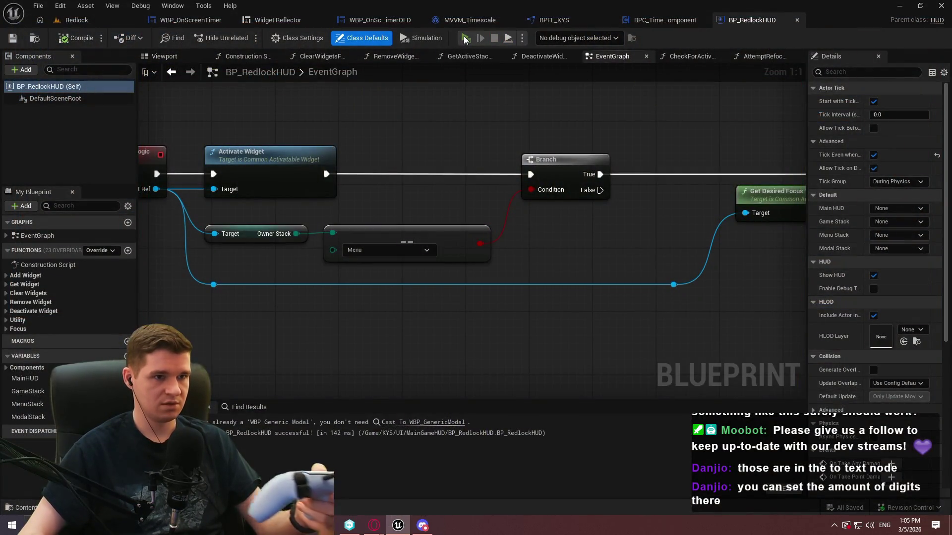
key(Escape)
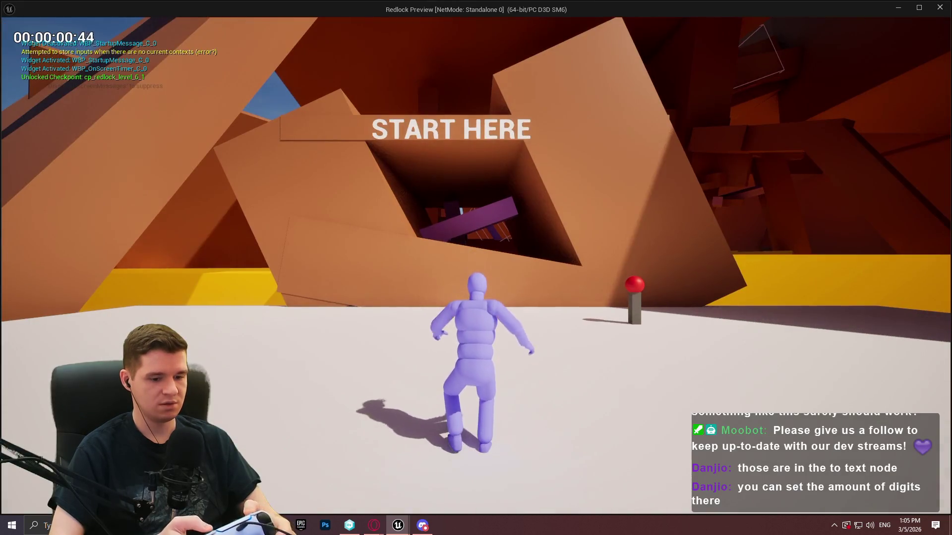
key(Escape)
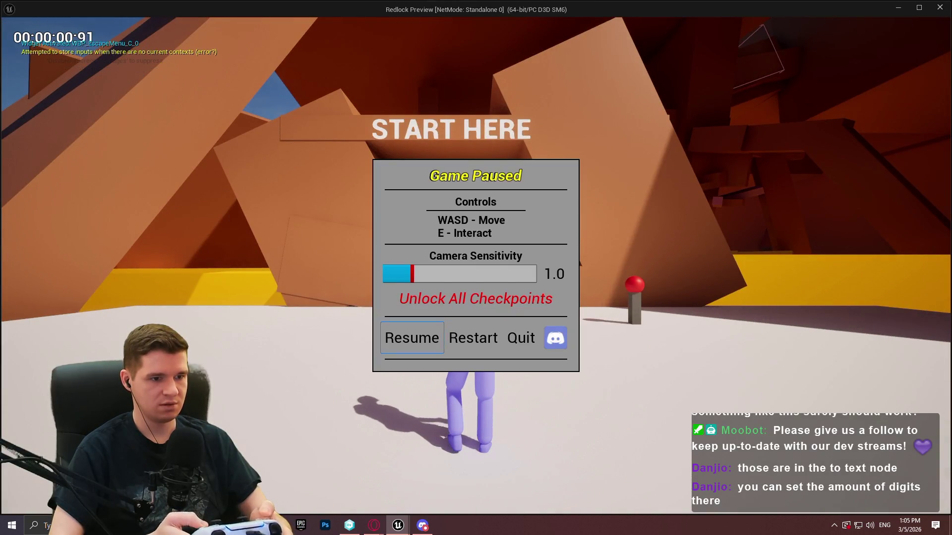
key(Escape)
key(alt+F4)
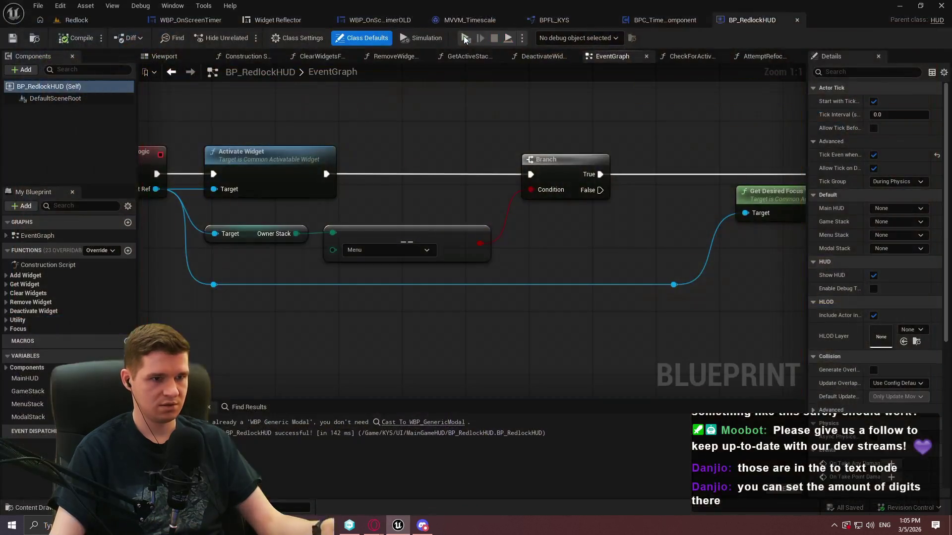
Run the game again to check the pause menu, restart play, and show the Widget Reflector.
click(466, 43)
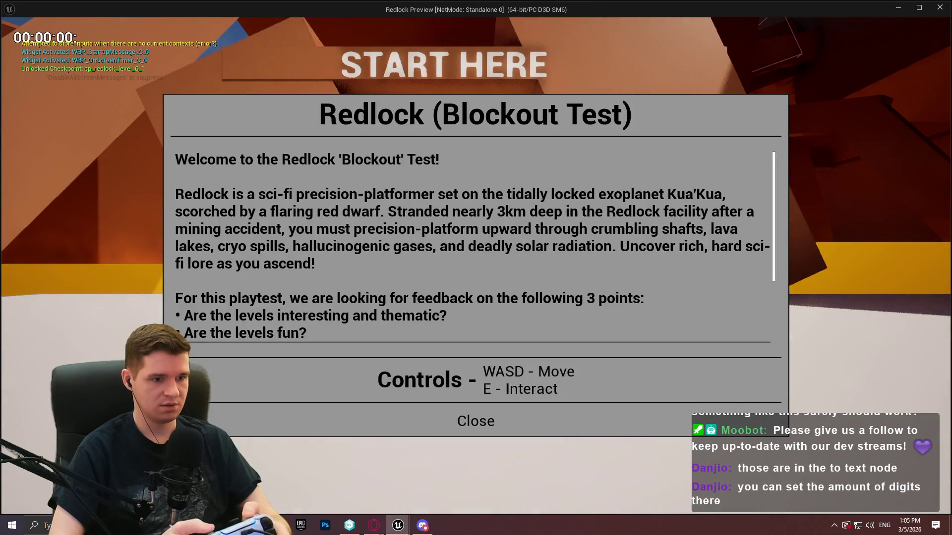
key(Escape)
key(Escape)
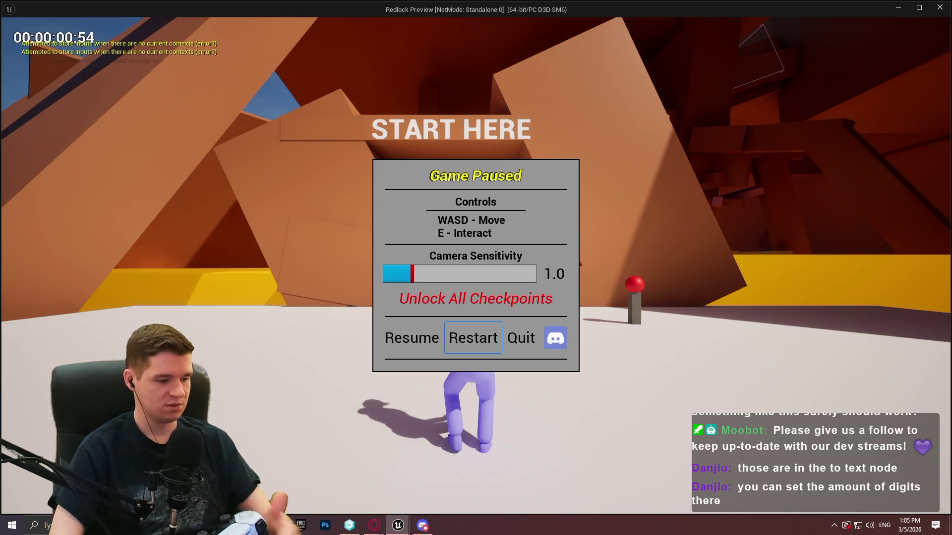
key(Escape)
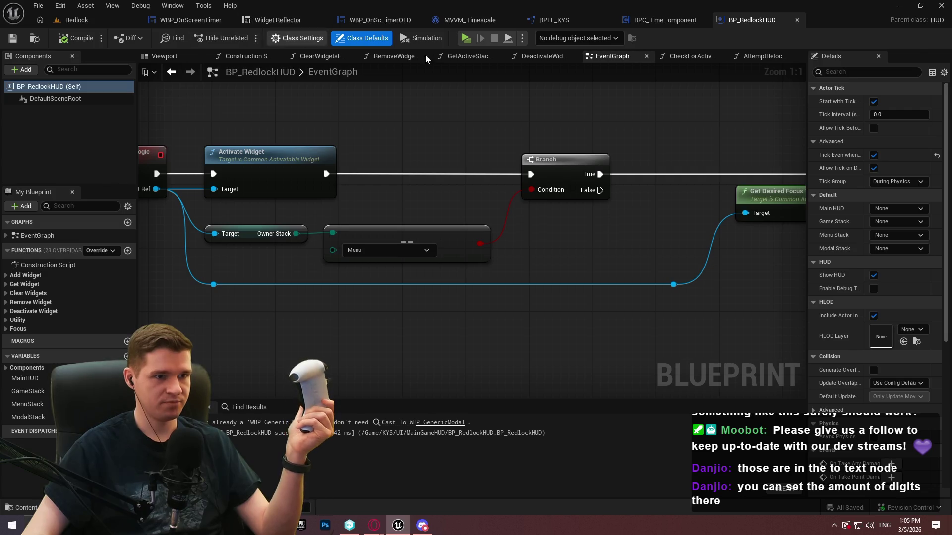
click(466, 39)
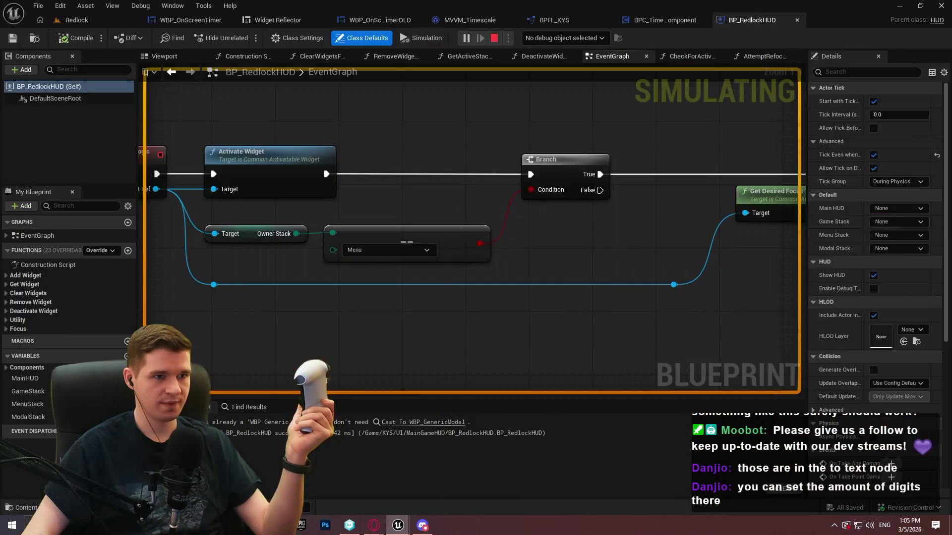
click(278, 20)
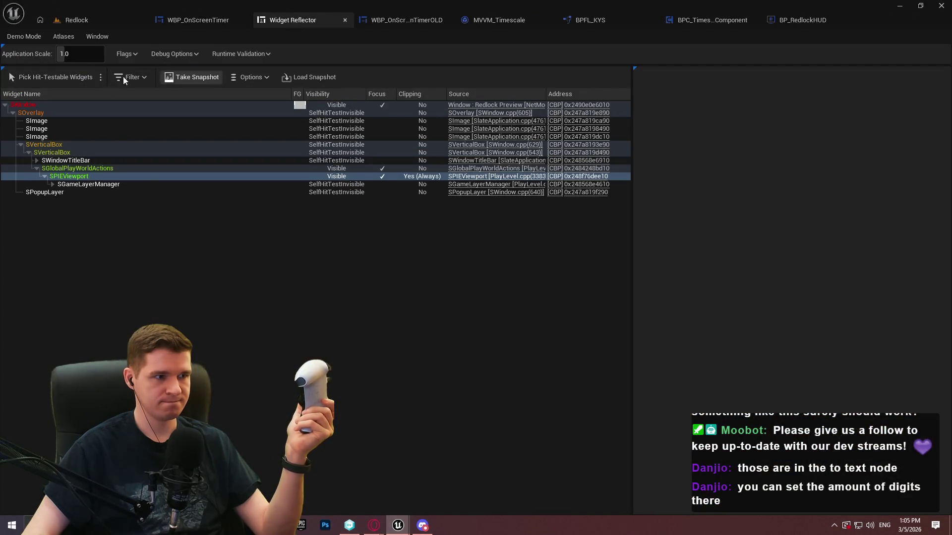
Pick the pause menu's widgets, then stop and restart the play session.
click(50, 77)
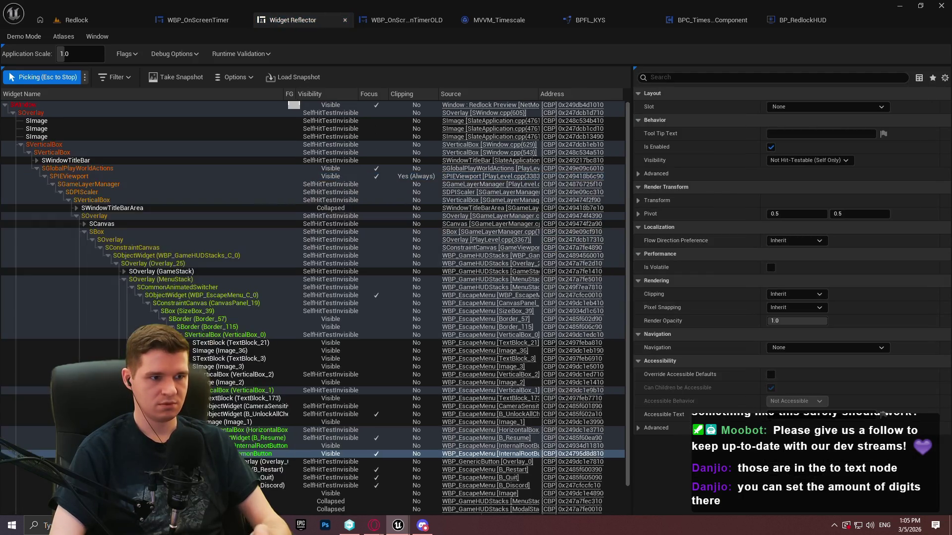
key(Escape)
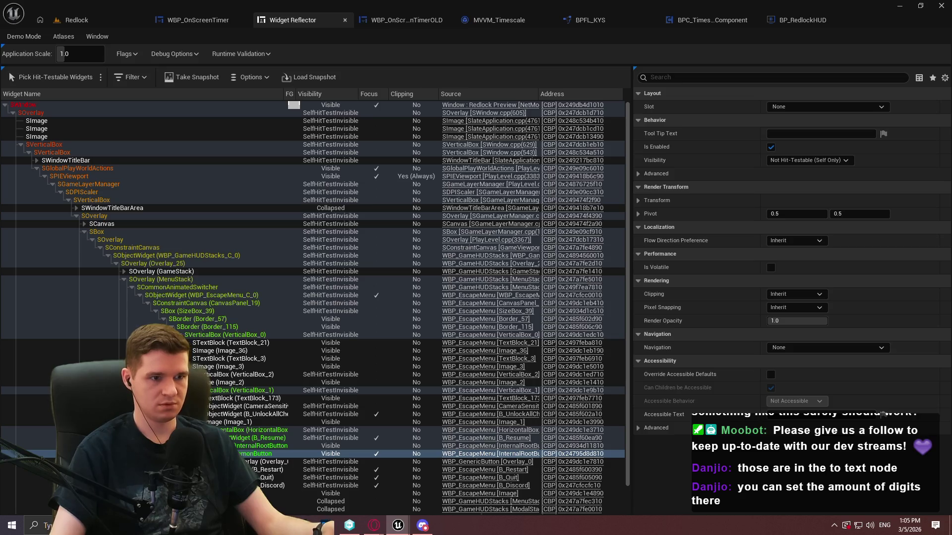
click(76, 19)
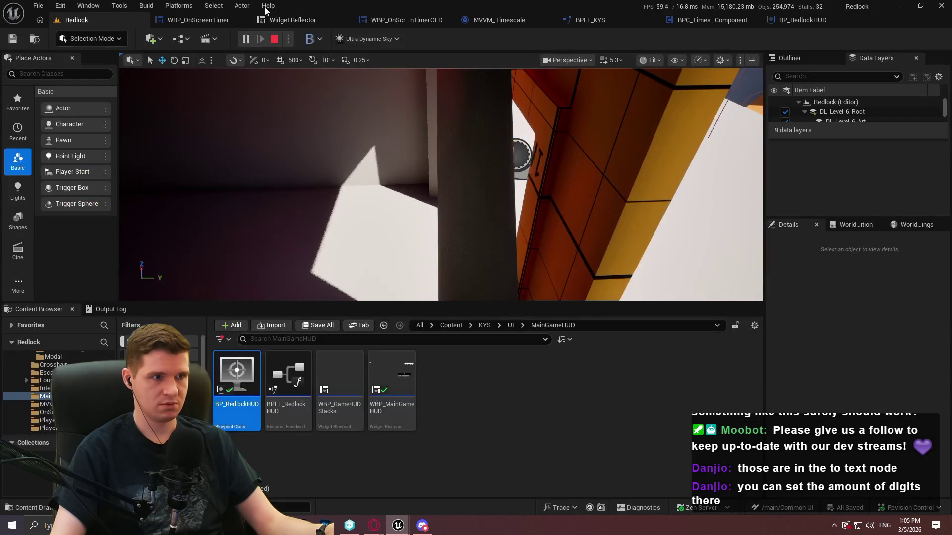
click(274, 43)
key(alt+p)
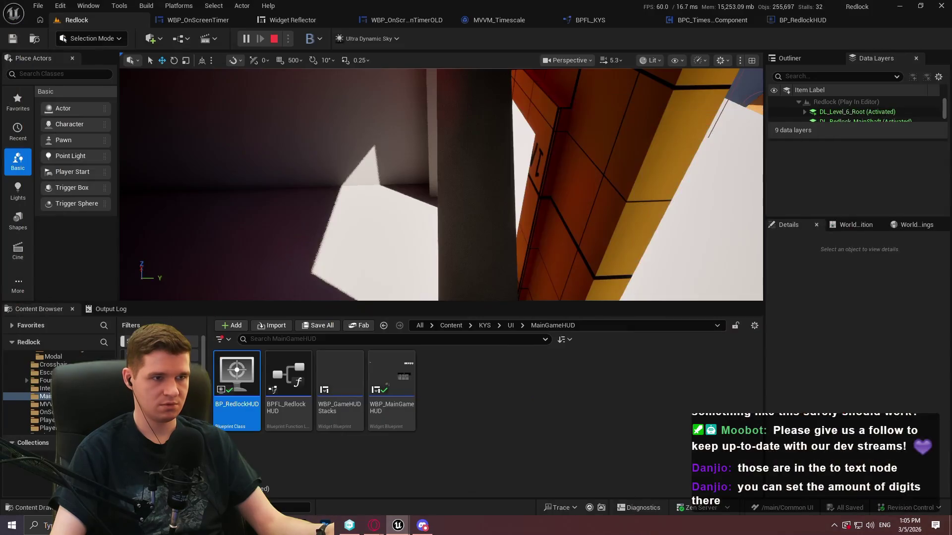
Pick widgets again in the Widget Reflector, then return to BP_RedlockHUD's event graph.
click(288, 18)
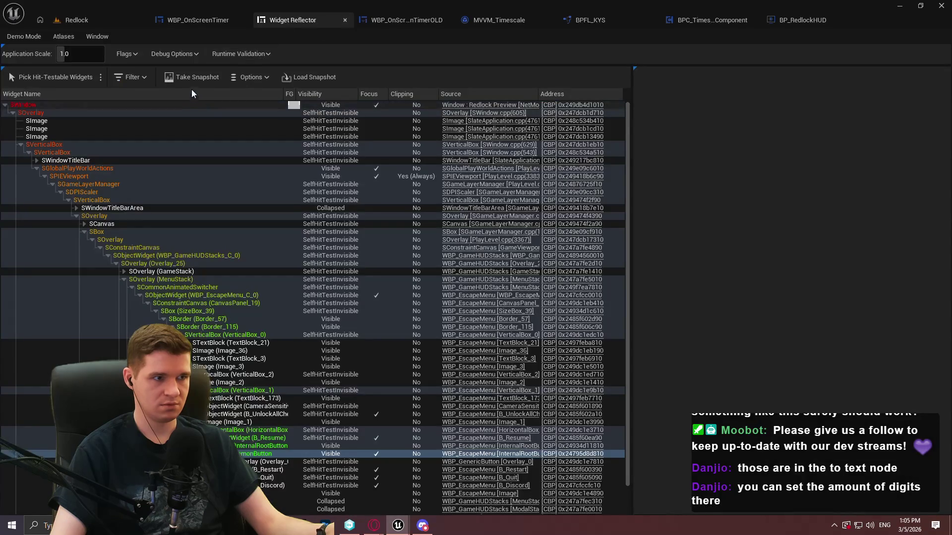
click(45, 78)
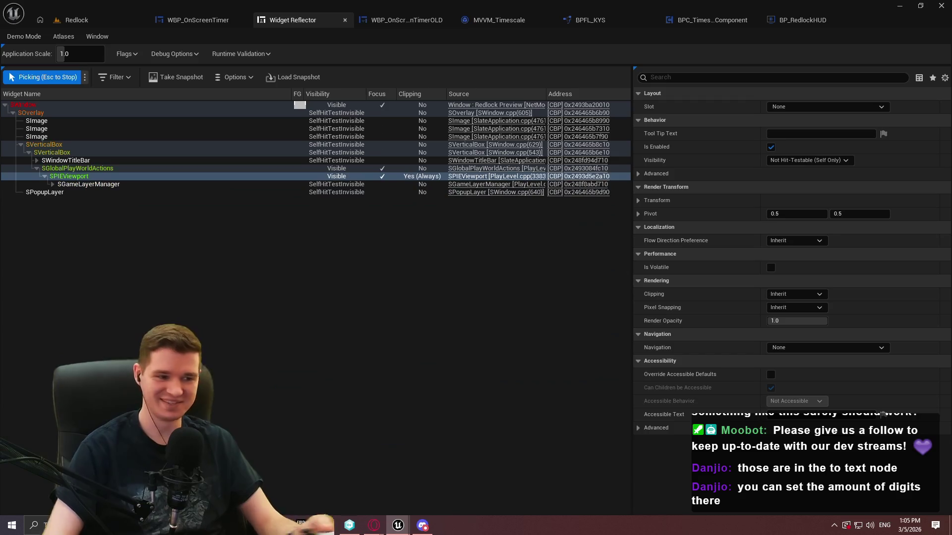
key(Escape)
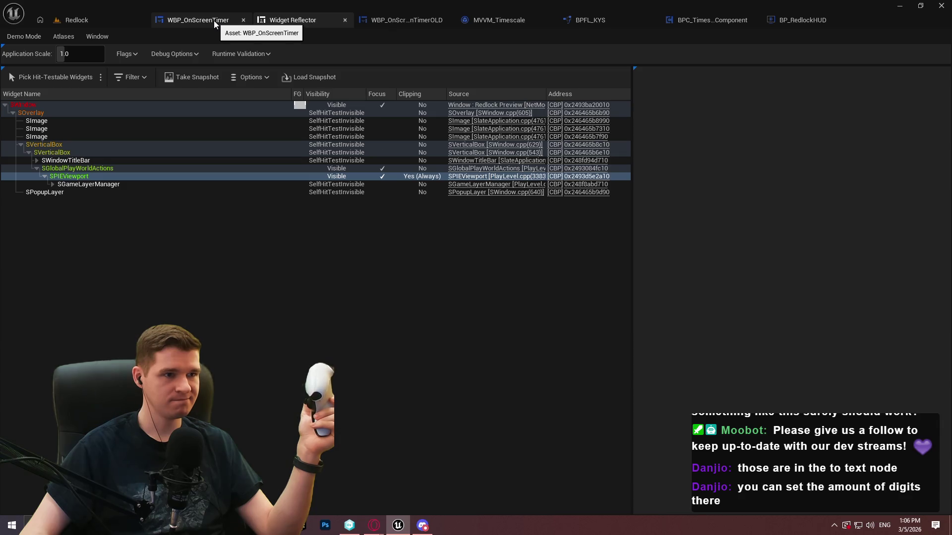
click(801, 20)
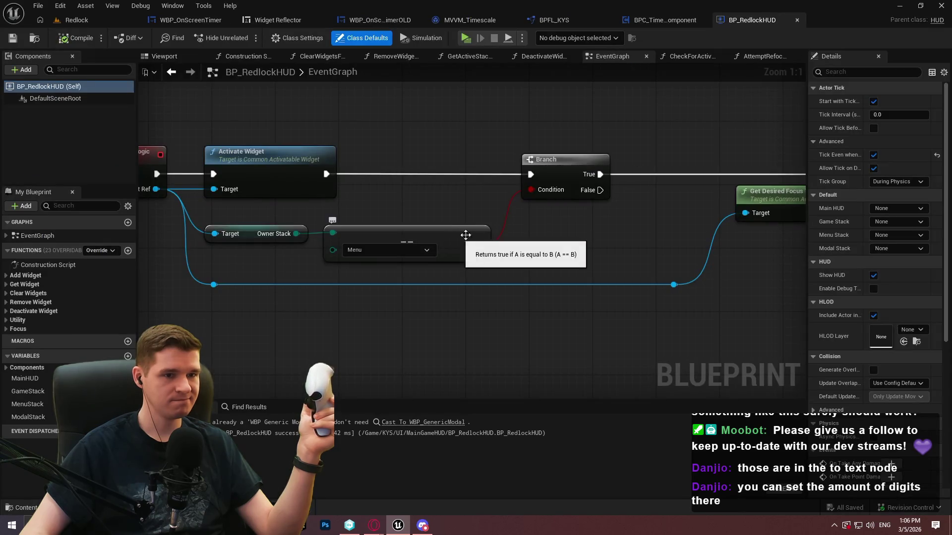
Add a Delay Until Next Tick node on the Branch's True output.
drag(541, 164, 591, 143)
text(d)
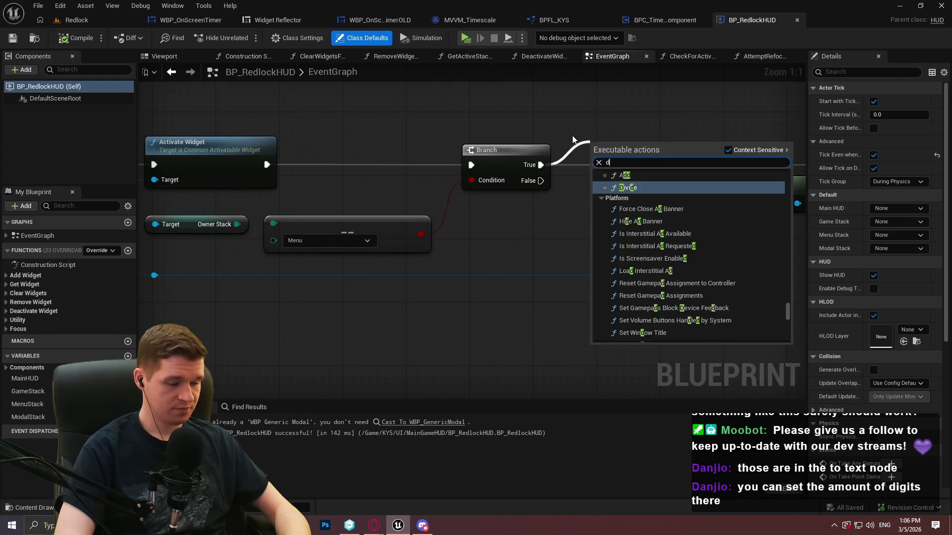
text(elay)
key(Down)
key(Down)
key(Return)
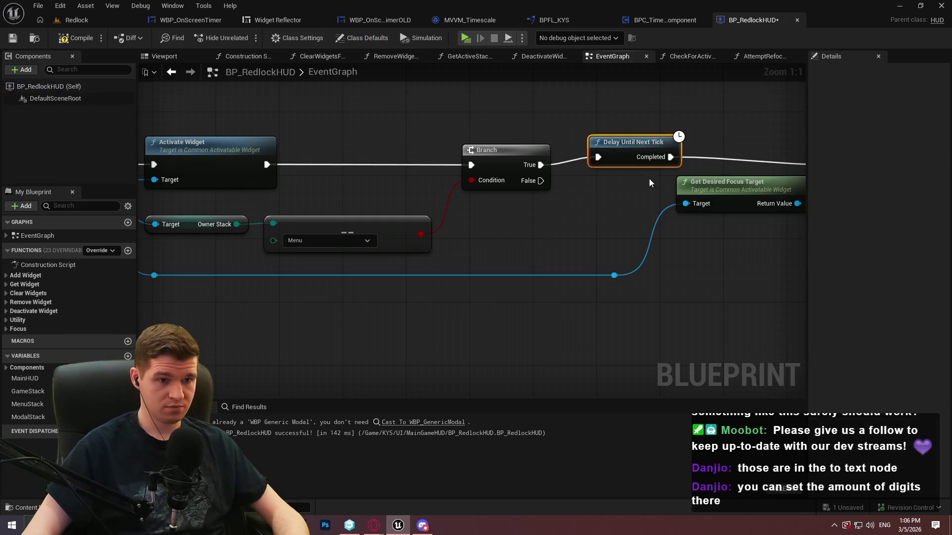
click(659, 115)
scroll(499, 250, down, 3)
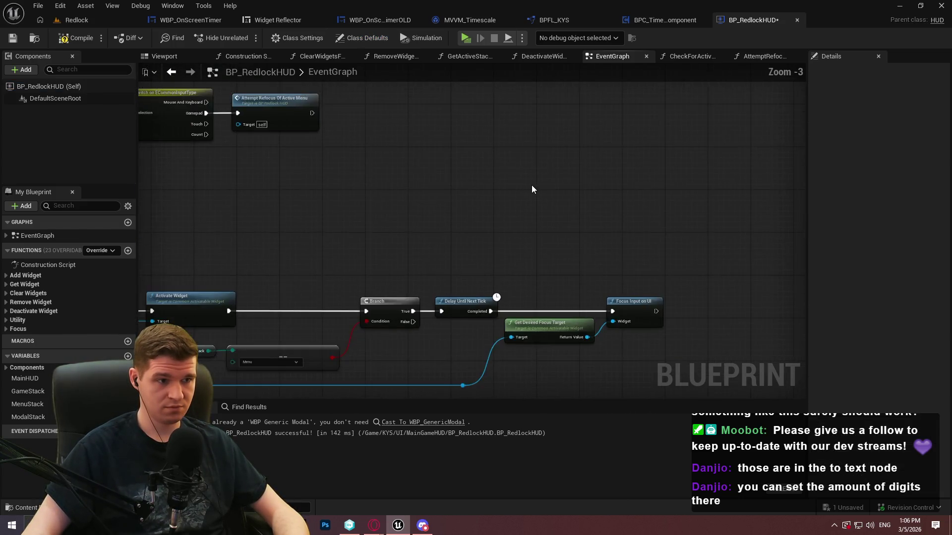
scroll(531, 189, down, 3)
scroll(421, 238, up, 3)
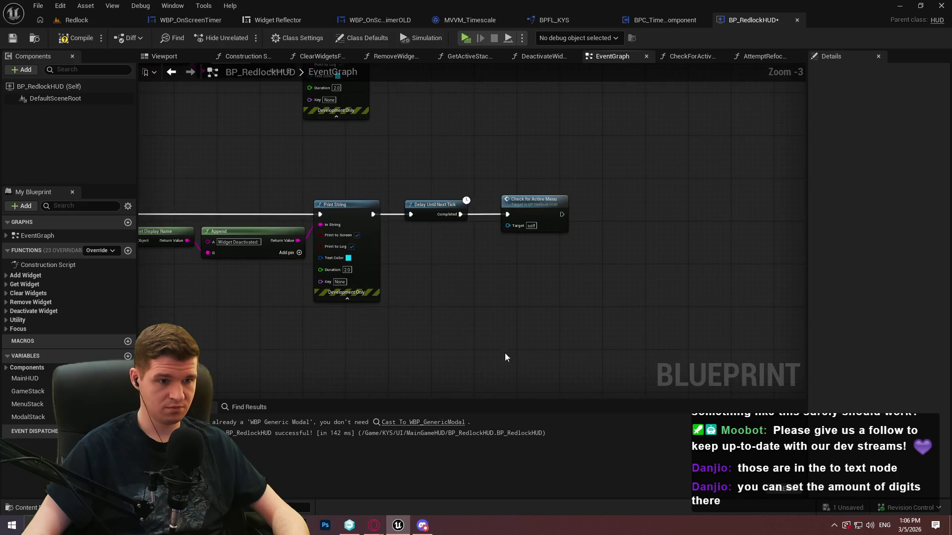
key(alt+Left)
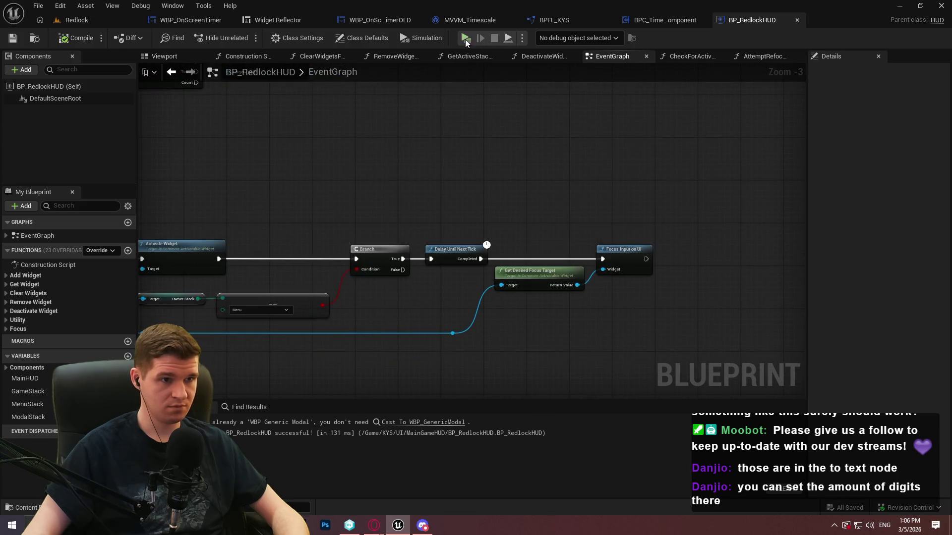
Play-test the level, opening and closing the pause menu, then stop the play session.
click(465, 38)
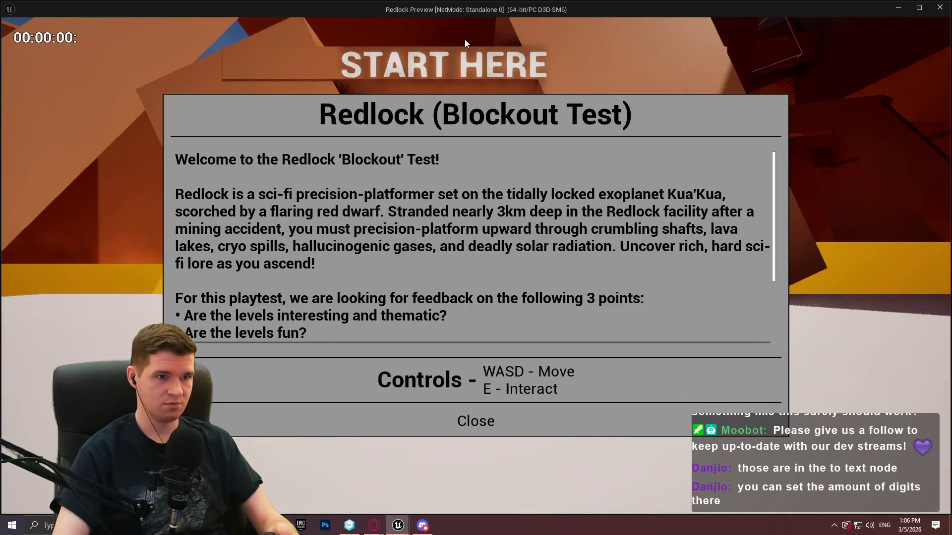
click(462, 41)
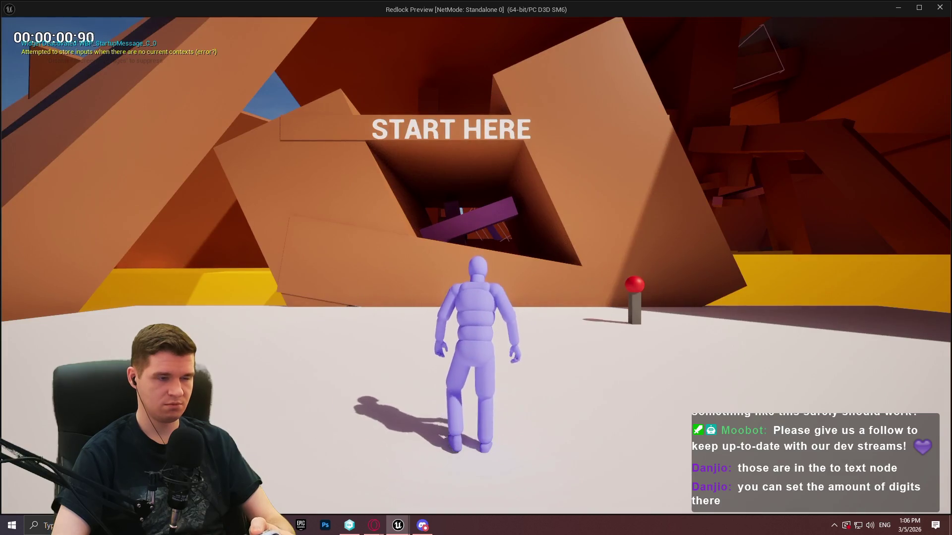
key(Escape)
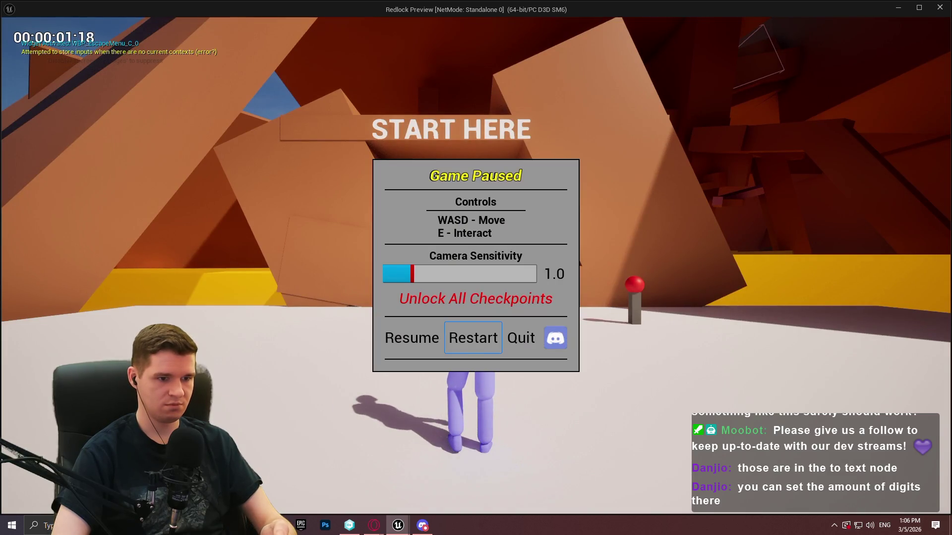
key(Escape)
key(Escape)
key(Escape)
key(Escape)
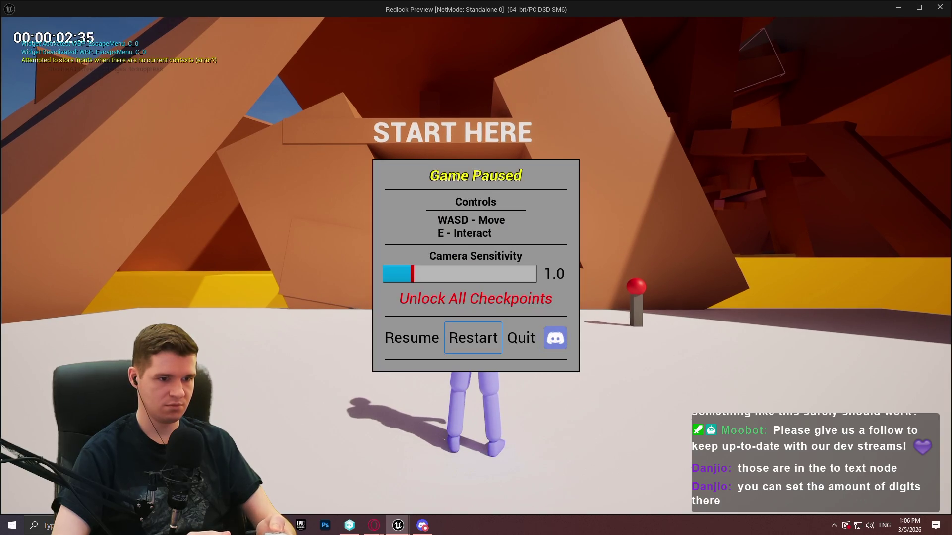
key(Escape)
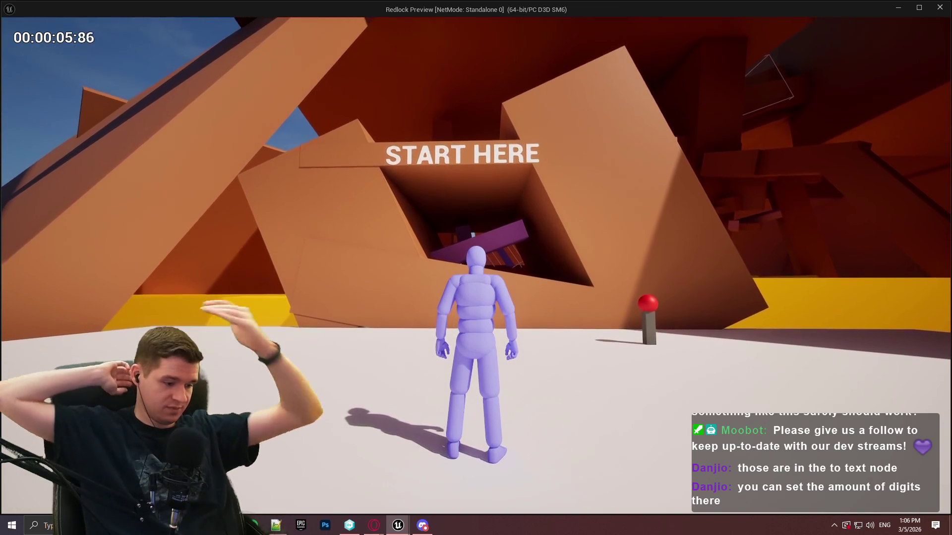
key(shift+Escape)
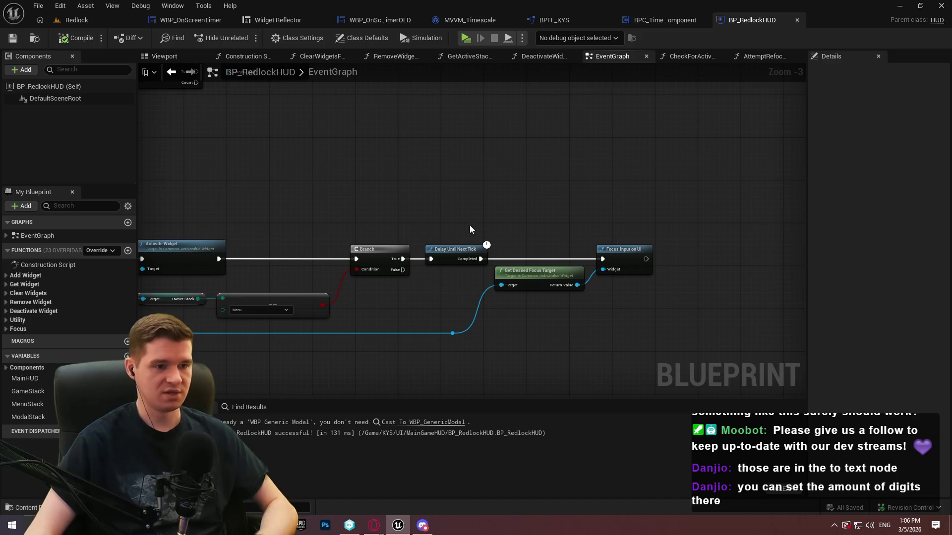
Open WBP_MainGameHUD from the Content Browser, select the on-screen timer widget, and view its Graph.
mouse_move(499, 149)
mouse_down()
mouse_move(419, 121)
mouse_move(552, 209)
mouse_move(517, 241)
mouse_up()
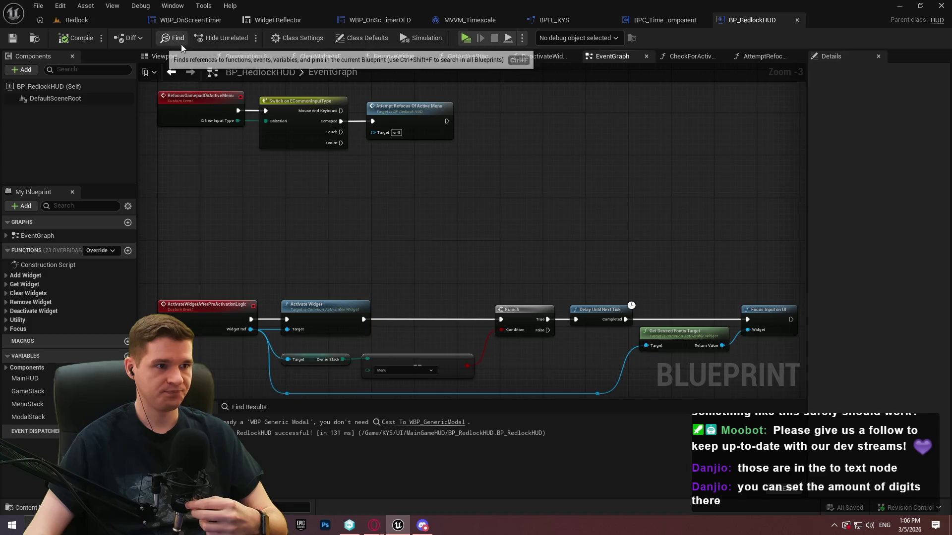
click(288, 20)
click(348, 23)
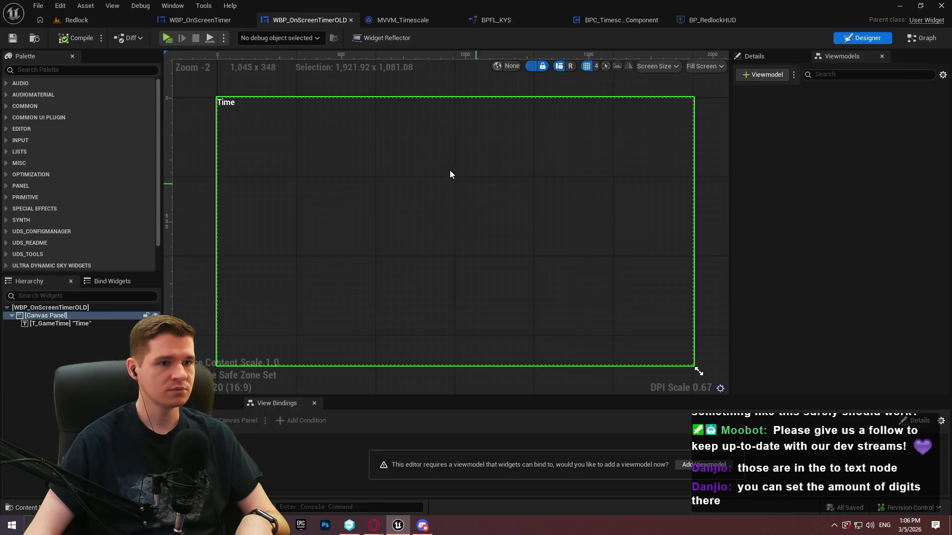
click(76, 20)
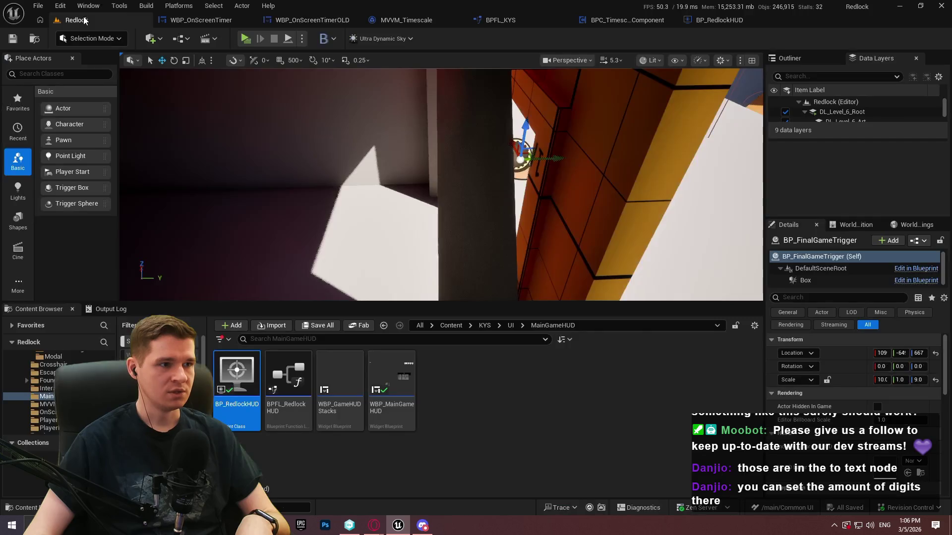
click(392, 379)
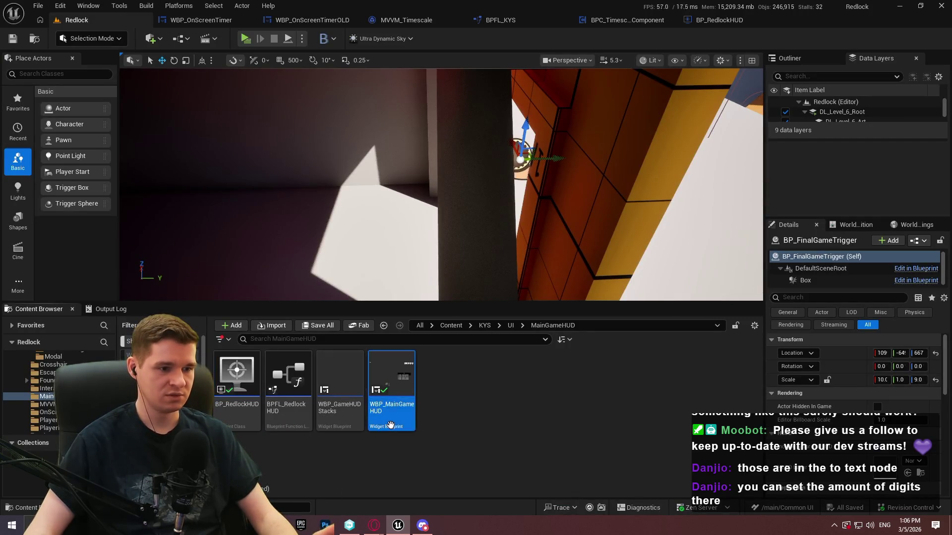
double_click(391, 379)
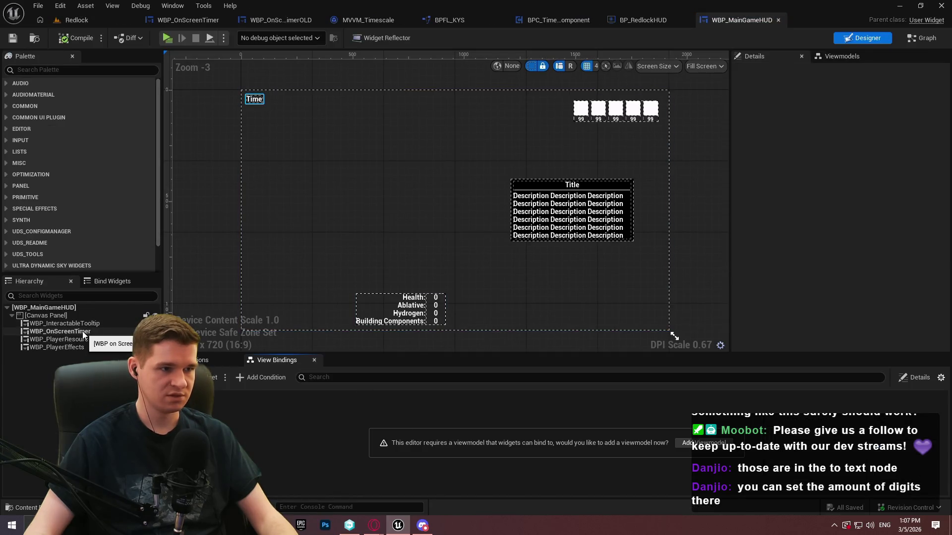
click(82, 332)
click(923, 38)
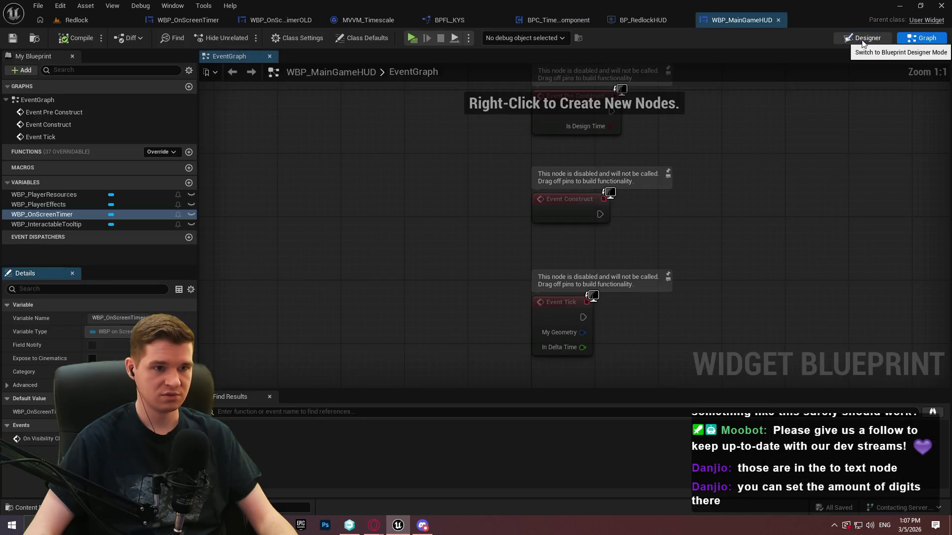
Select the interactable tooltip widget in WBP_MainGameHUD's designer, then return to the Redlock level.
click(859, 39)
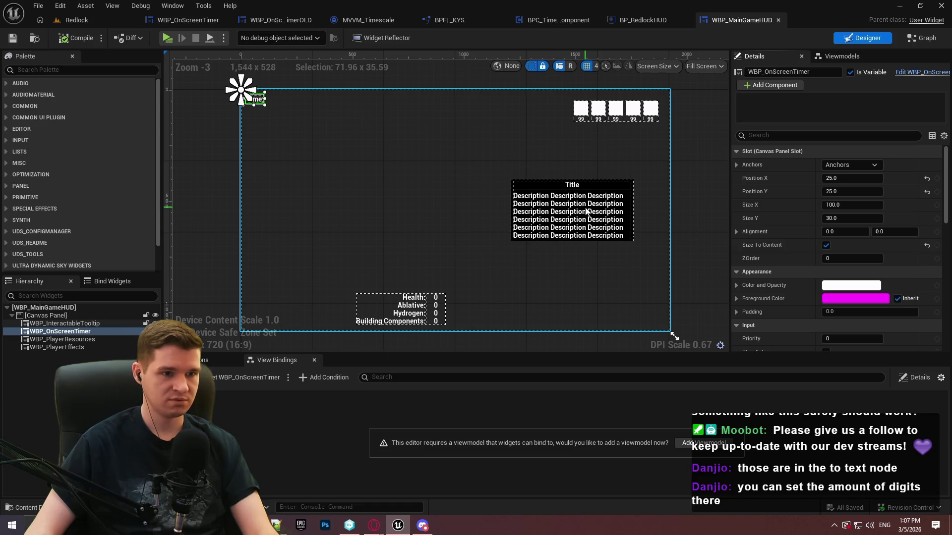
click(86, 323)
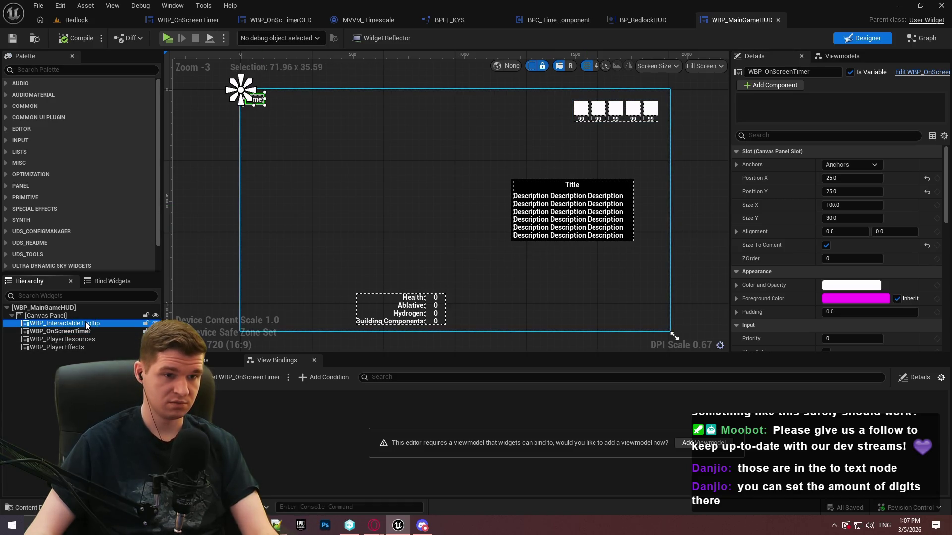
click(83, 21)
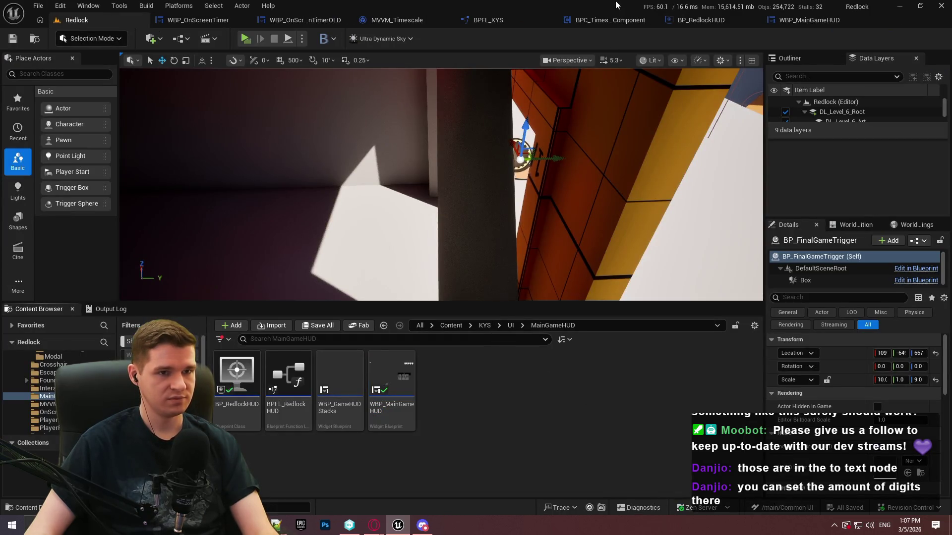
click(695, 23)
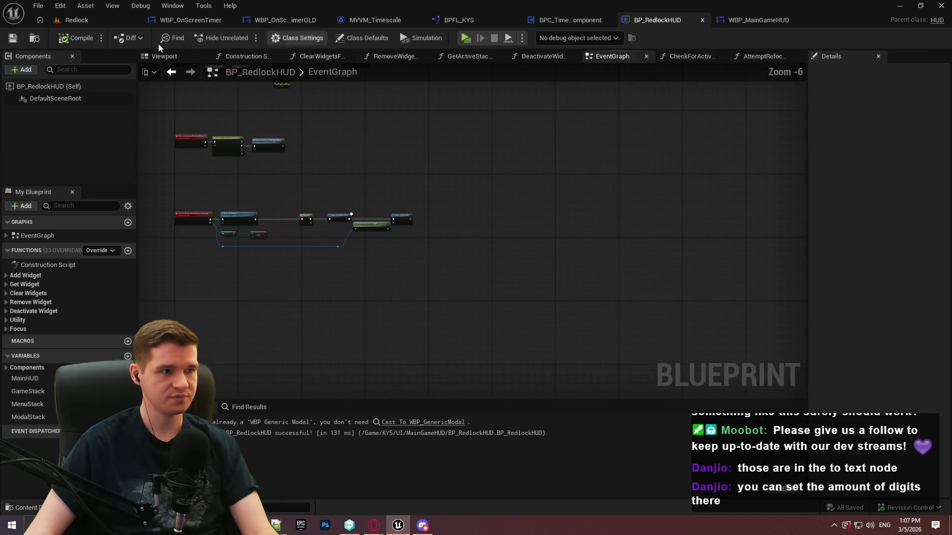
click(75, 20)
Navigate through KYS > UI into the OnScreenTimer folder and right-click WBP_OnScreenTimerOLD.
click(511, 325)
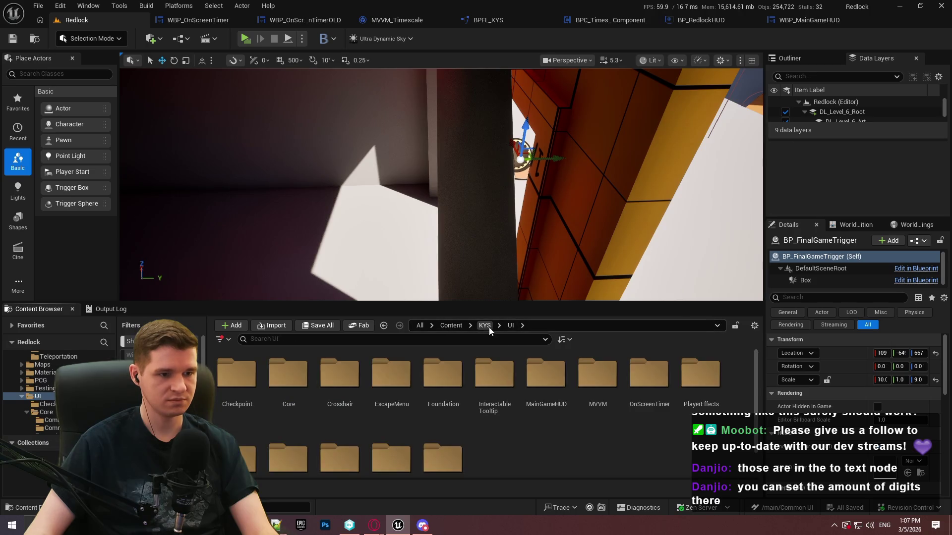
click(484, 325)
scroll(304, 430, down, 2)
double_click(305, 430)
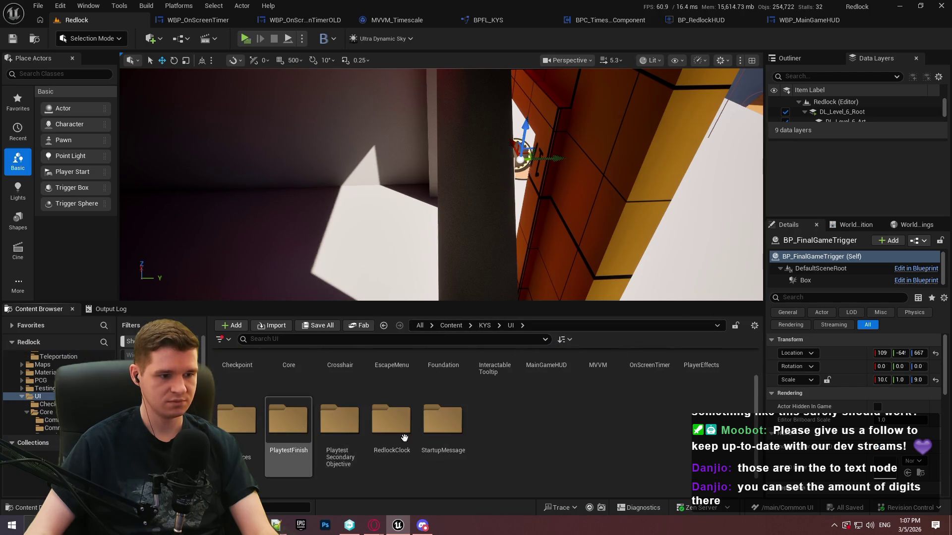
scroll(570, 432, up, 2)
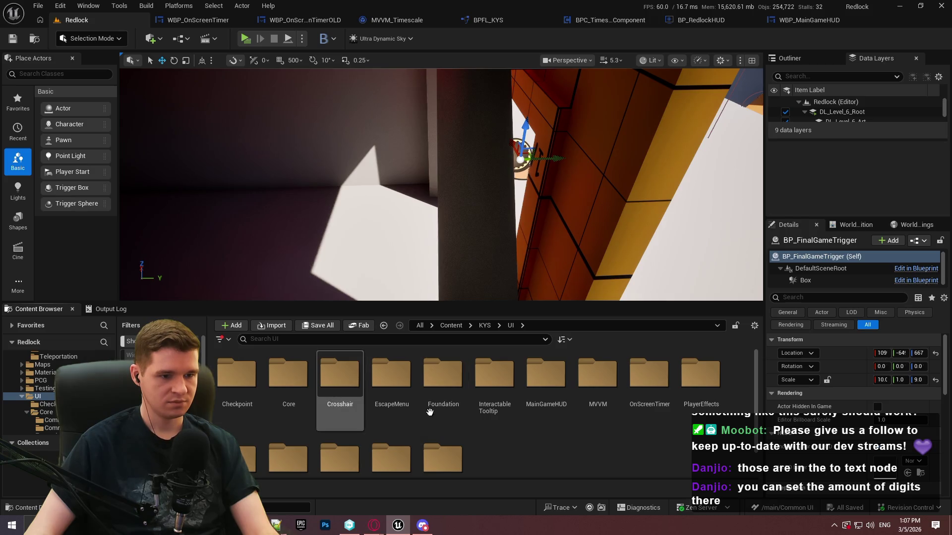
double_click(649, 377)
right_click(303, 422)
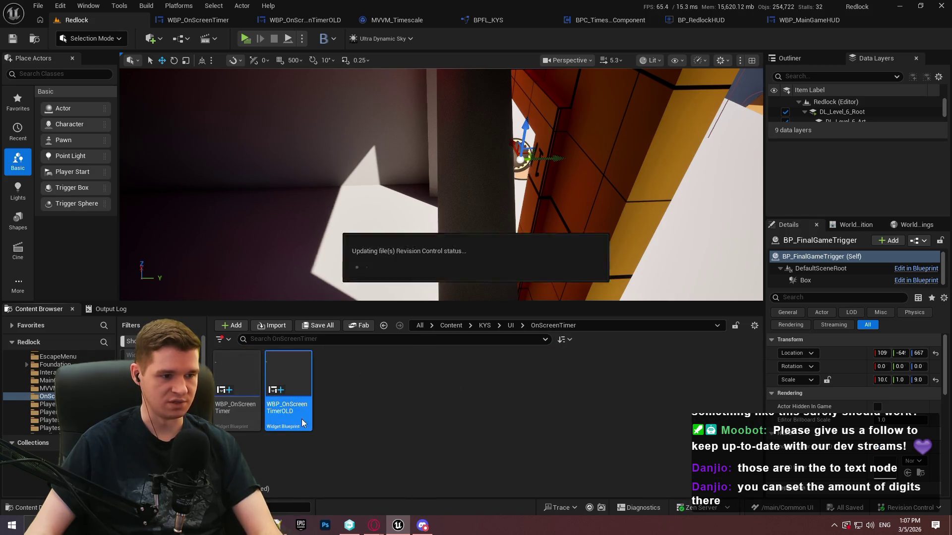
Cancel the referenced delete and select the timer widget in WBP_MainGameHUD's hierarchy.
mouse_move(381, 308)
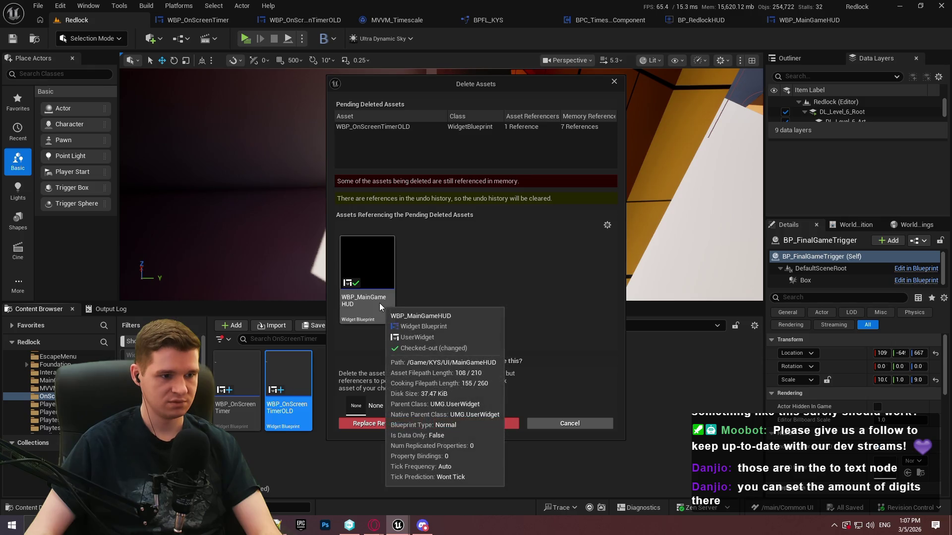
click(570, 429)
click(793, 20)
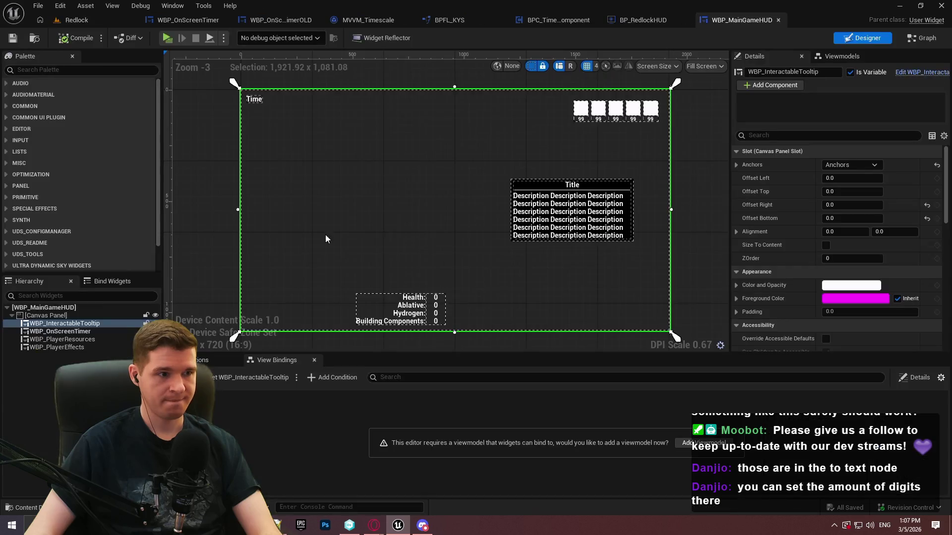
click(63, 331)
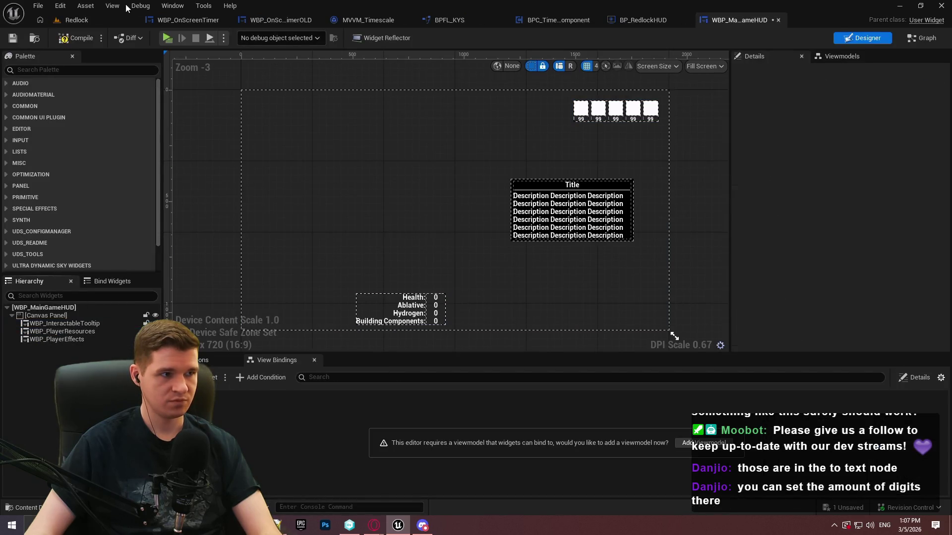
Force-delete WBP_OnScreenTimerOLD despite remaining references, then go back up to the UI folder.
click(77, 20)
key(Delete)
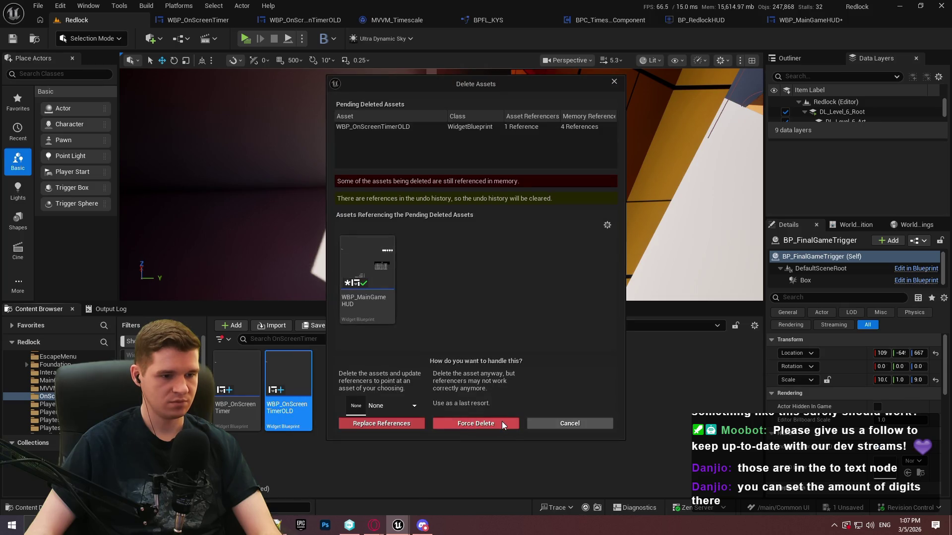
click(499, 423)
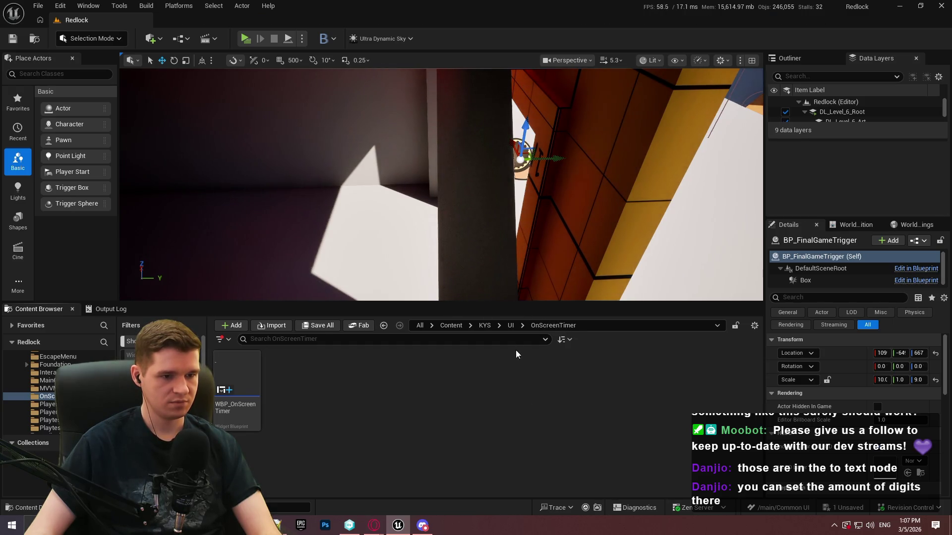
click(511, 326)
In the InteractableTooltip folder, create a widget blueprint with parent WBP_ActivatableParentWithoutFocus.
scroll(698, 422, down, 2)
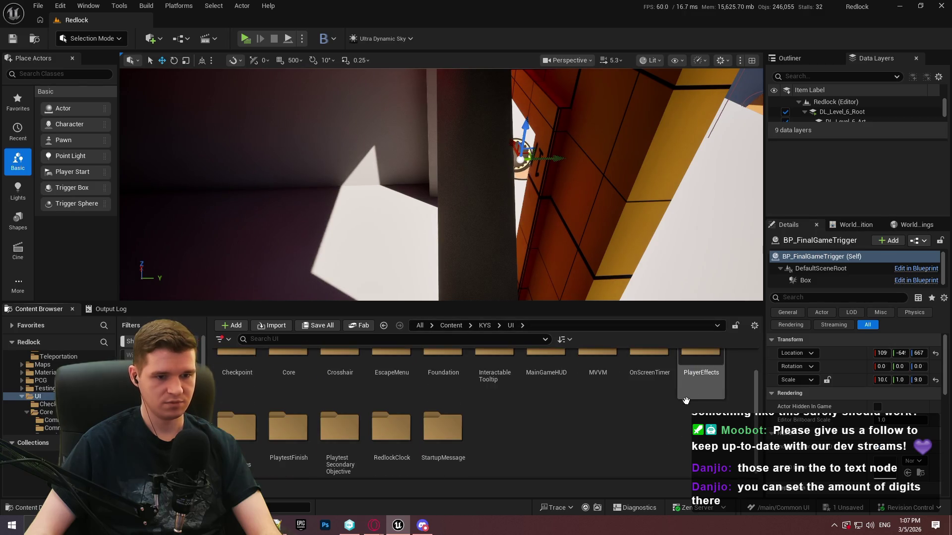
double_click(494, 381)
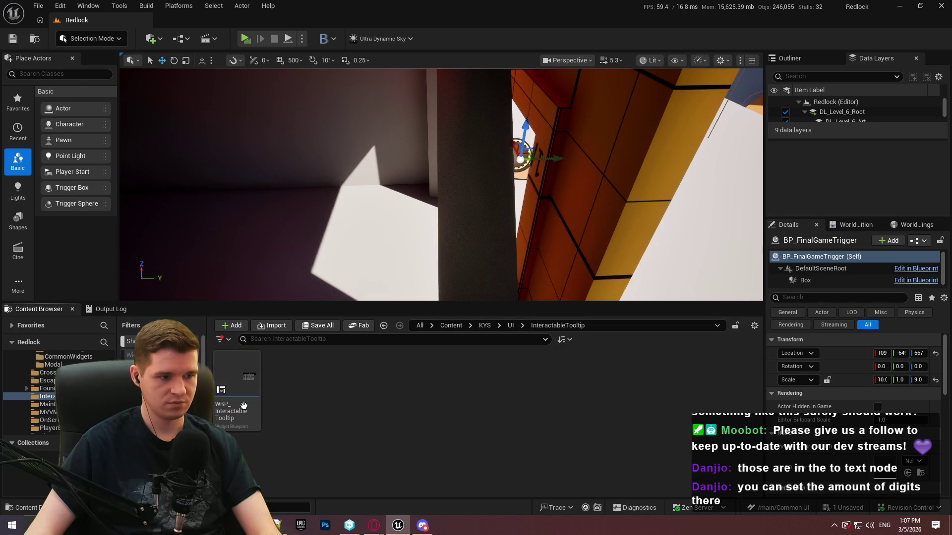
right_click(297, 413)
mouse_move(376, 396)
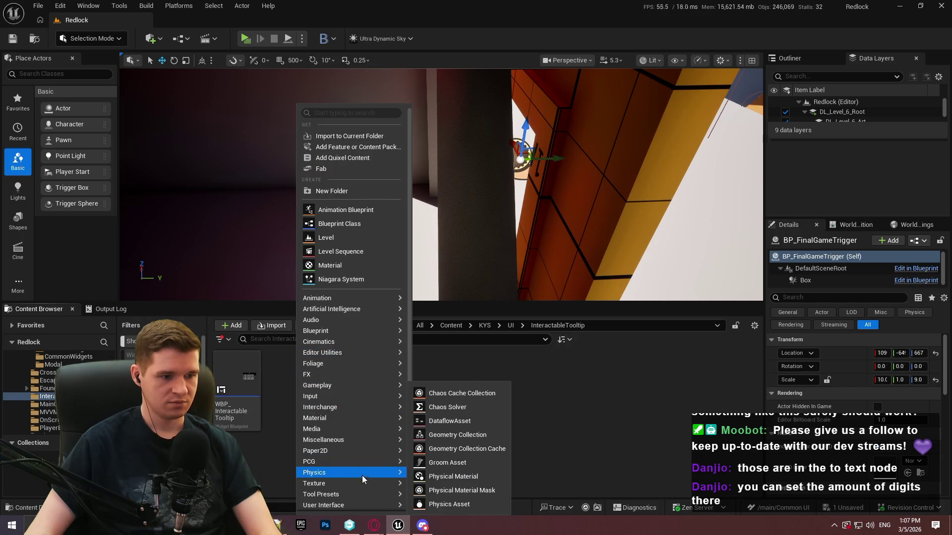
scroll(347, 490, down, 1)
mouse_move(345, 489)
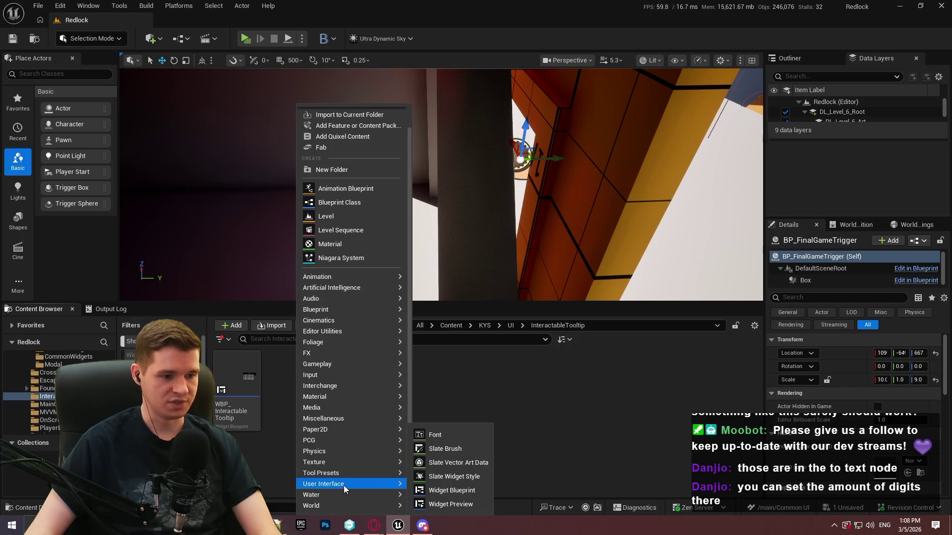
click(460, 491)
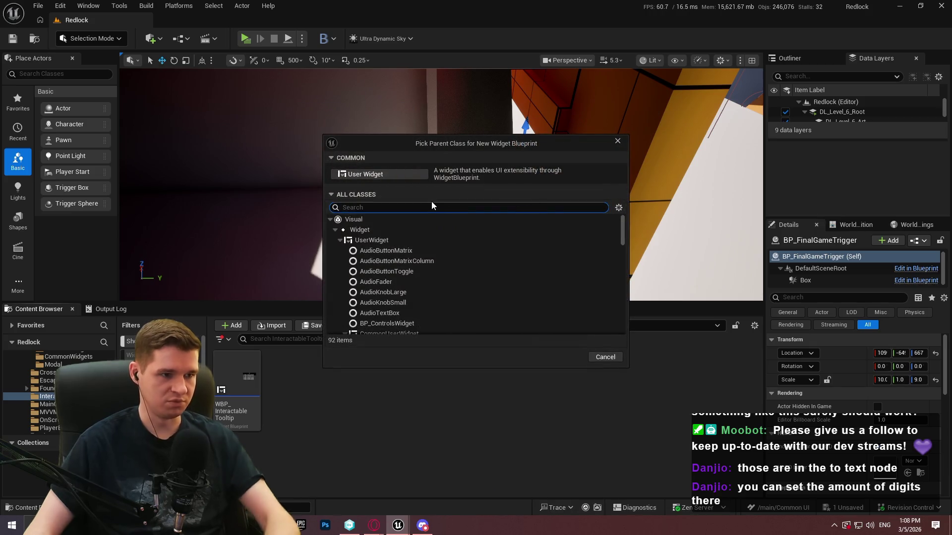
text(parent)
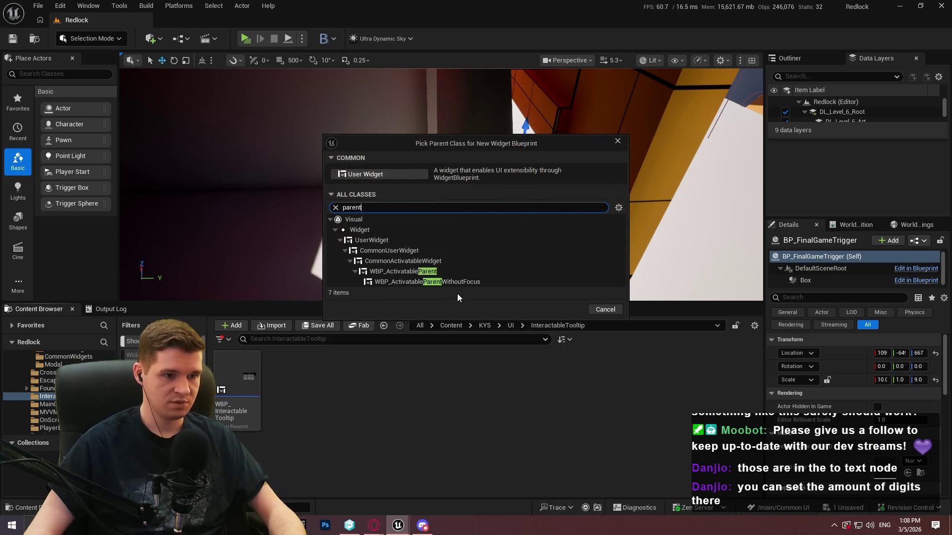
click(457, 282)
click(557, 311)
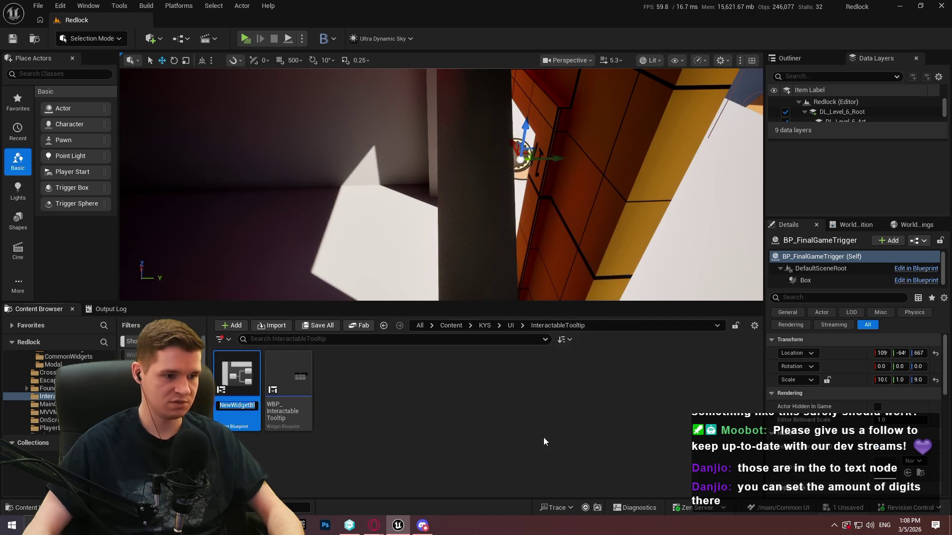
text(WBP)
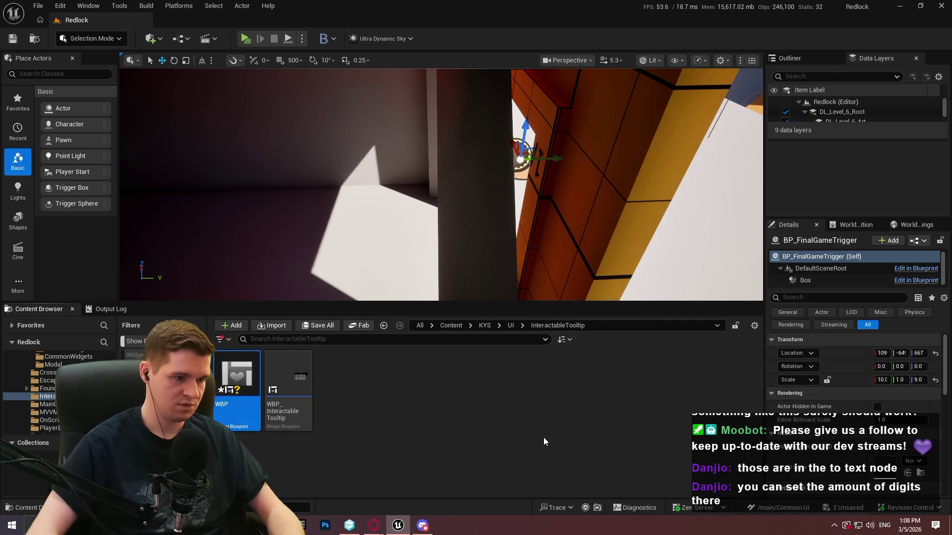
Rename the existing tooltip to WBP_InteractableTooltipOLD and fix up the leftover redirector.
click(288, 381)
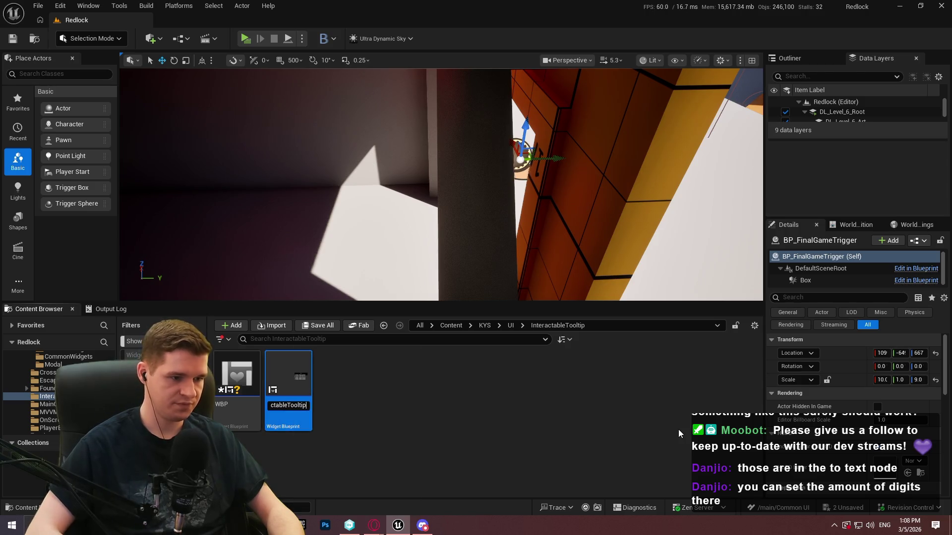
key(F2)
key(End)
text(OLD)
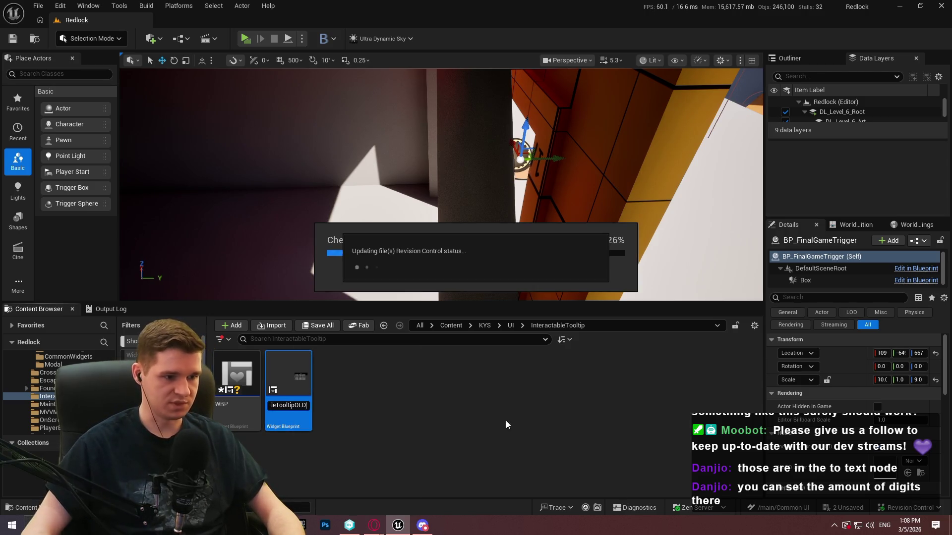
click(523, 376)
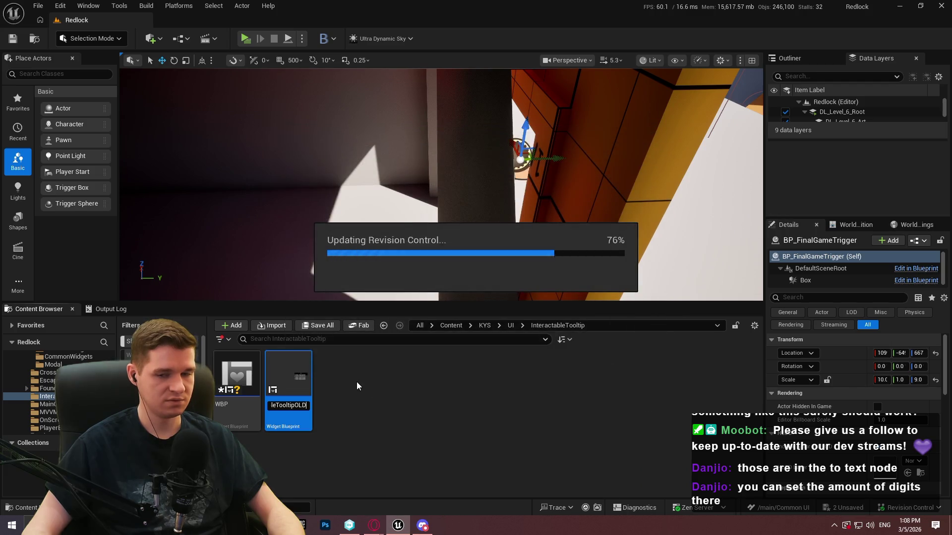
right_click(348, 397)
click(419, 101)
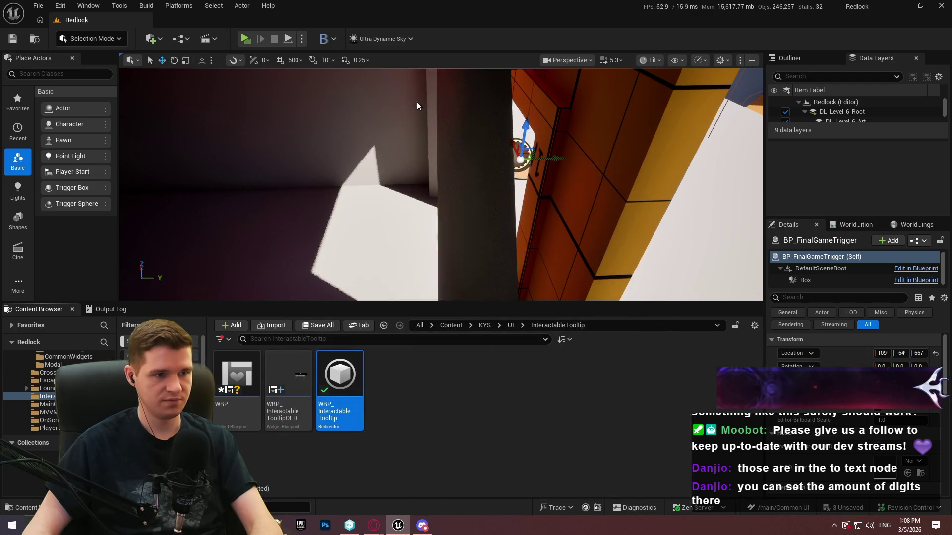
click(428, 448)
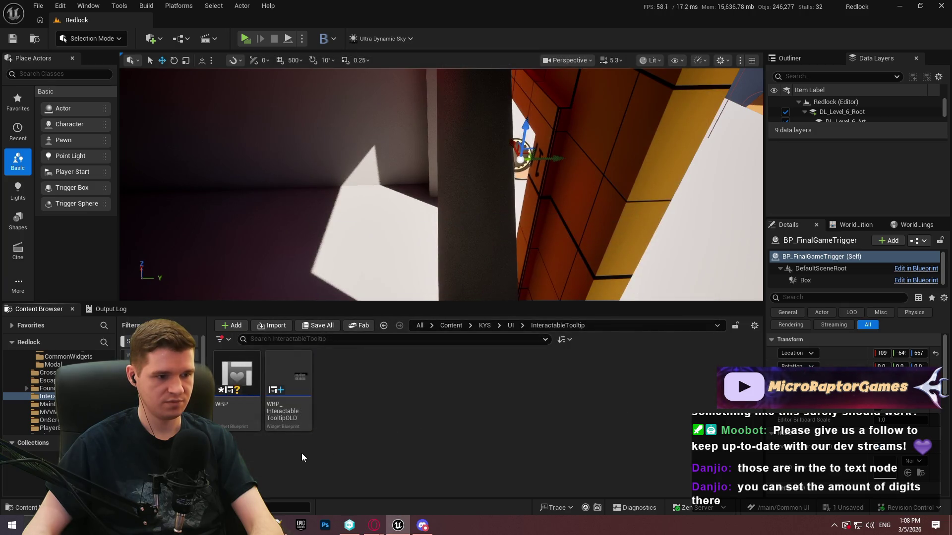
Copy the old tooltip's Canvas Panel layout into the new widget blueprint.
double_click(222, 404)
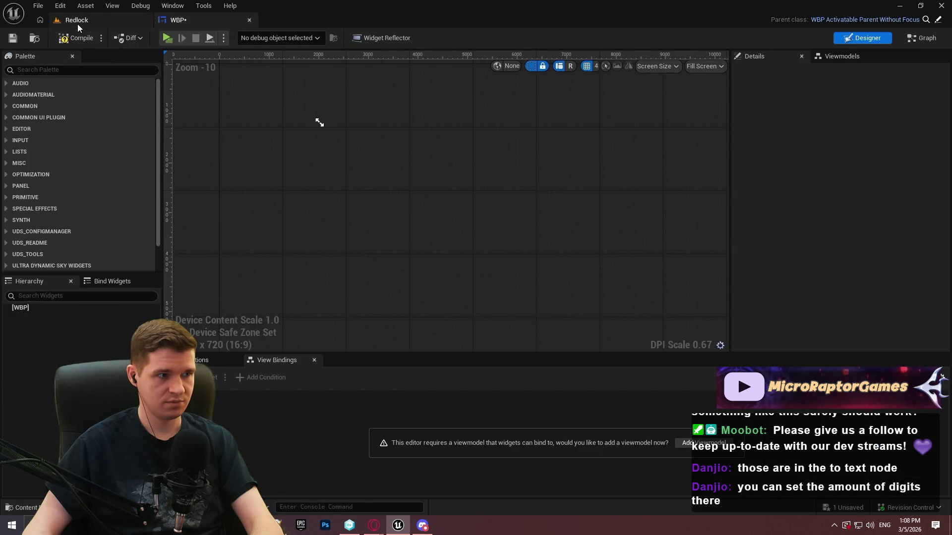
click(77, 21)
double_click(275, 388)
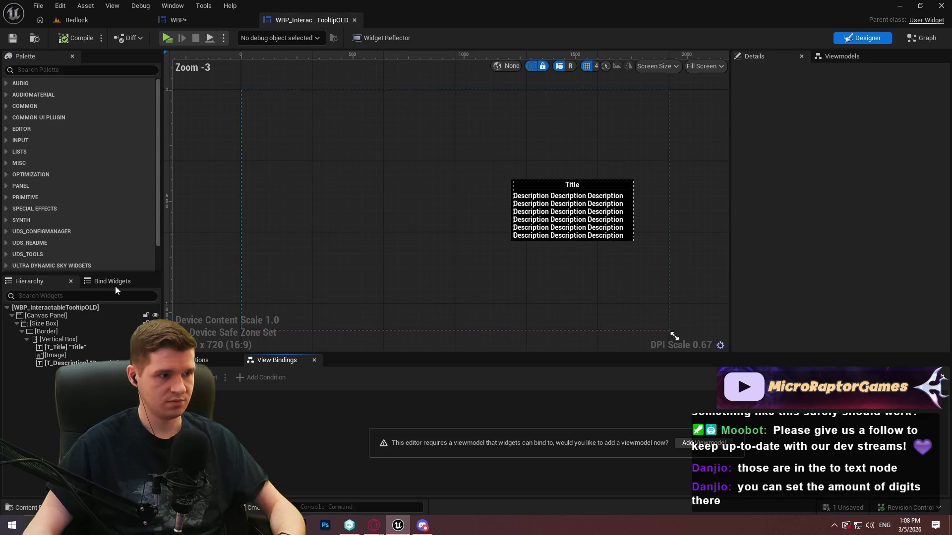
click(84, 313)
key(ctrl+Tab)
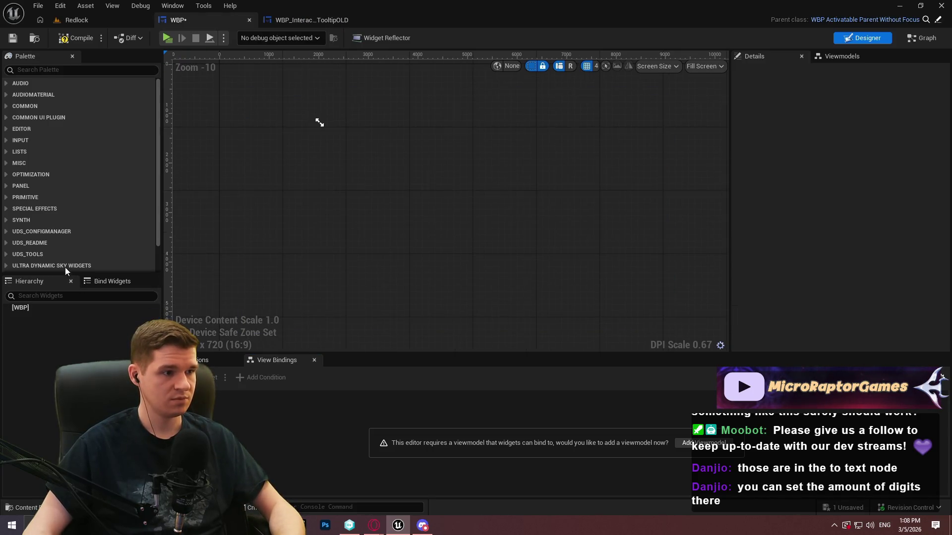
key(ctrl+v)
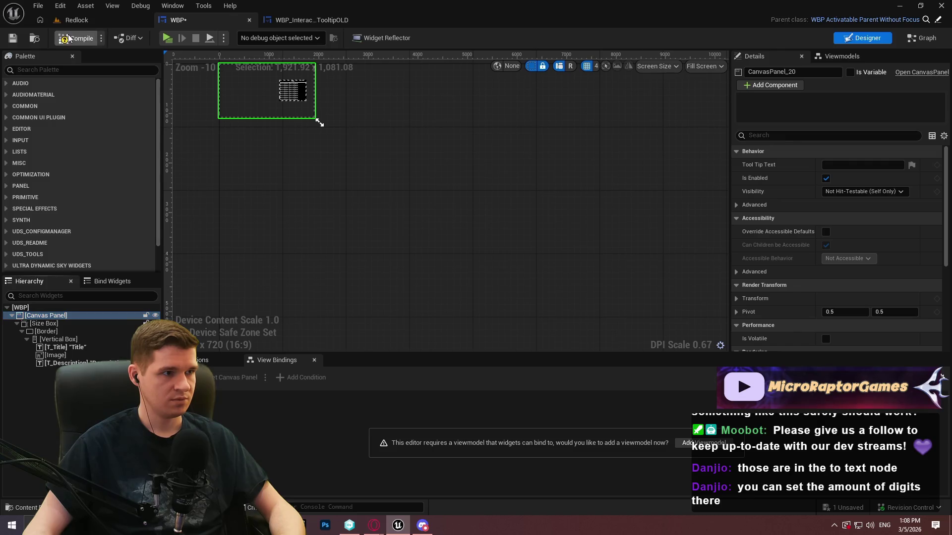
Rename the new widget blueprint to WBP_InteractableTooltip.
click(97, 22)
click(231, 402)
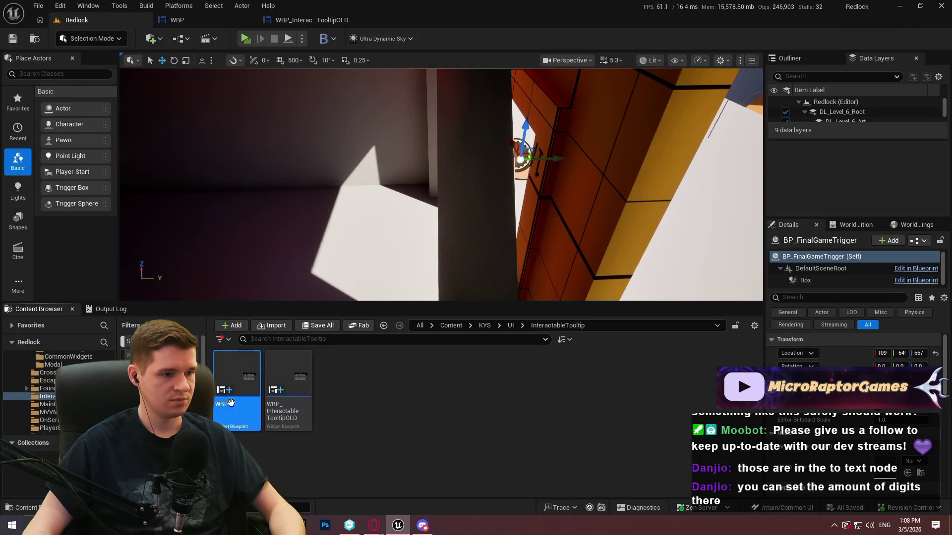
key(F2)
text(WBP_)
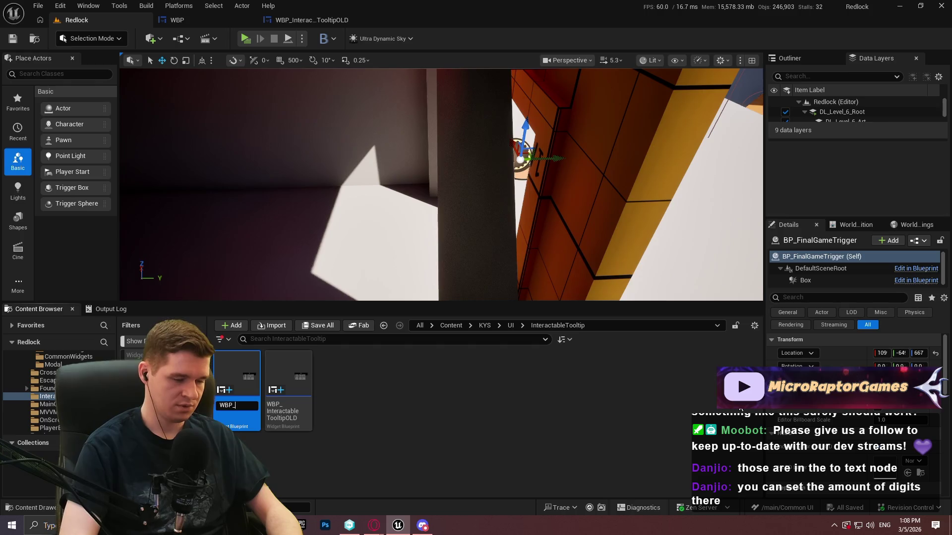
text(InteableTooltip)
key(Return)
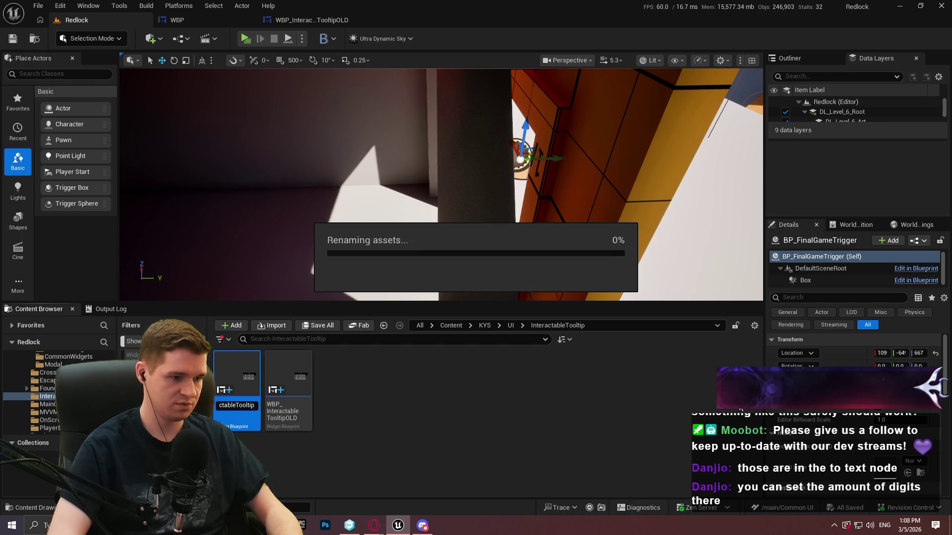
click(378, 440)
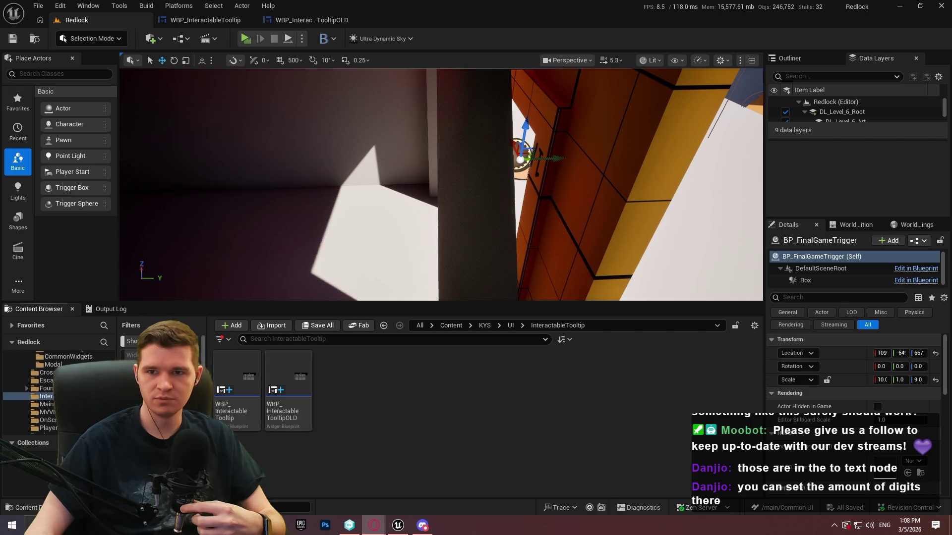
Switch to the new WBP_InteractableTooltip editor and fit its whole canvas in view.
click(311, 20)
click(212, 20)
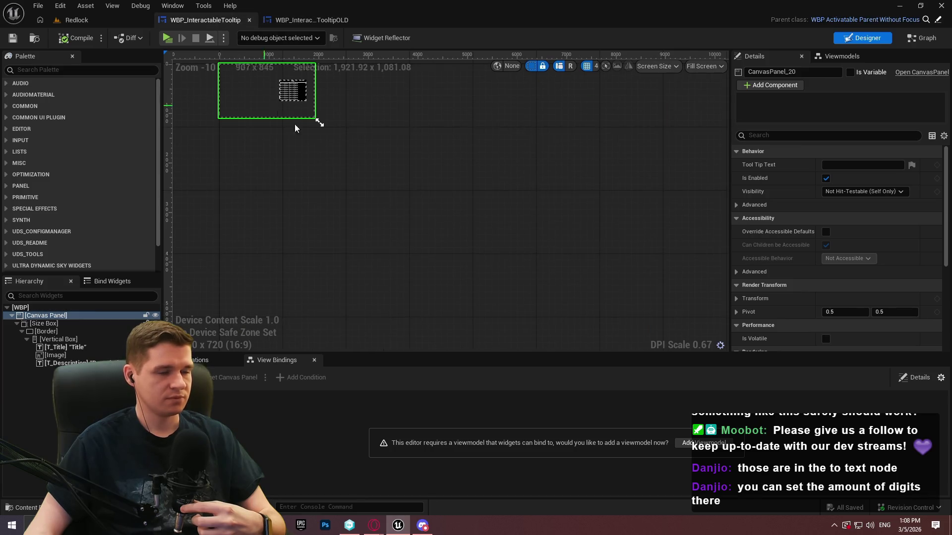
scroll(347, 213, up, 5)
key(Home)
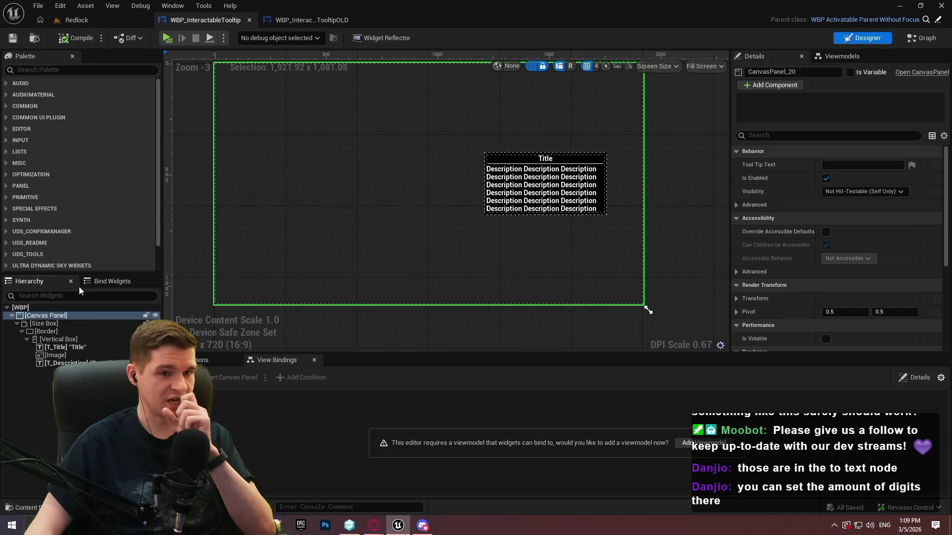
Show WBP_InteractableTooltipOLD's Graph and pan SetupWidget to reveal its Branch and Sequence nodes.
click(311, 20)
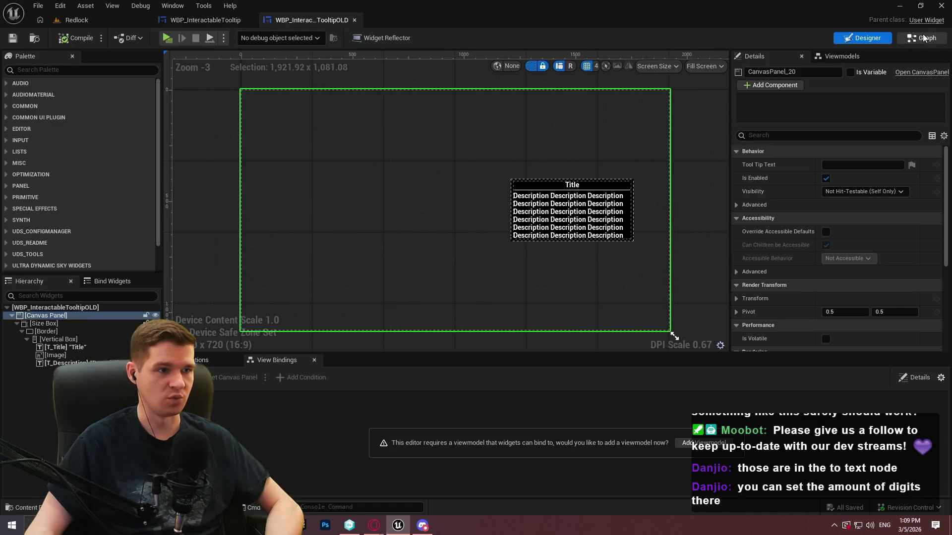
click(924, 38)
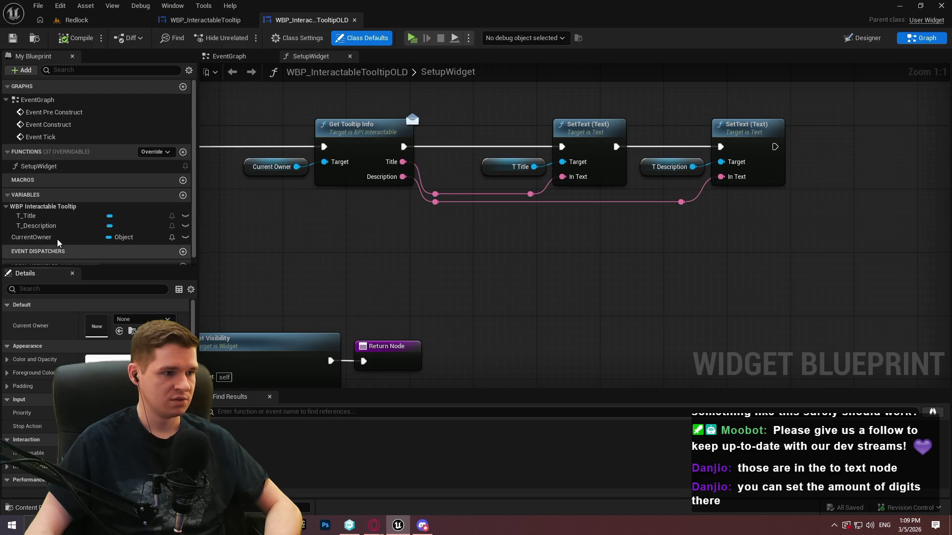
scroll(396, 246, down, 1)
mouse_move(395, 246)
mouse_down()
mouse_move(670, 234)
mouse_move(933, 262)
mouse_move(355, 240)
mouse_move(950, 266)
mouse_move(495, 219)
mouse_move(944, 250)
mouse_move(950, 263)
mouse_move(942, 255)
mouse_up()
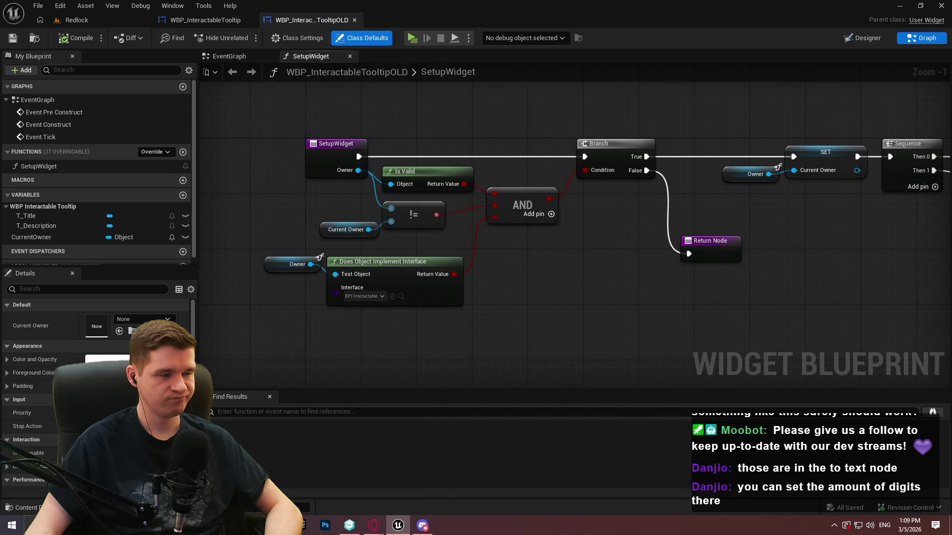